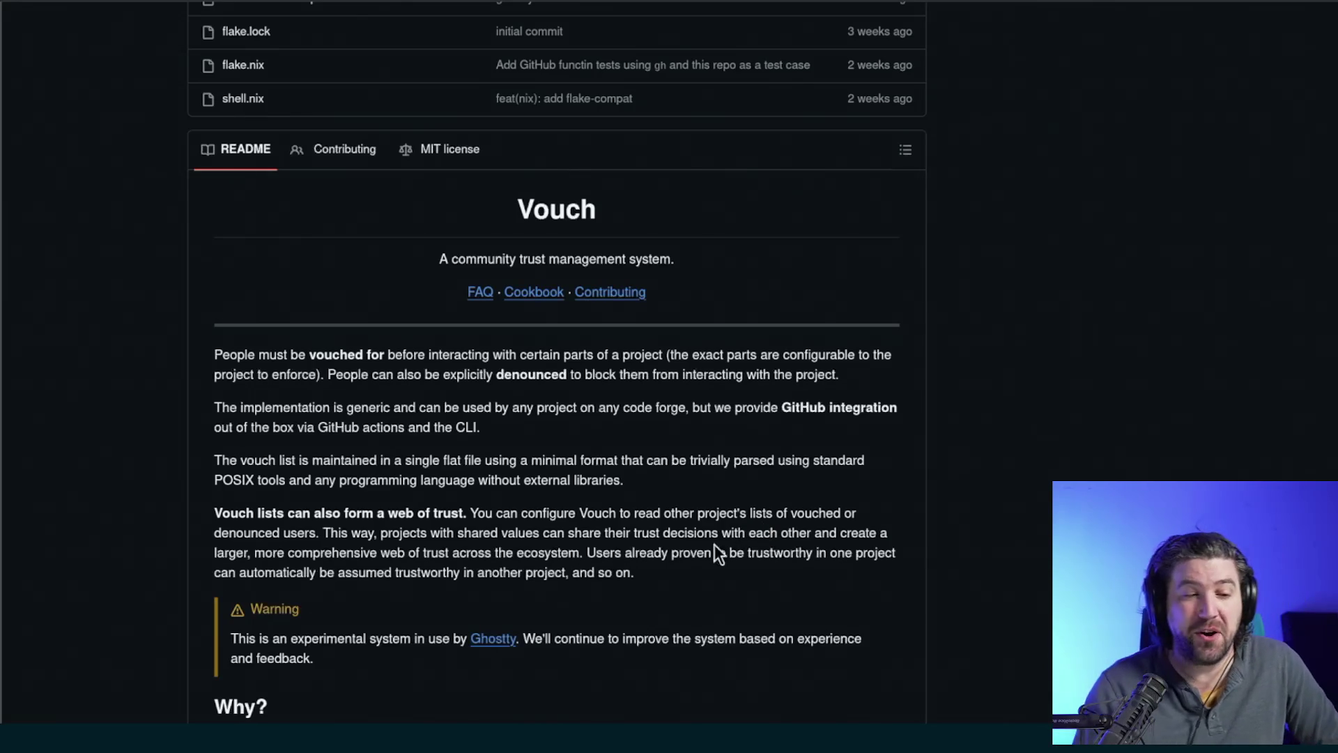
# - Read down the Vouch README, highlighting the paragraphs on vouch lists and web of trust
pyautogui.scroll(-1, 719, 545)
pyautogui.moveTo(659, 495)
pyautogui.mouseDown()
pyautogui.moveTo(341, 361)
pyautogui.moveTo(213, 325)
pyautogui.mouseUp()
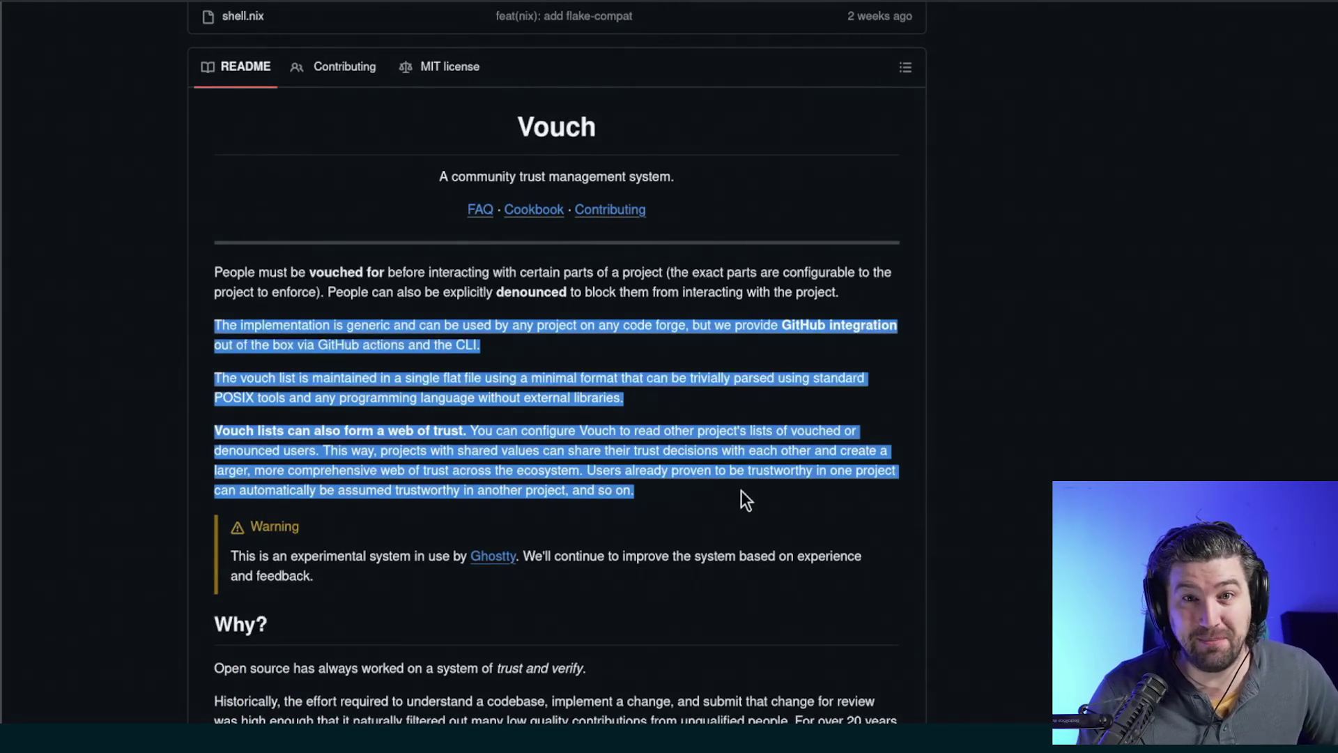
pyautogui.click(741, 490)
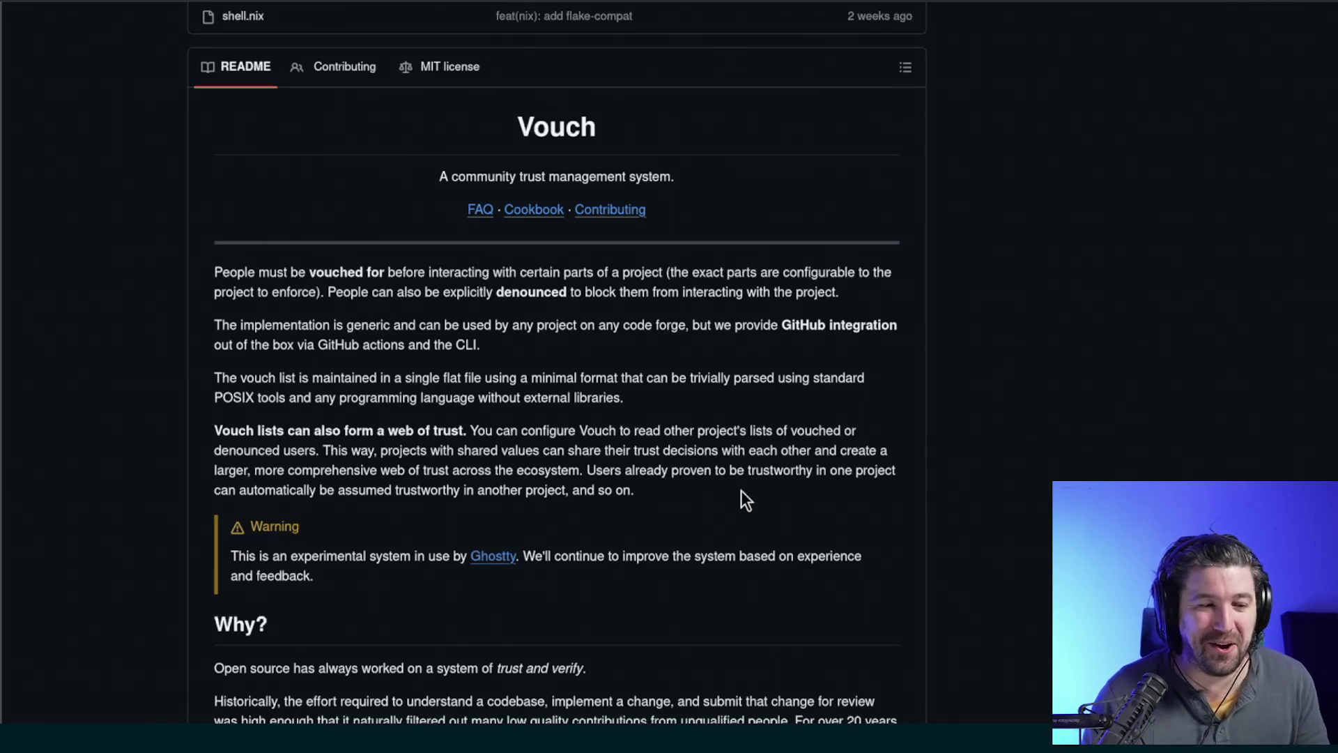
pyautogui.moveTo(669, 492)
pyautogui.mouseDown()
pyautogui.moveTo(293, 380)
pyautogui.moveTo(306, 344)
pyautogui.mouseUp()
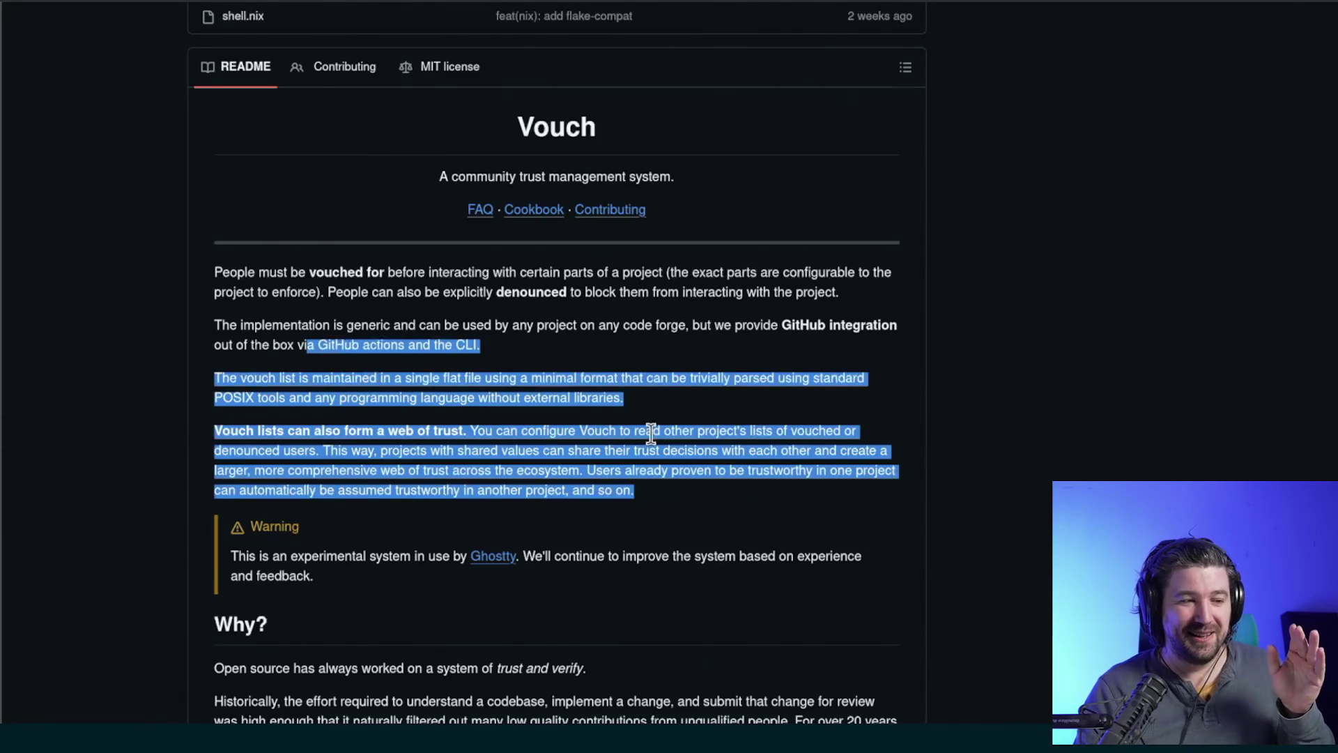
pyautogui.click(690, 453)
pyautogui.scroll(-7, 689, 453)
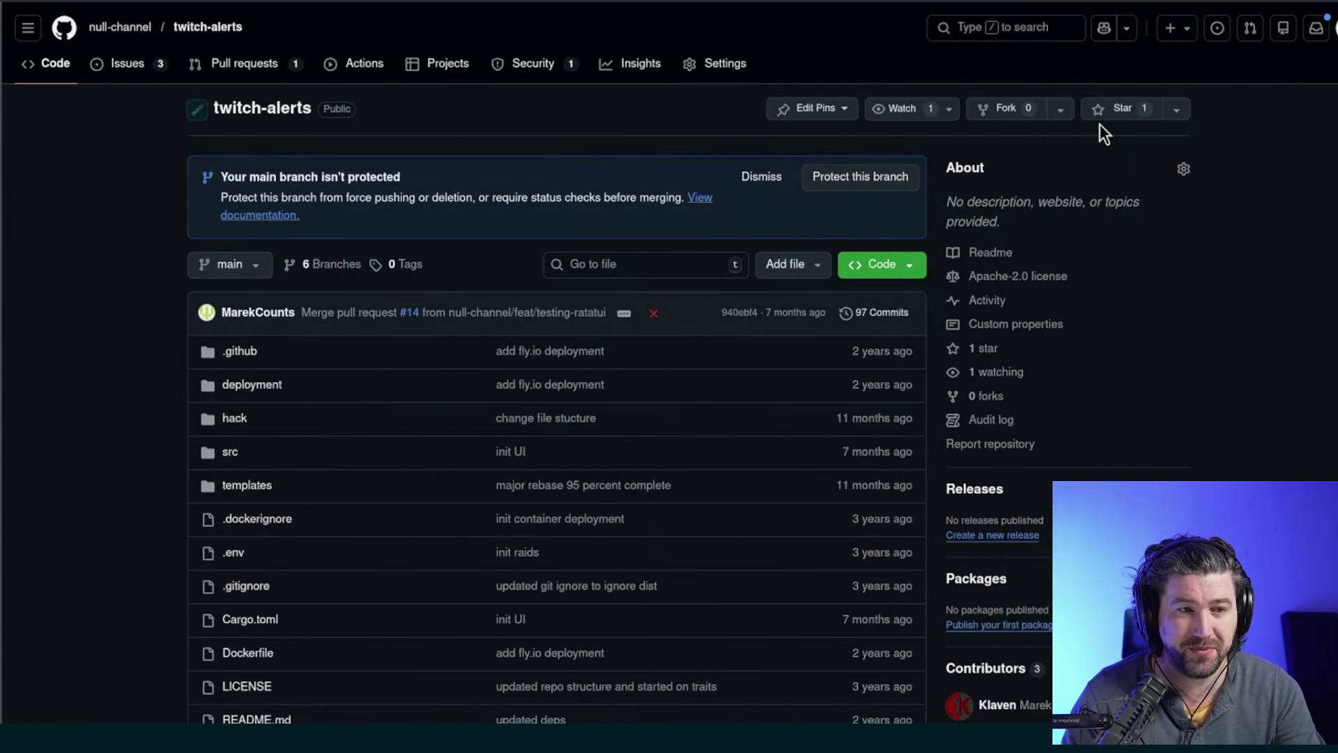
# - Go to your profile from the account menu and look over its overview and contribution graph
pyautogui.click(1331, 28)
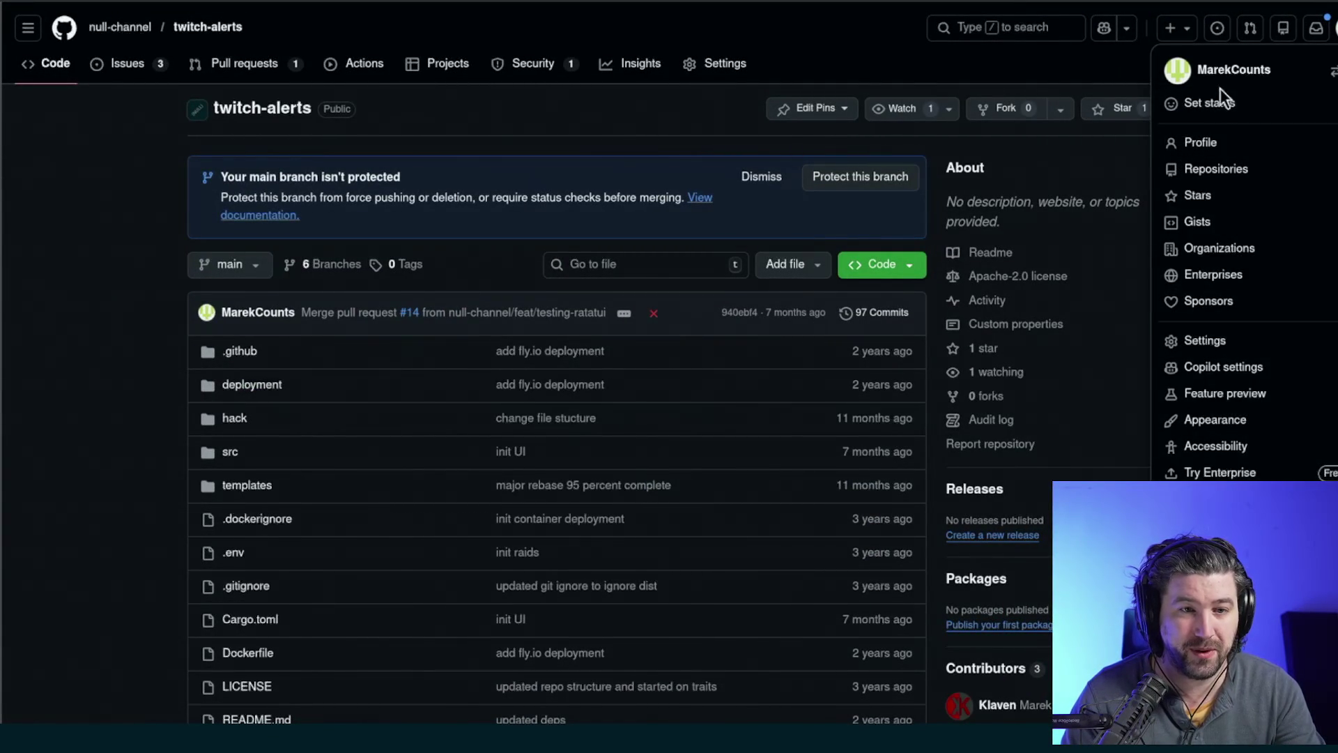
pyautogui.click(1220, 144)
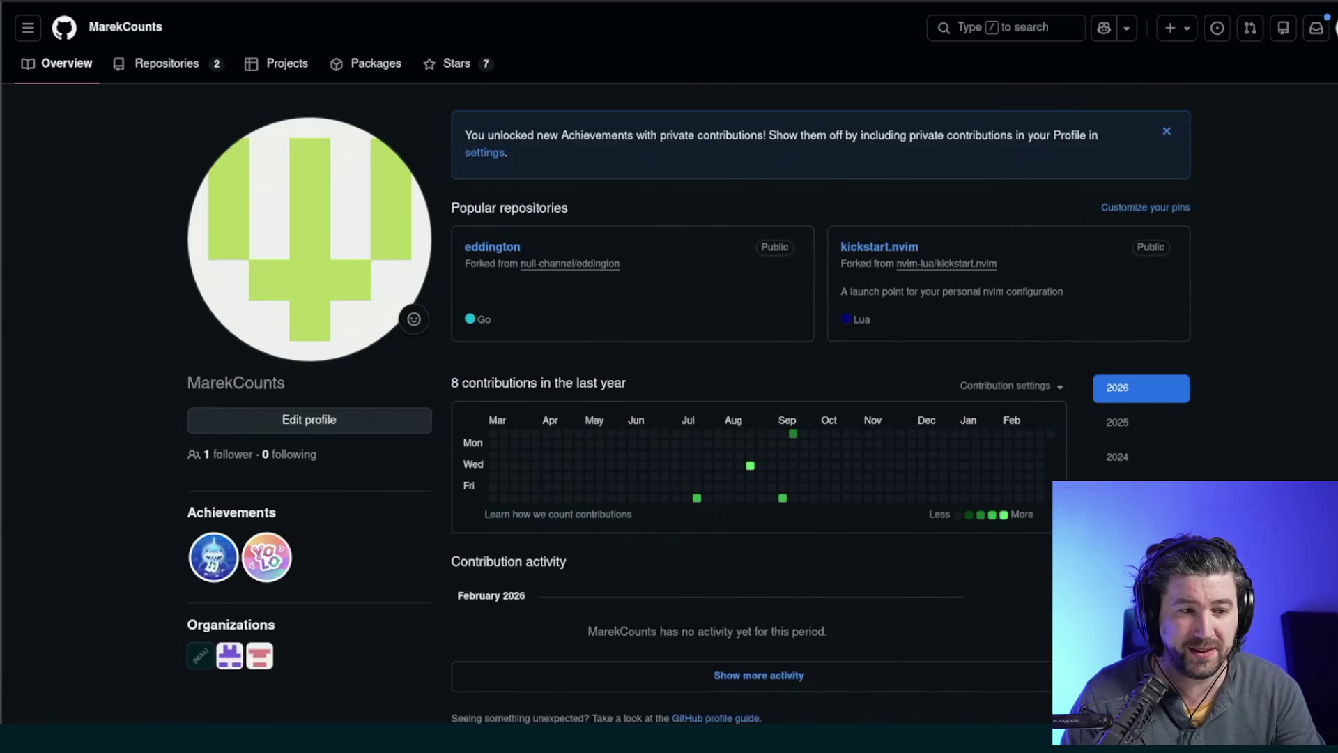
pyautogui.scroll(-2, 850, 507)
pyautogui.scroll(2, 697, 446)
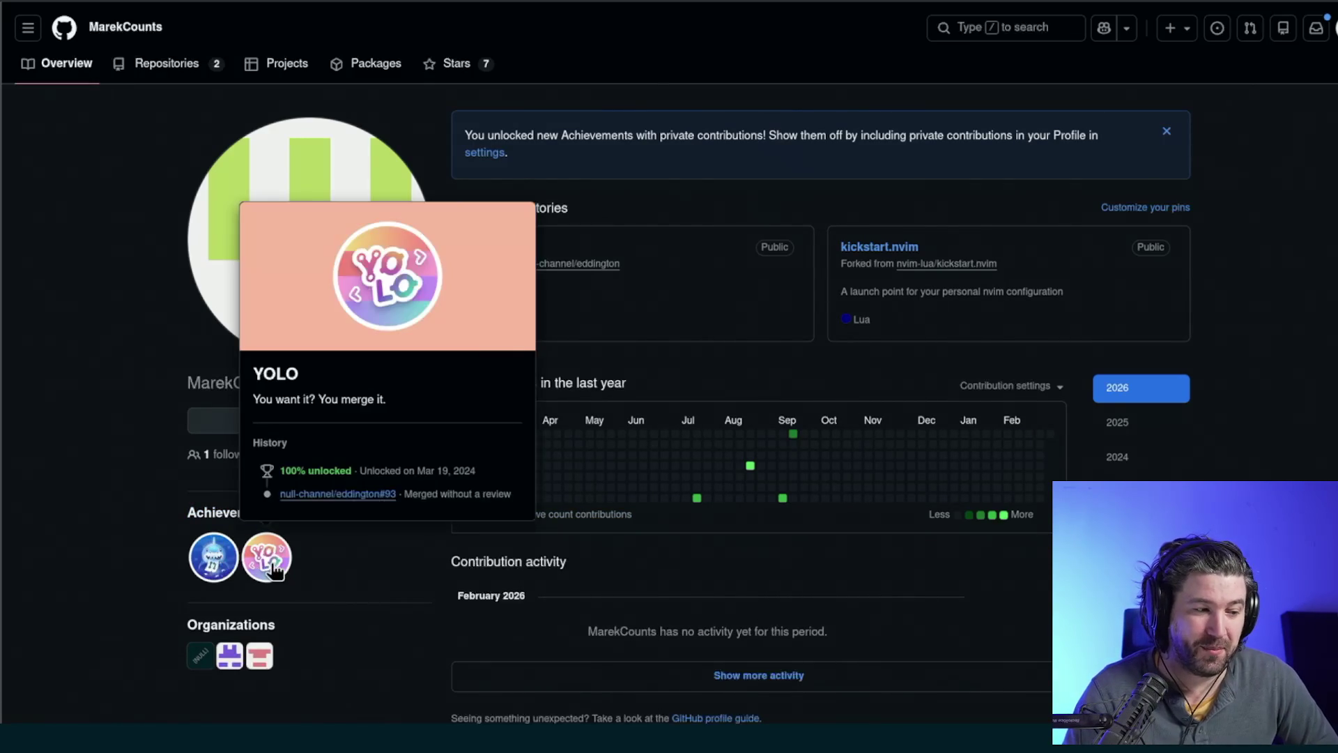
# - Open the ai_arena repository from the null-channel organization's repository list
pyautogui.moveTo(255, 568)
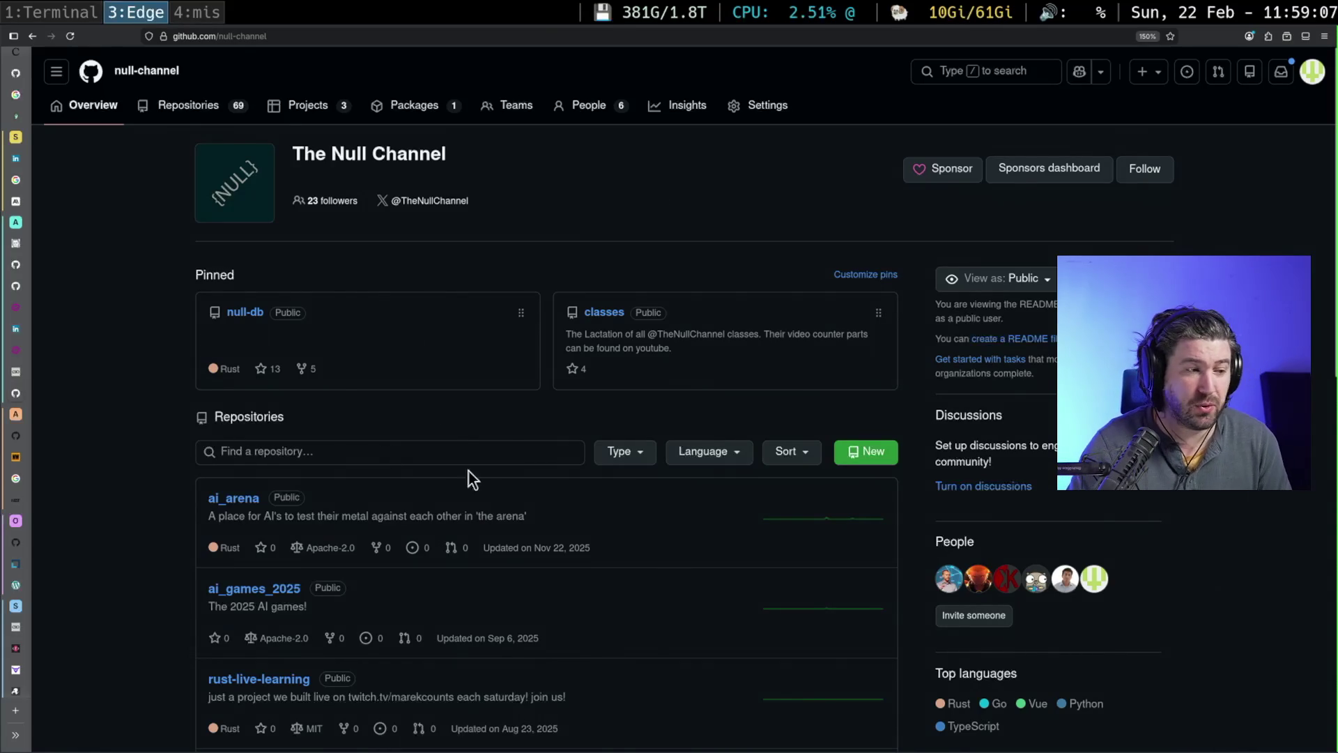
pyautogui.click(229, 499)
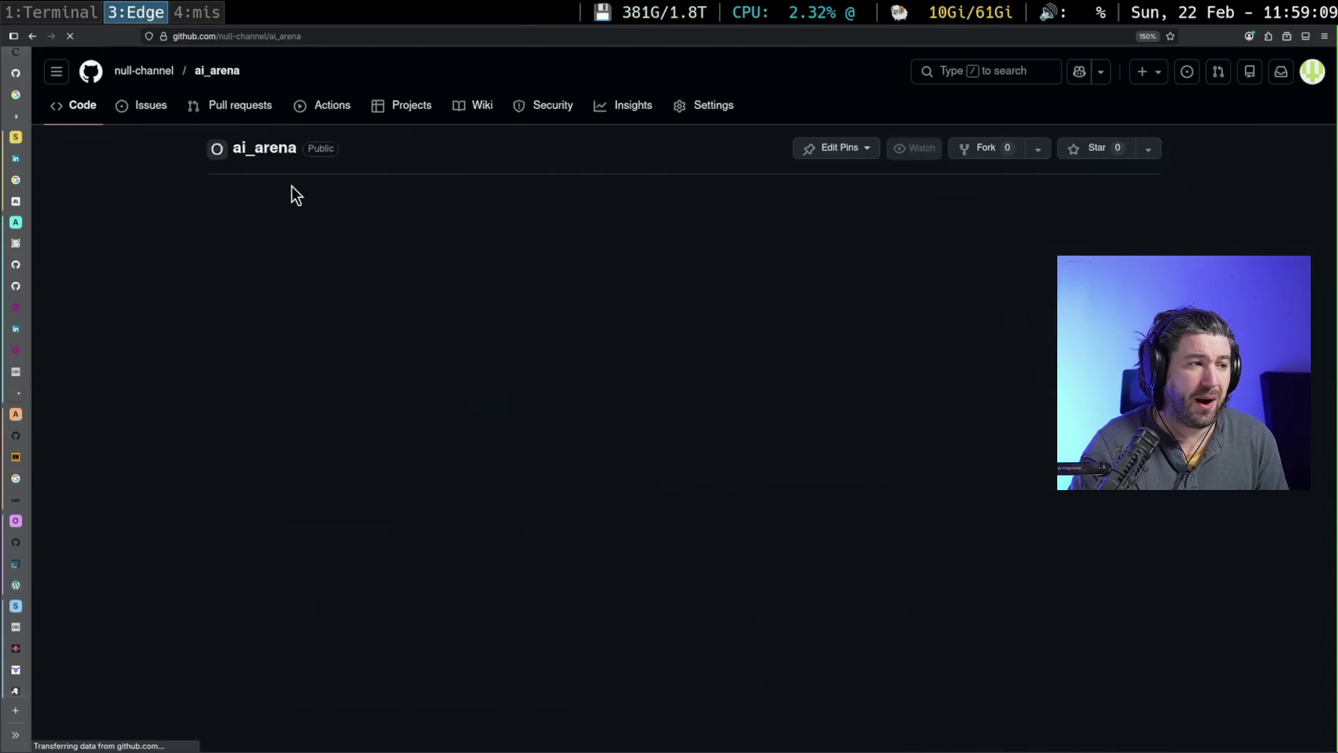
# - View the ai_arena repository's Pull requests, which has none
pyautogui.click(276, 103)
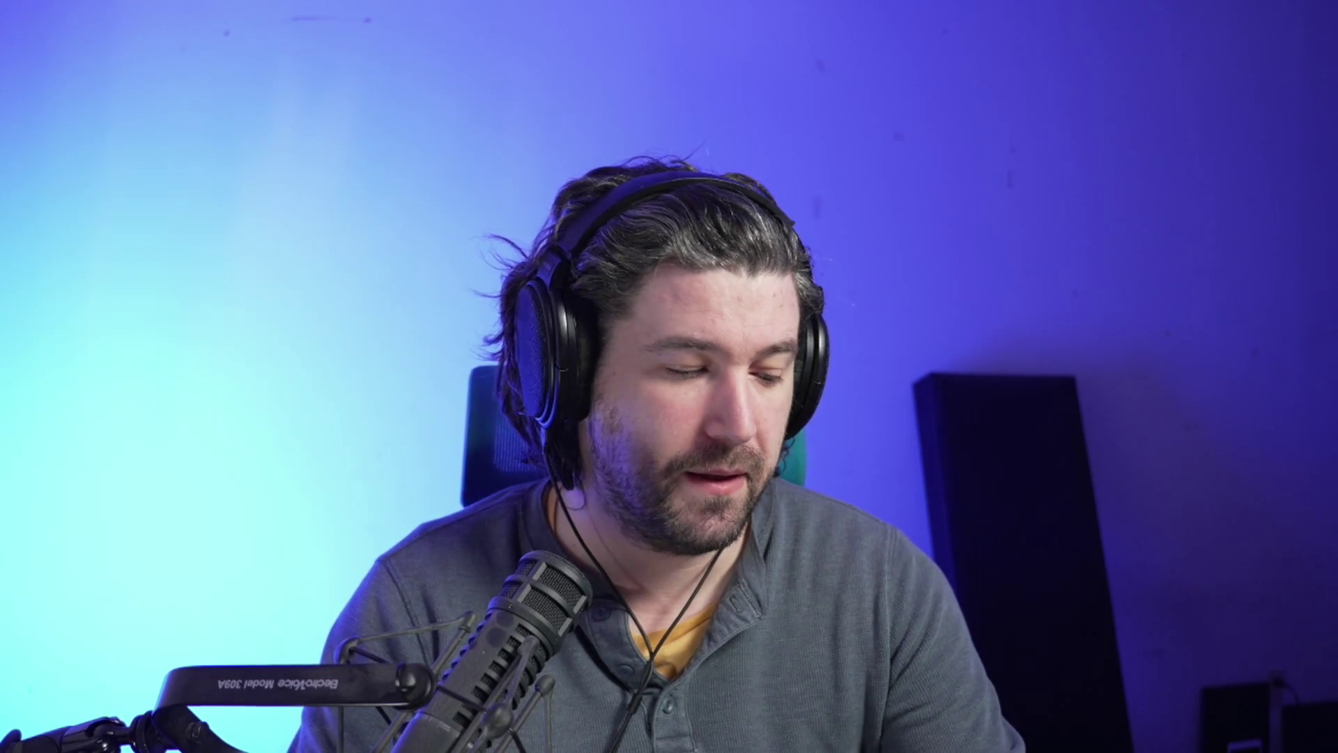
# - Scroll the StepSecurity homepage to the comparison section and highlight the complete-visibility benefit line
pyautogui.scroll(-10, 858, 411)
pyautogui.scroll(-3, 858, 408)
pyautogui.scroll(4, 858, 409)
pyautogui.scroll(-9, 909, 429)
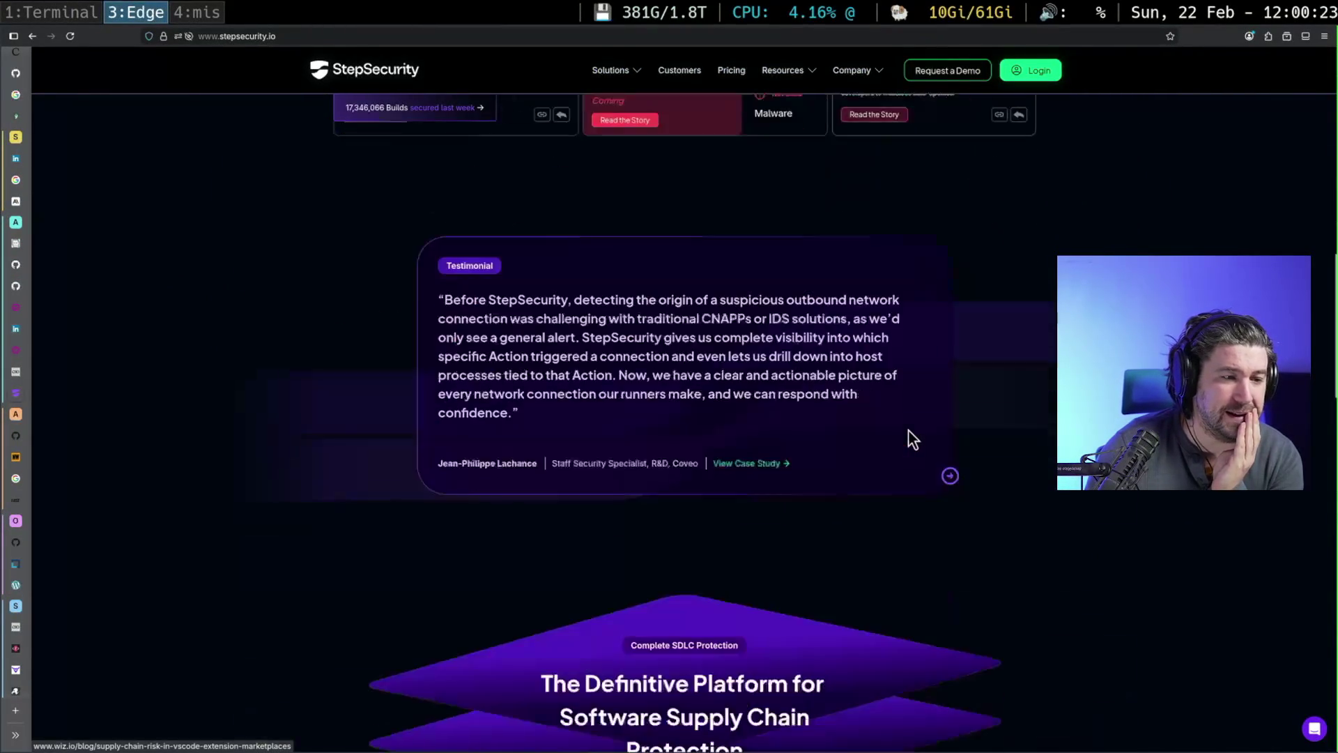
pyautogui.scroll(-7, 910, 427)
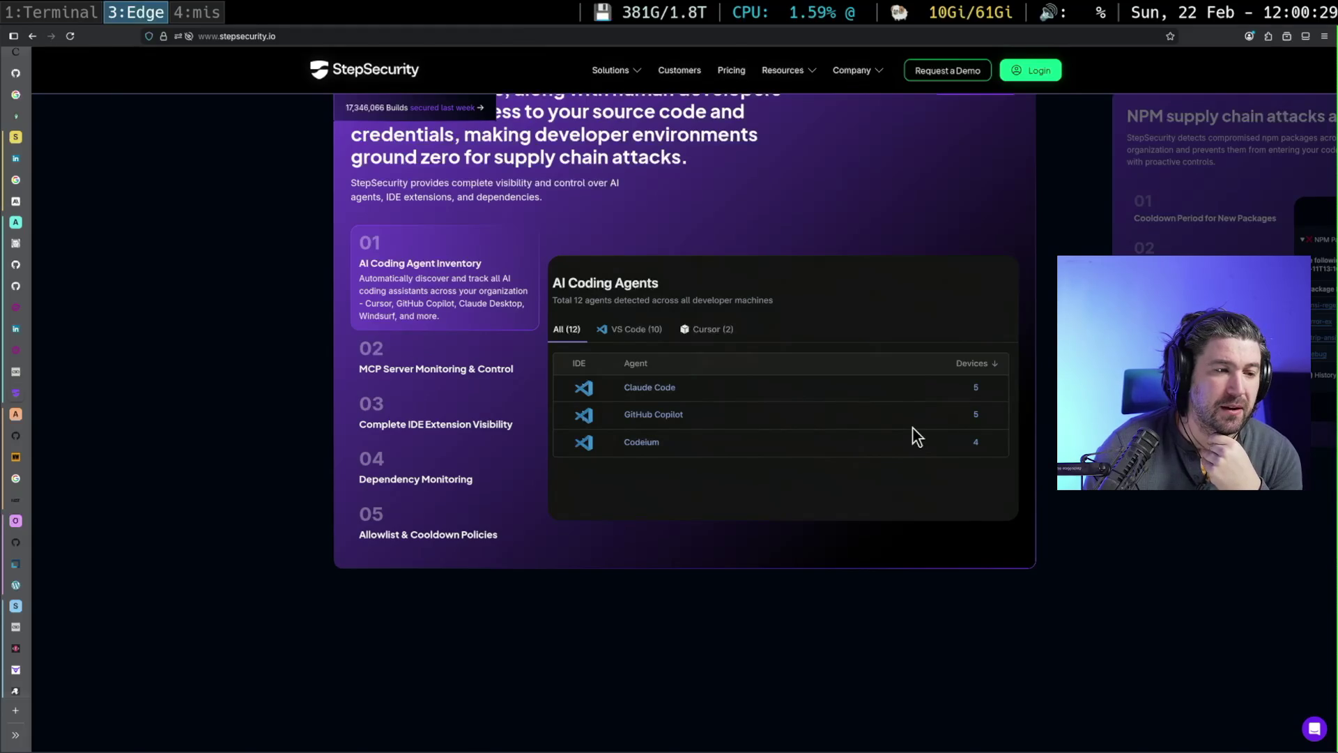
pyautogui.scroll(-10, 914, 428)
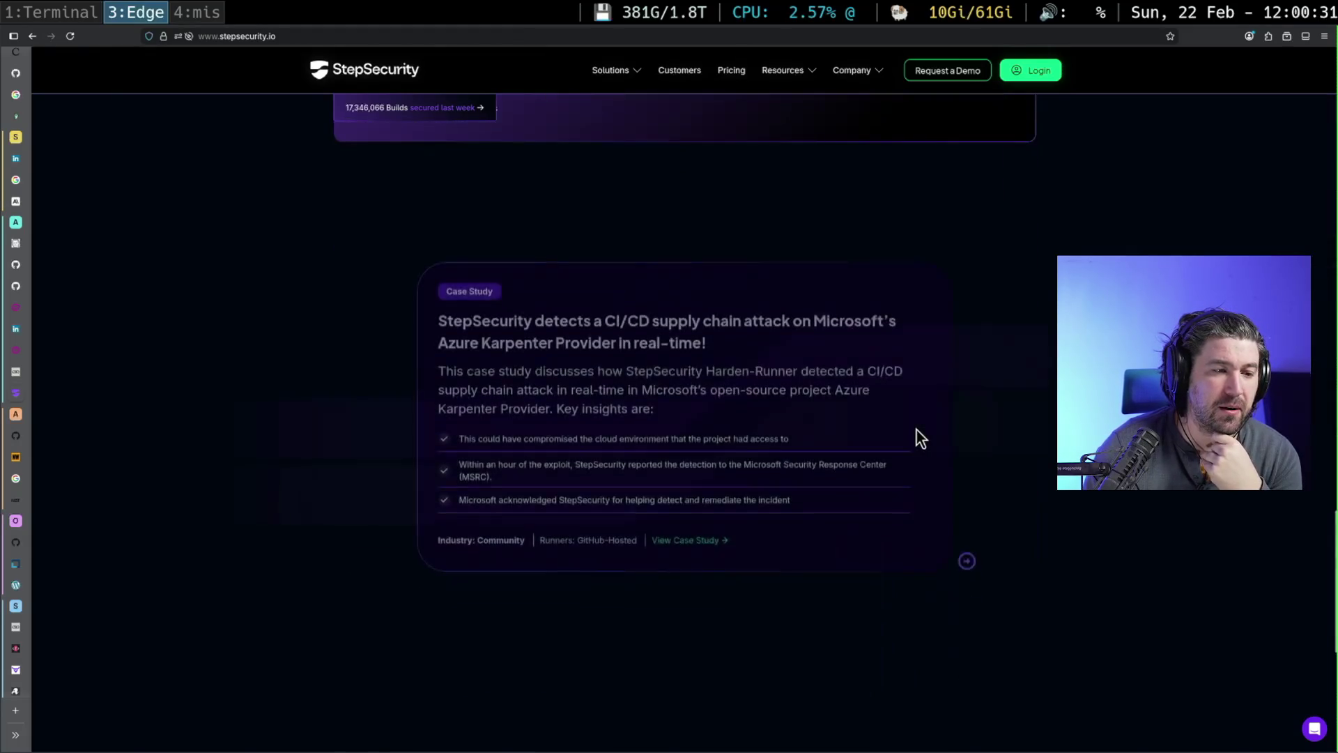
pyautogui.scroll(3, 917, 438)
pyautogui.scroll(-3, 917, 437)
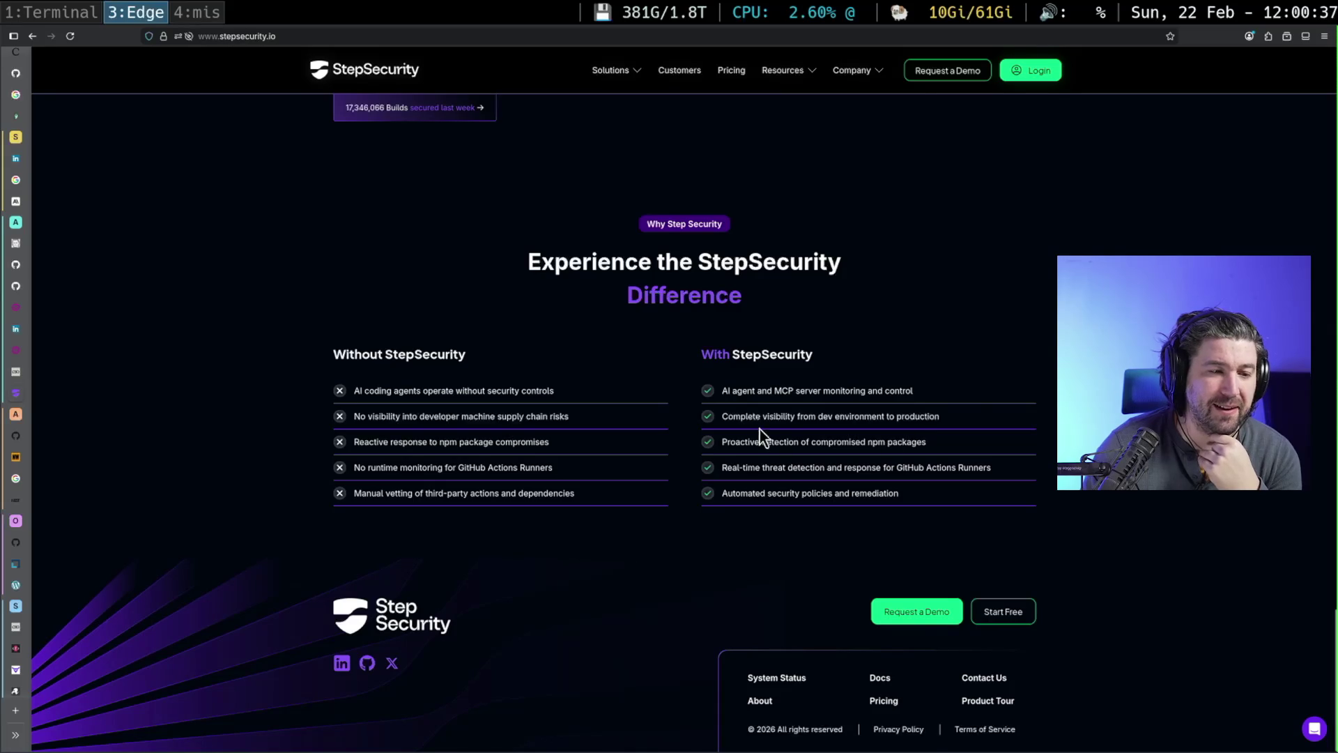
pyautogui.moveTo(727, 415)
pyautogui.mouseDown()
pyautogui.moveTo(881, 437)
pyautogui.moveTo(821, 416)
pyautogui.moveTo(919, 416)
pyautogui.mouseUp()
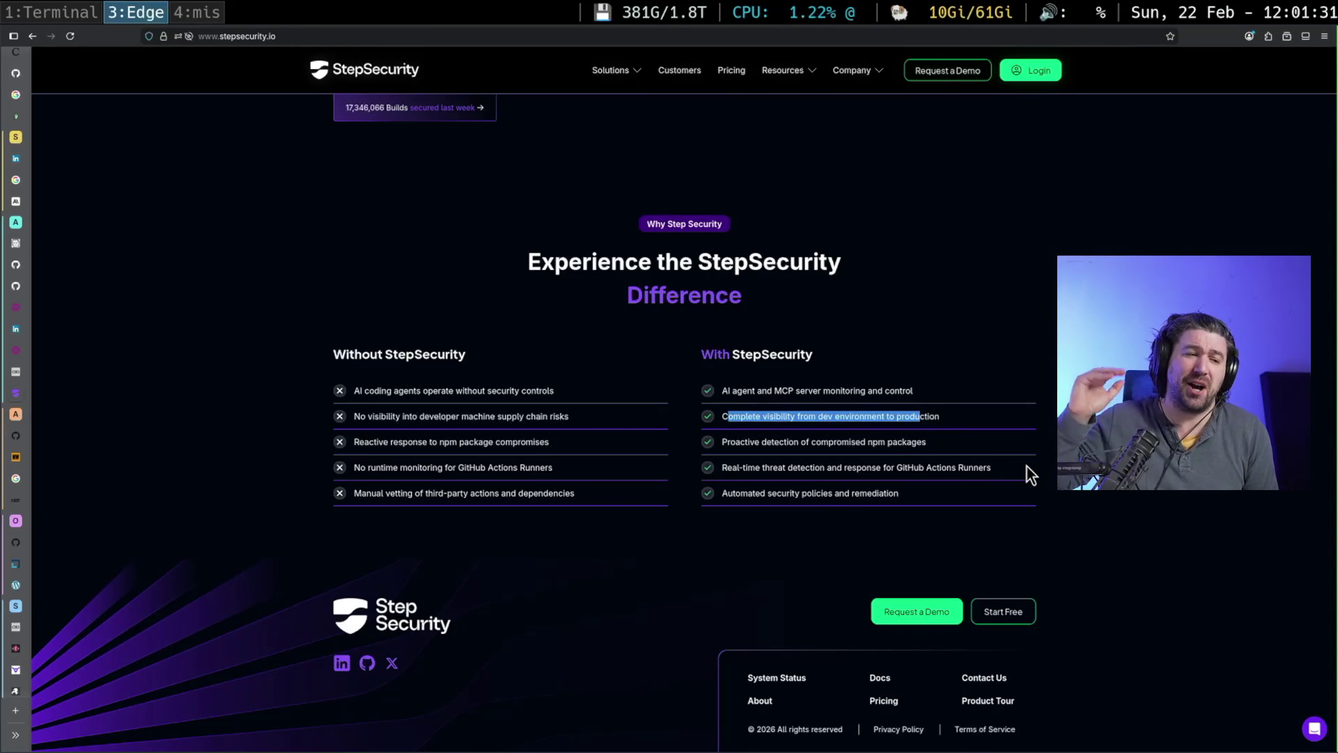
pyautogui.click(1026, 465)
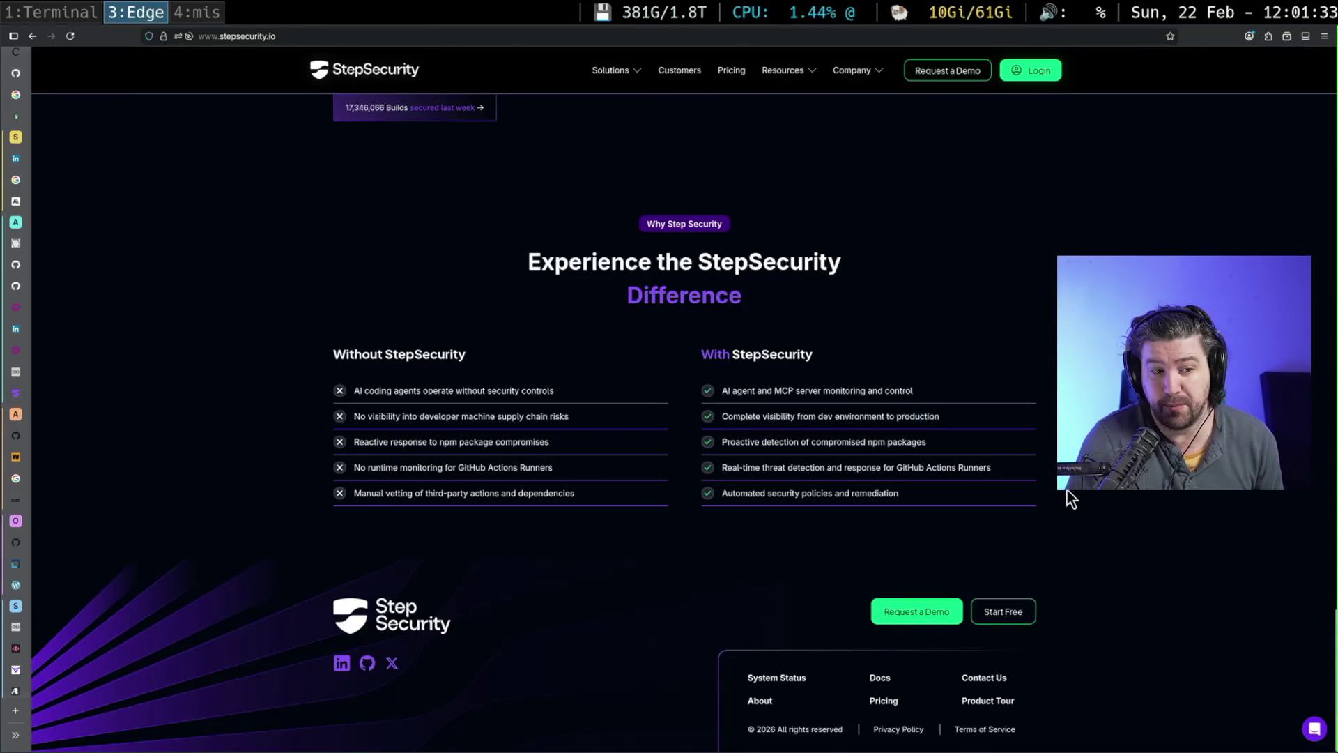
pyautogui.moveTo(1077, 491); pyautogui.dragTo(854, 340)
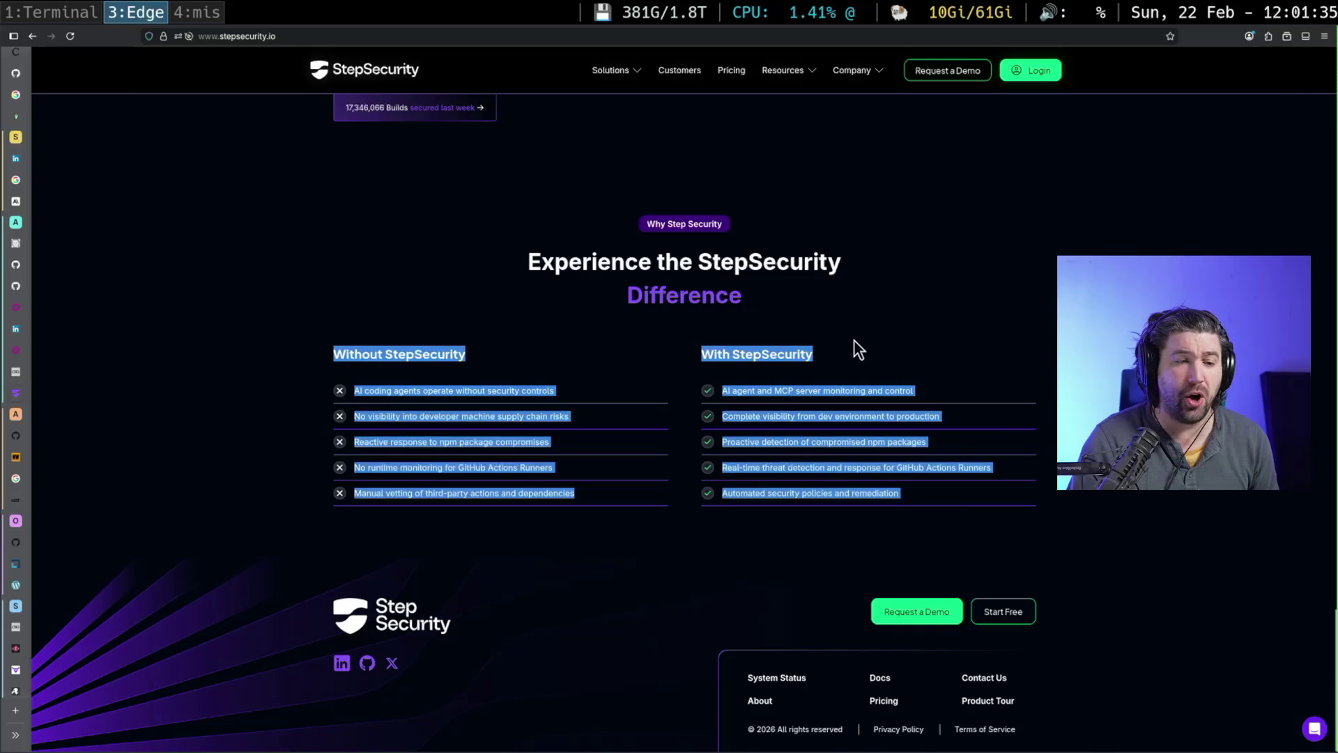
pyautogui.click(1139, 509)
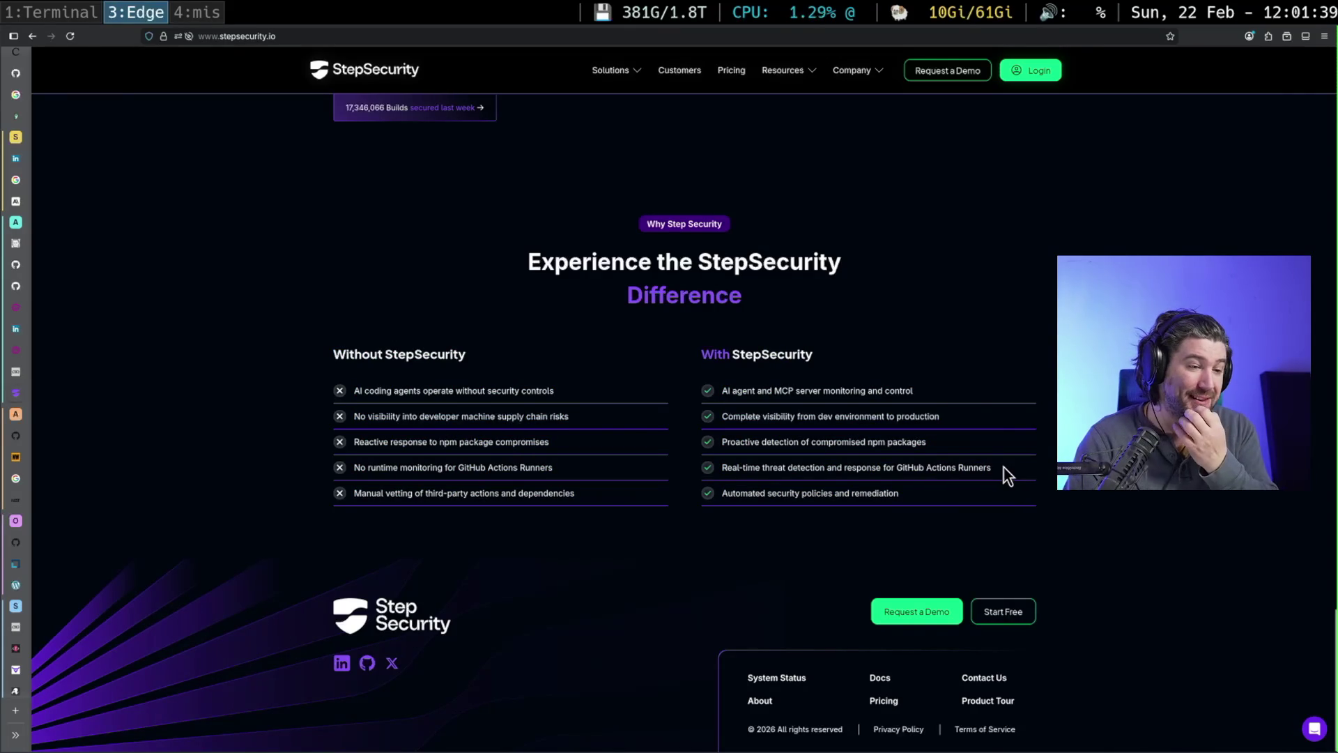
pyautogui.moveTo(1003, 469); pyautogui.dragTo(877, 468)
pyautogui.tripleClick(928, 441)
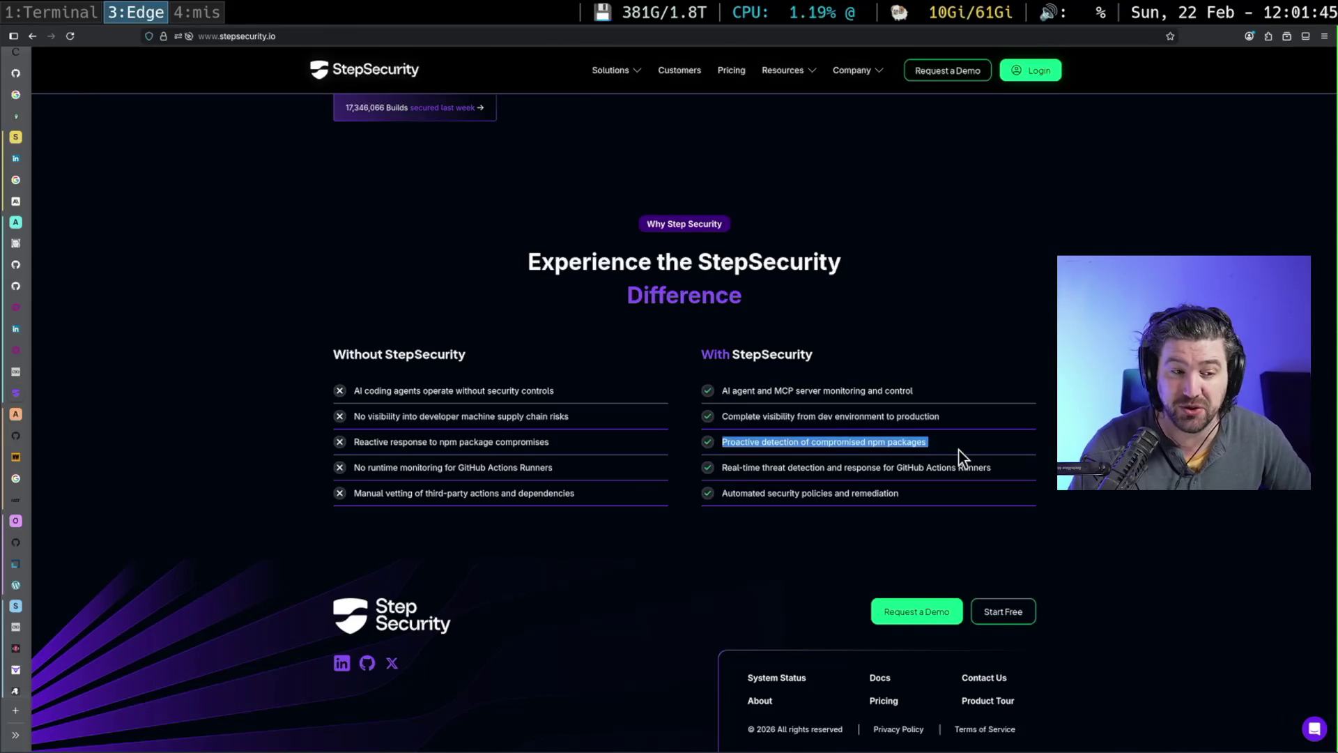
pyautogui.doubleClick(876, 442)
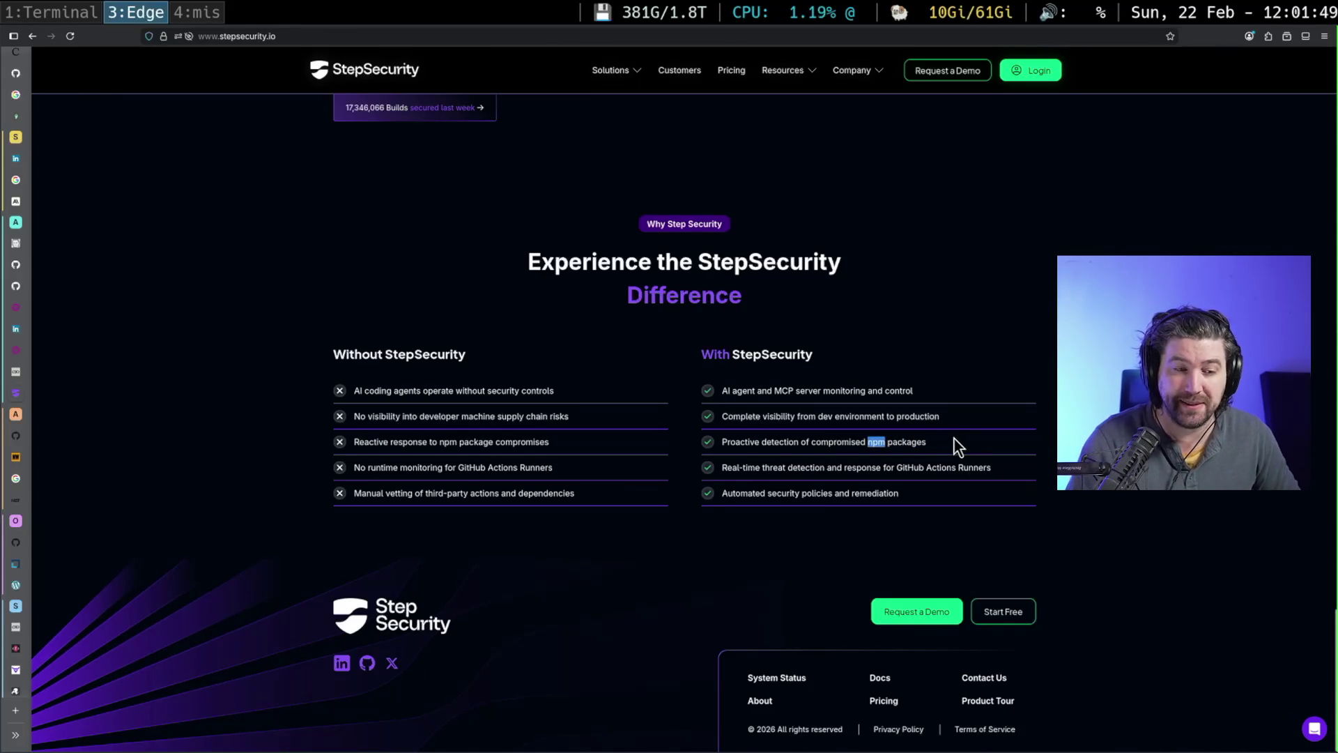
pyautogui.click(952, 443)
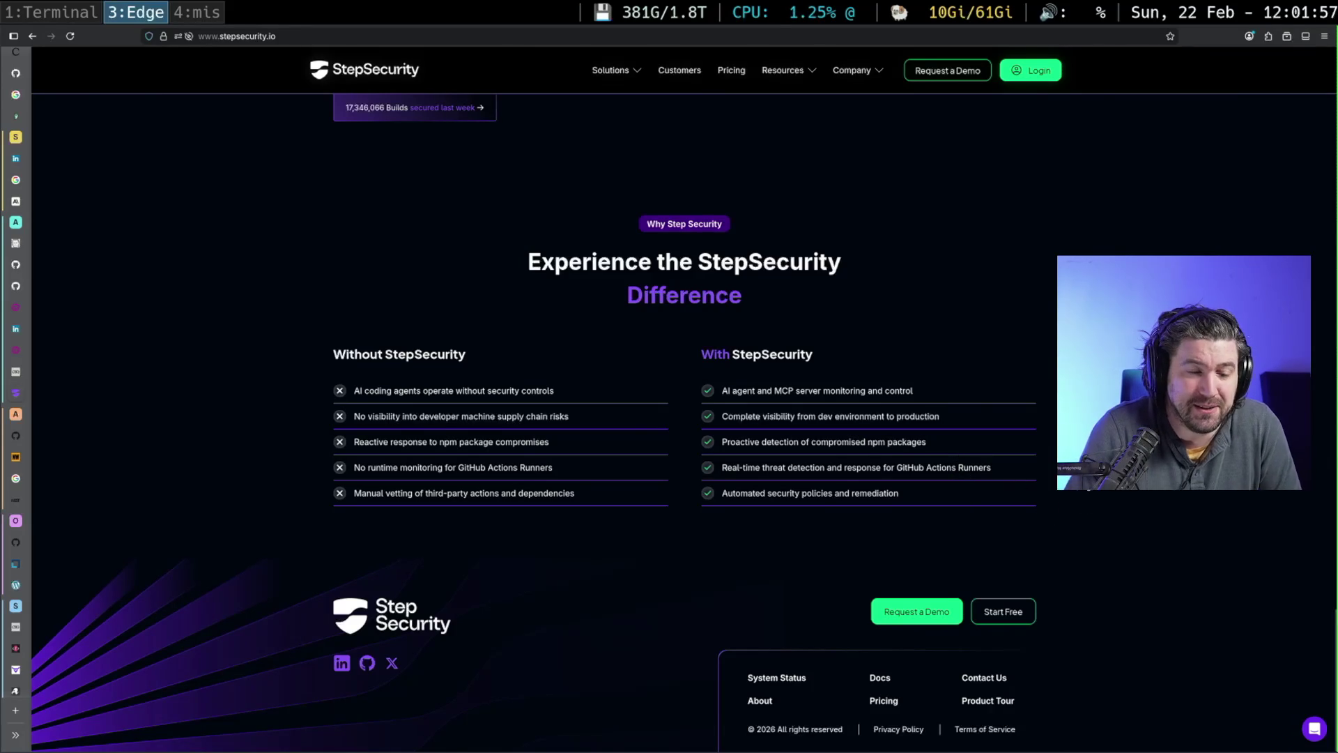
# - Scroll back up the StepSecurity homepage to the 'Close the Software Supply Chain Security Gap' hero
pyautogui.scroll(5, 934, 541)
pyautogui.scroll(10, 934, 541)
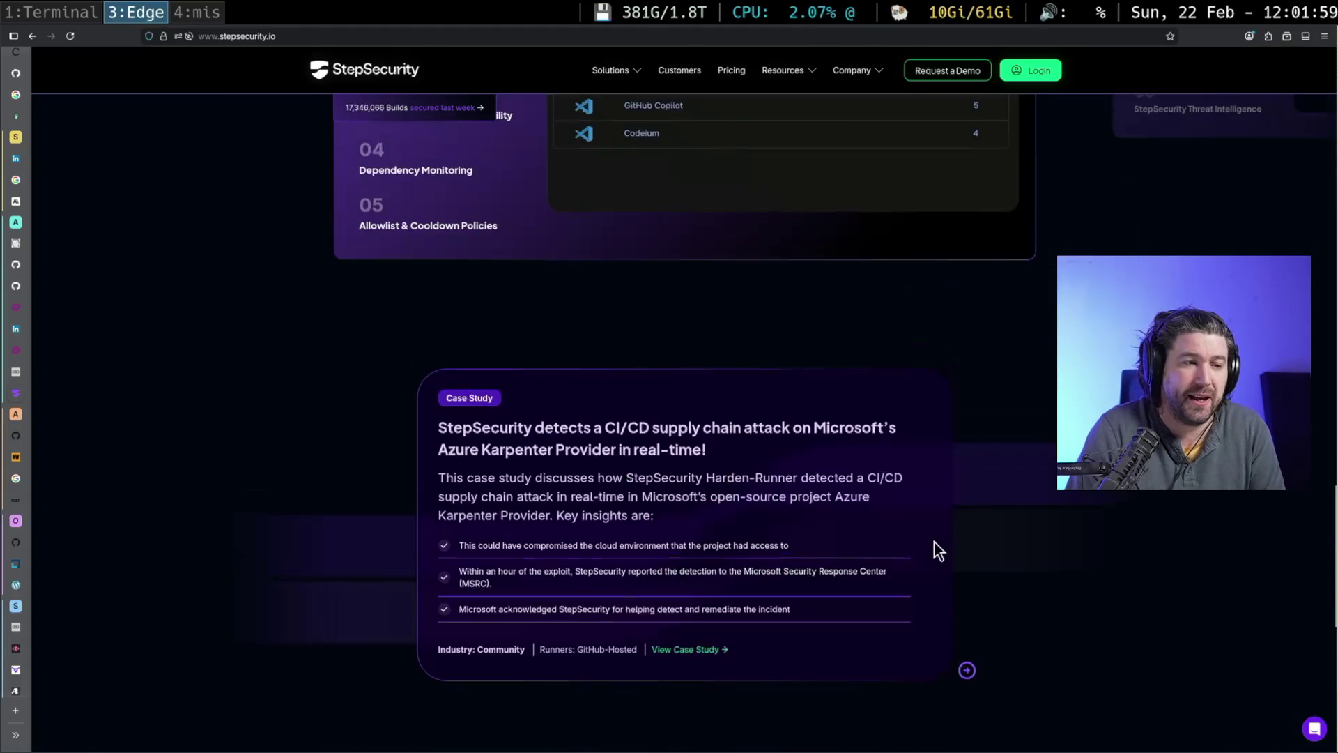
pyautogui.scroll(15, 969, 557)
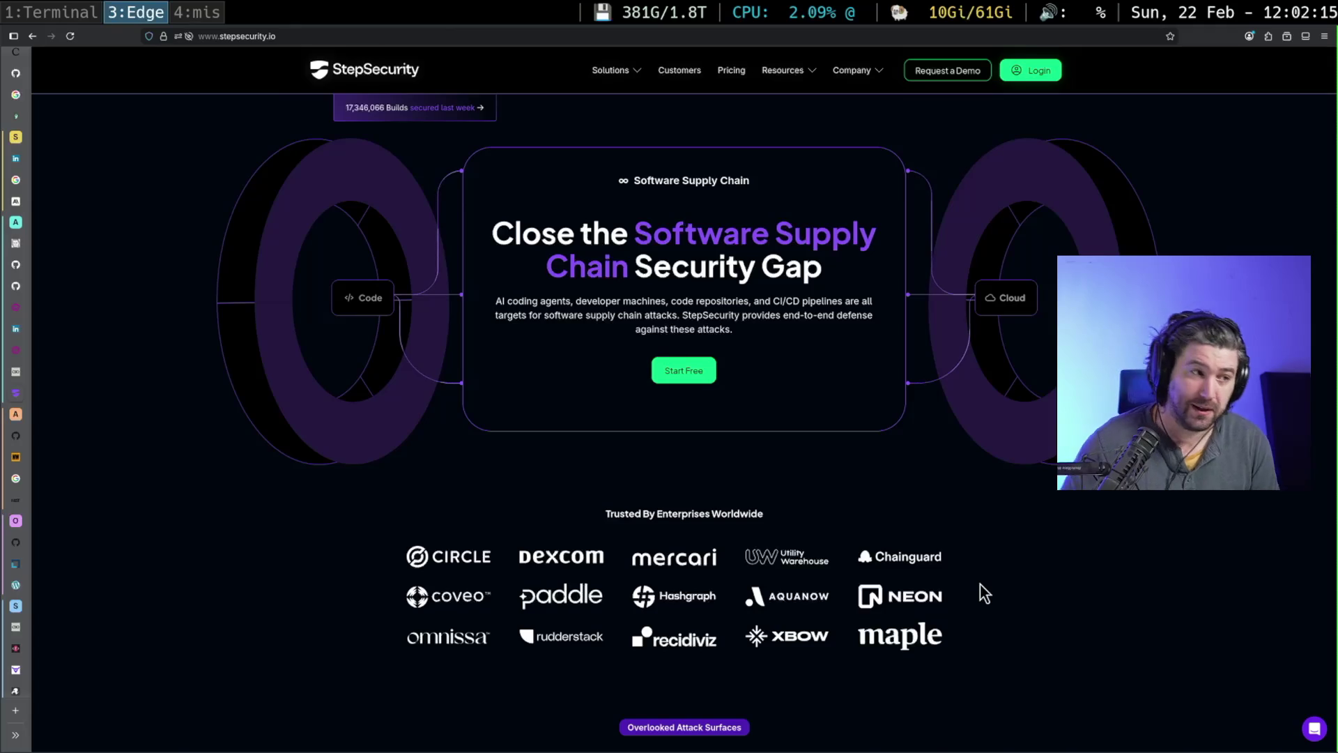
pyautogui.scroll(-5, 951, 557)
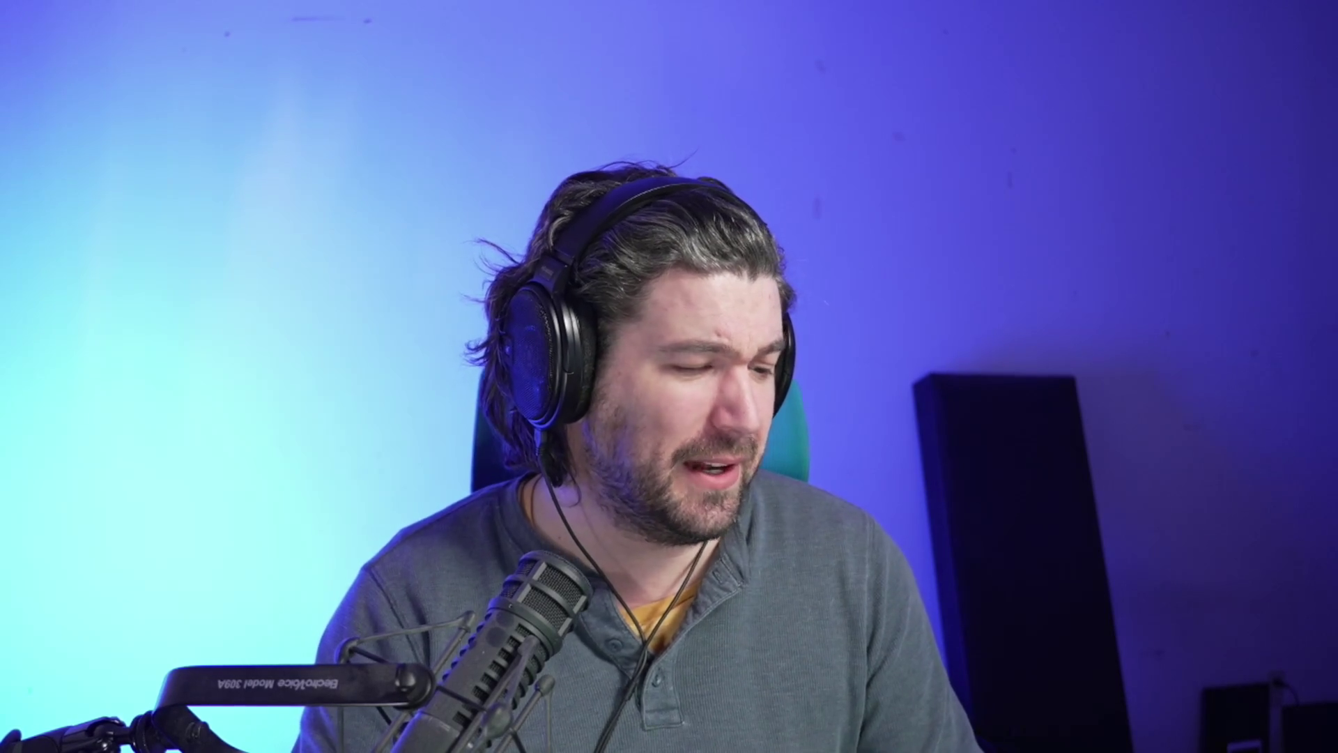
# - Scroll to the top of 'What to expect for open source in 2026' to its title
pyautogui.scroll(10, 545, 401)
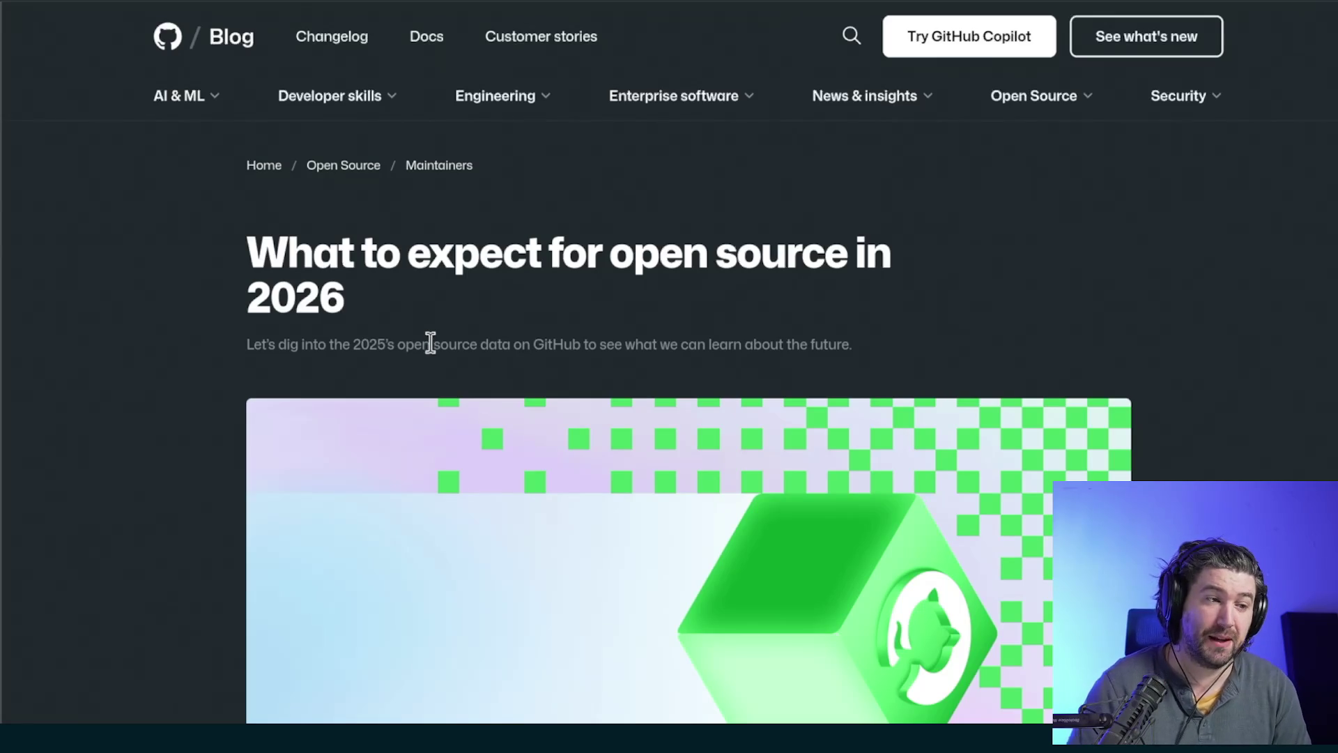
# - Scroll past 'Growth that's global in scope', highlighting the AI sentence through 'barrier to entry'
pyautogui.scroll(-10, 427, 355)
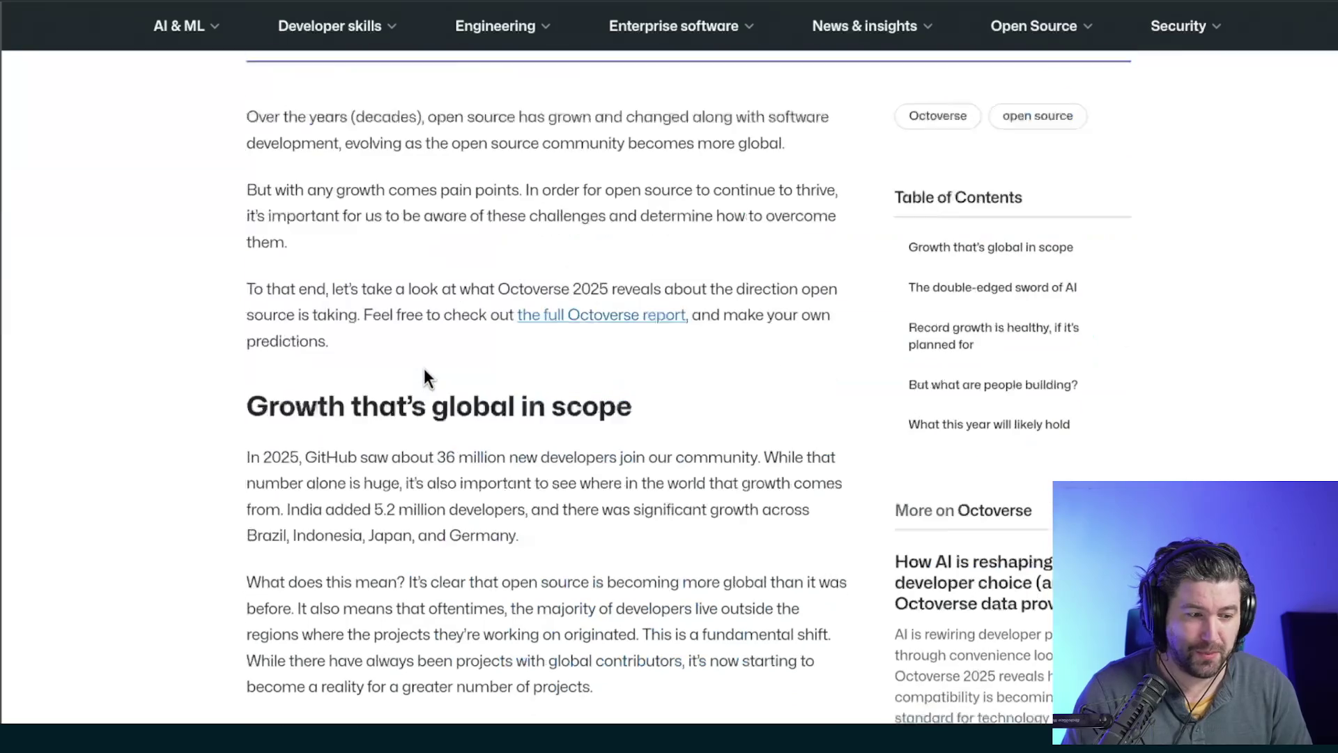
pyautogui.scroll(-3, 450, 415)
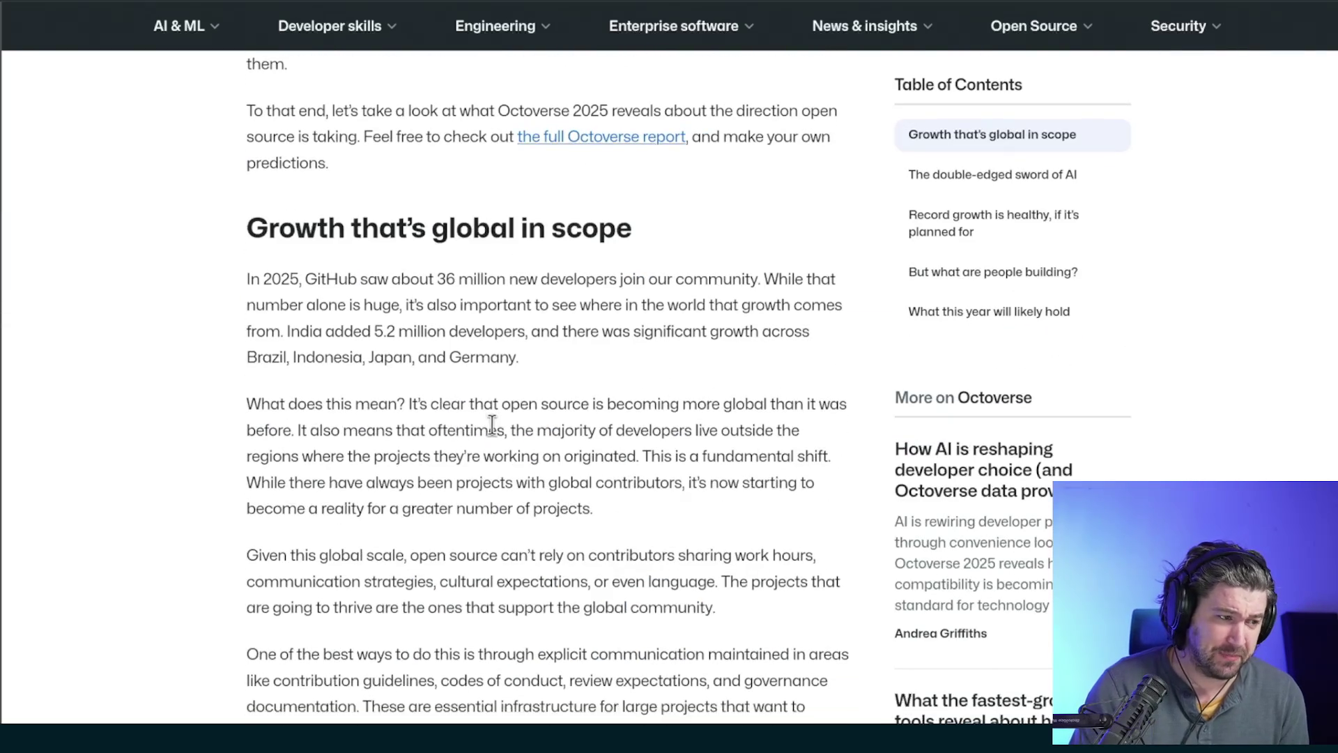
pyautogui.moveTo(245, 279); pyautogui.dragTo(746, 279)
pyautogui.scroll(-6, 669, 359)
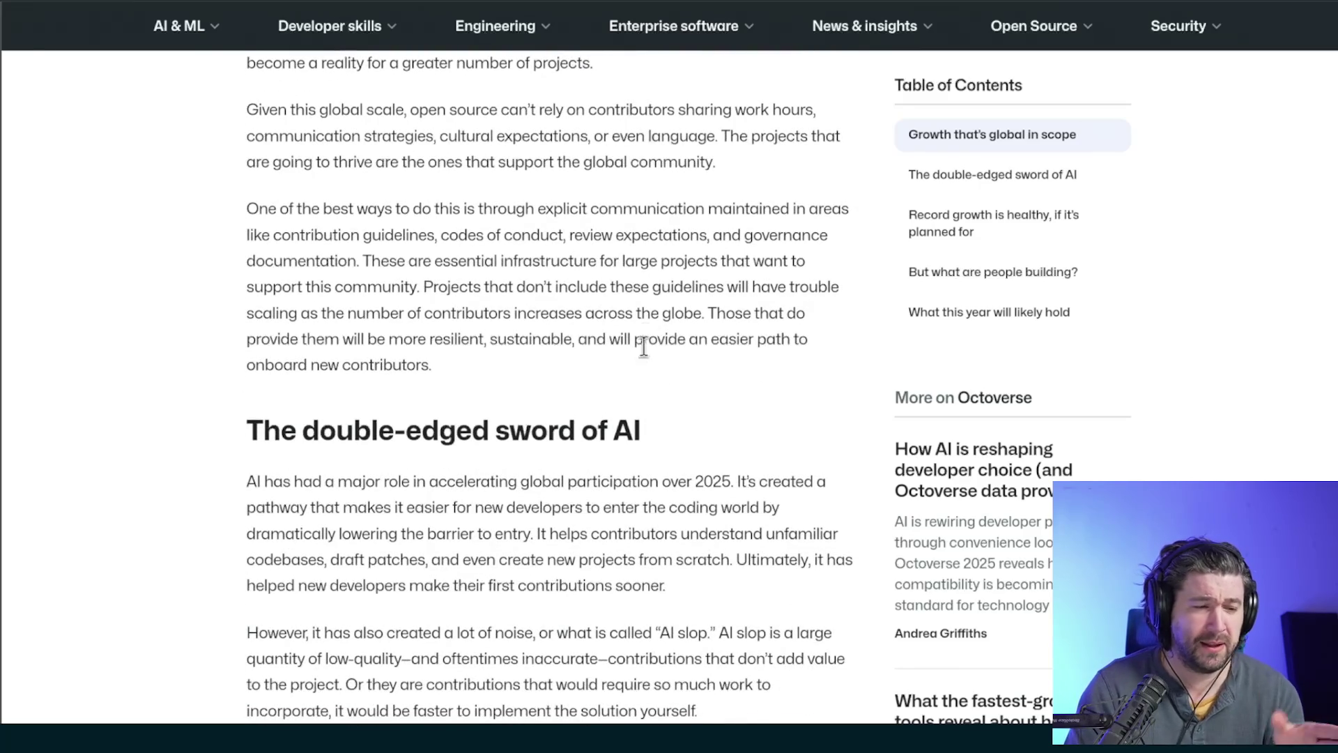
pyautogui.scroll(-4, 646, 341)
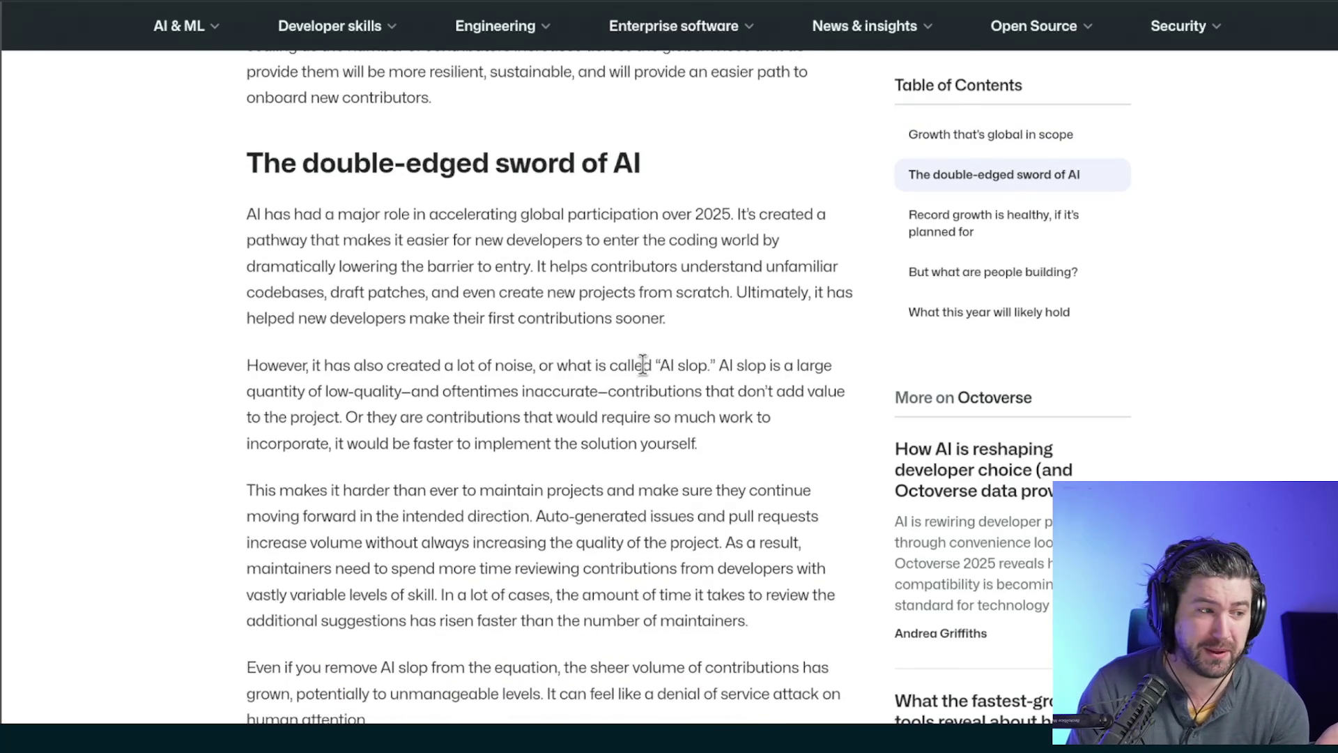
pyautogui.moveTo(263, 218)
pyautogui.mouseDown()
pyautogui.moveTo(662, 220)
pyautogui.moveTo(680, 222)
pyautogui.moveTo(577, 240)
pyautogui.moveTo(321, 241)
pyautogui.moveTo(745, 245)
pyautogui.moveTo(359, 271)
pyautogui.moveTo(533, 267)
pyautogui.moveTo(275, 203)
pyautogui.moveTo(222, 216)
pyautogui.mouseUp()
pyautogui.click(534, 267)
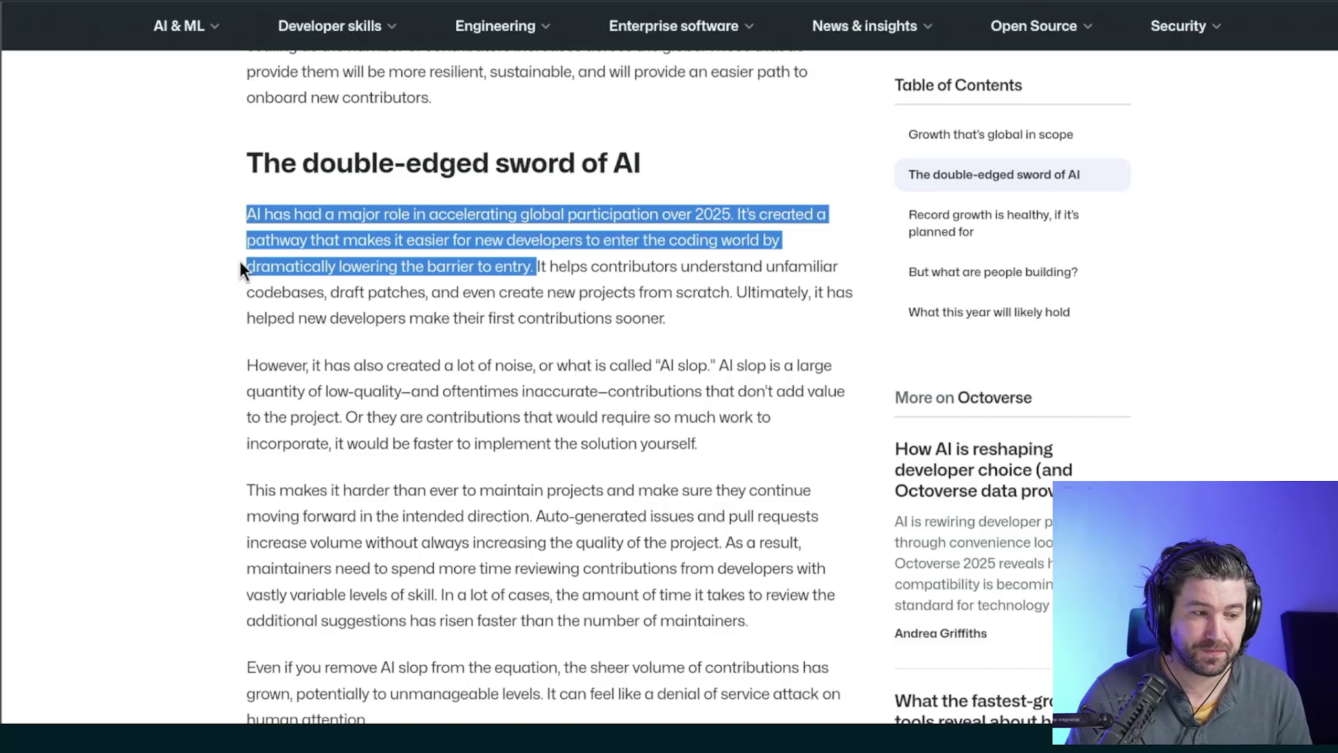
# - Highlight the AI-section lines on AI creating noise, 'AI slop' and easier entry for new developers
pyautogui.moveTo(276, 366); pyautogui.dragTo(535, 371)
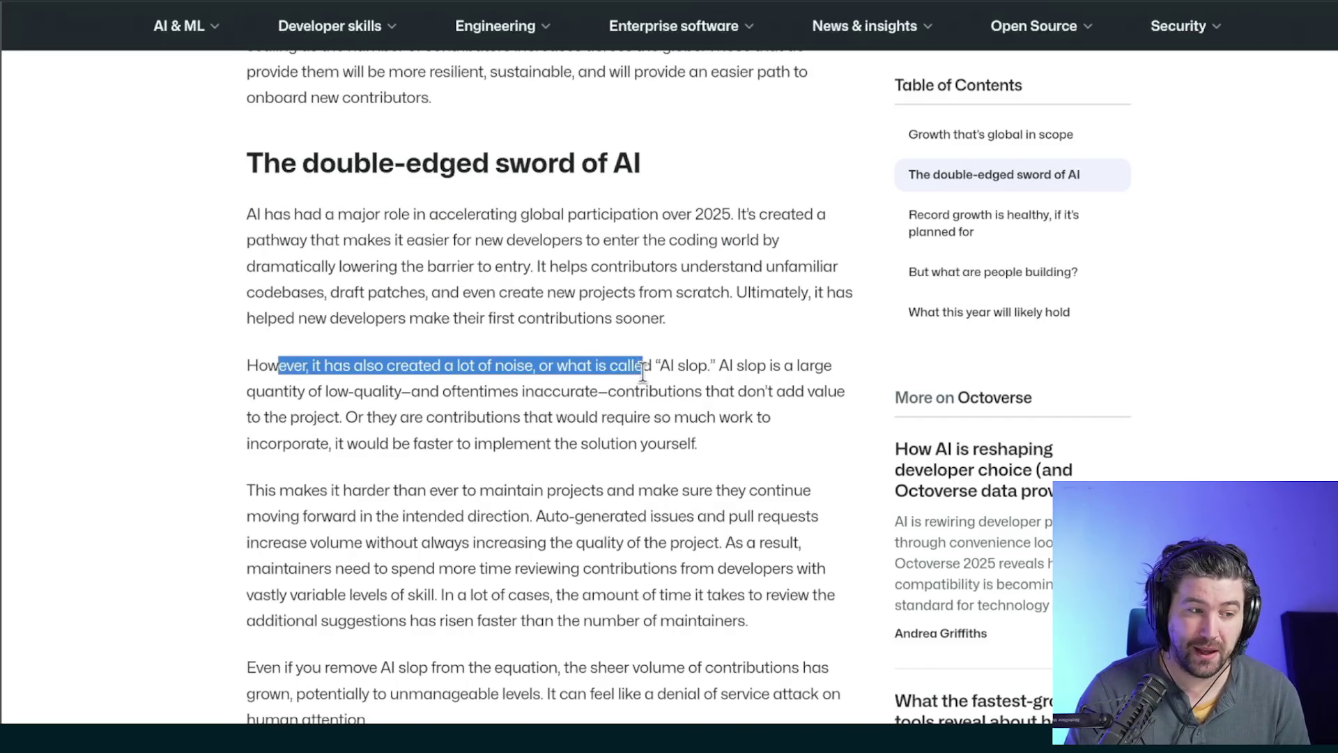
pyautogui.moveTo(680, 372); pyautogui.dragTo(706, 368)
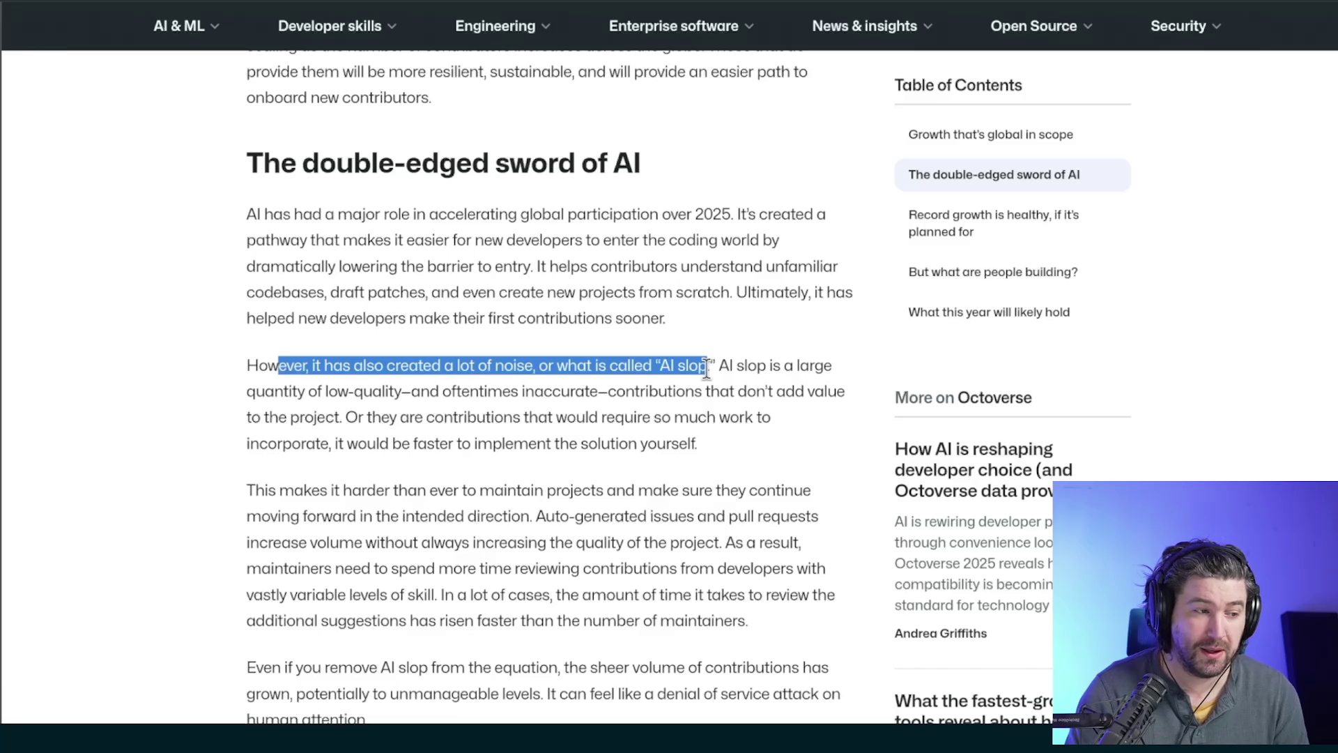
pyautogui.moveTo(284, 391)
pyautogui.mouseDown()
pyautogui.moveTo(709, 395)
pyautogui.moveTo(341, 423)
pyautogui.mouseUp()
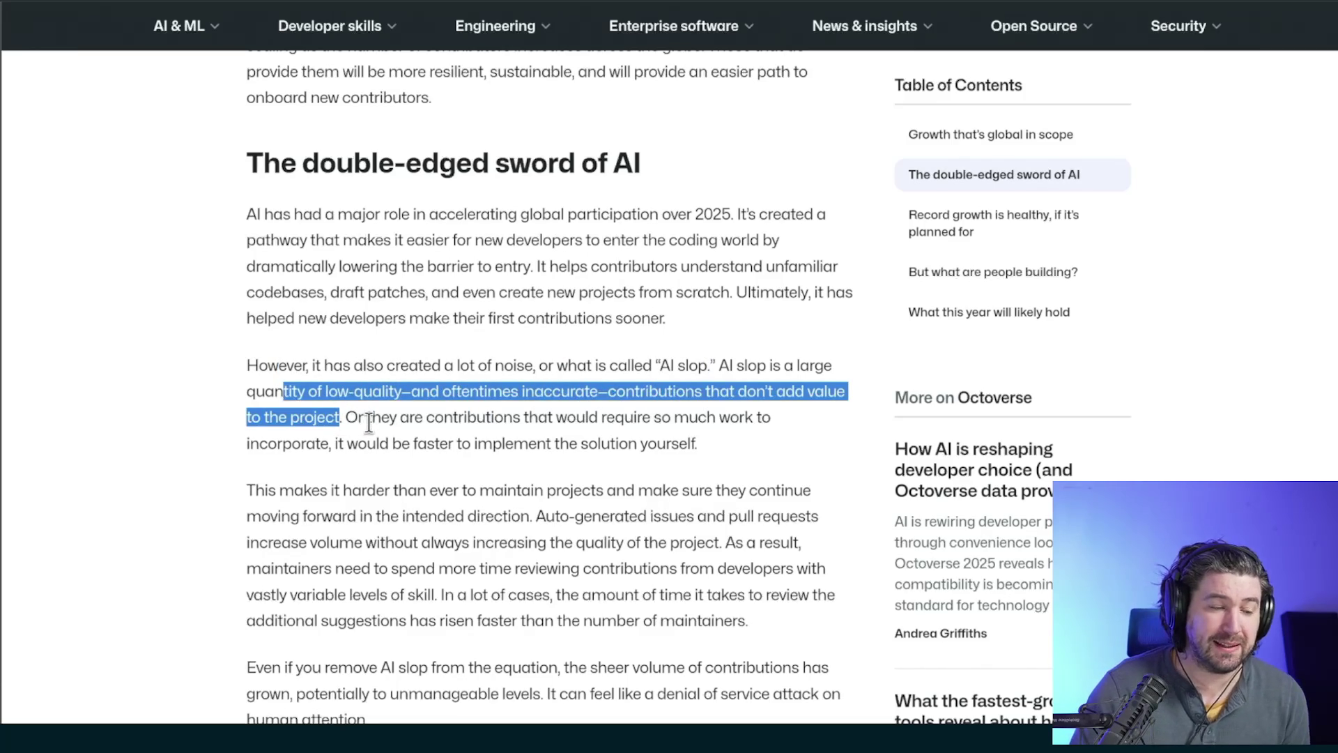
pyautogui.moveTo(249, 214)
pyautogui.mouseDown()
pyautogui.moveTo(410, 268)
pyautogui.moveTo(684, 323)
pyautogui.mouseUp()
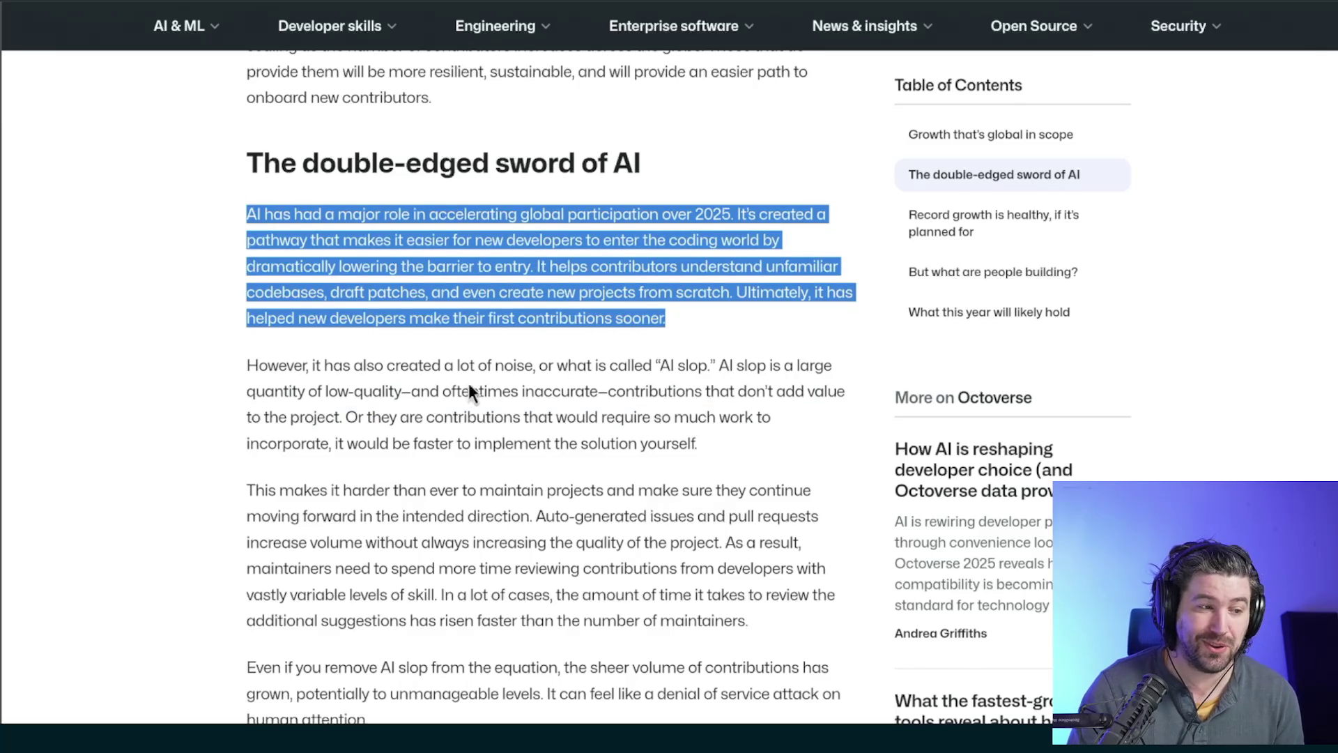
pyautogui.click(377, 286)
pyautogui.moveTo(309, 240); pyautogui.dragTo(589, 241)
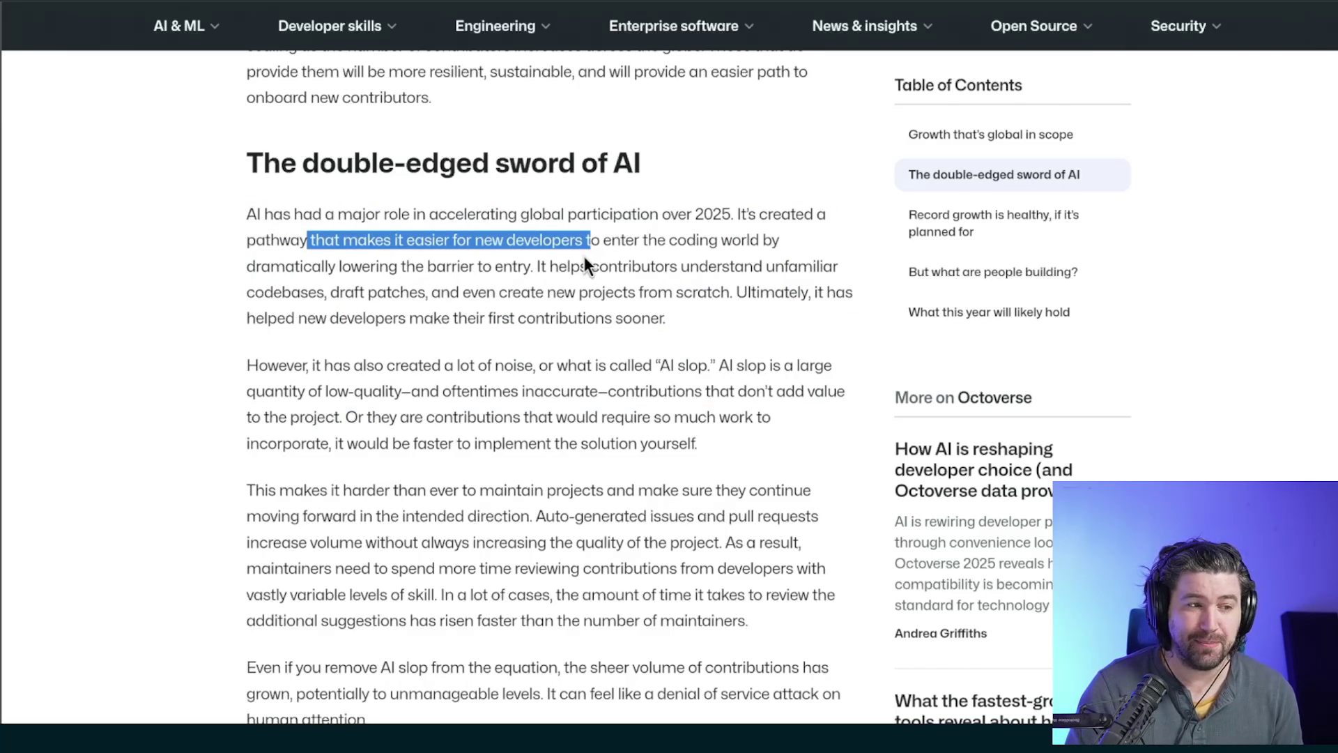
pyautogui.moveTo(294, 365); pyautogui.dragTo(618, 369)
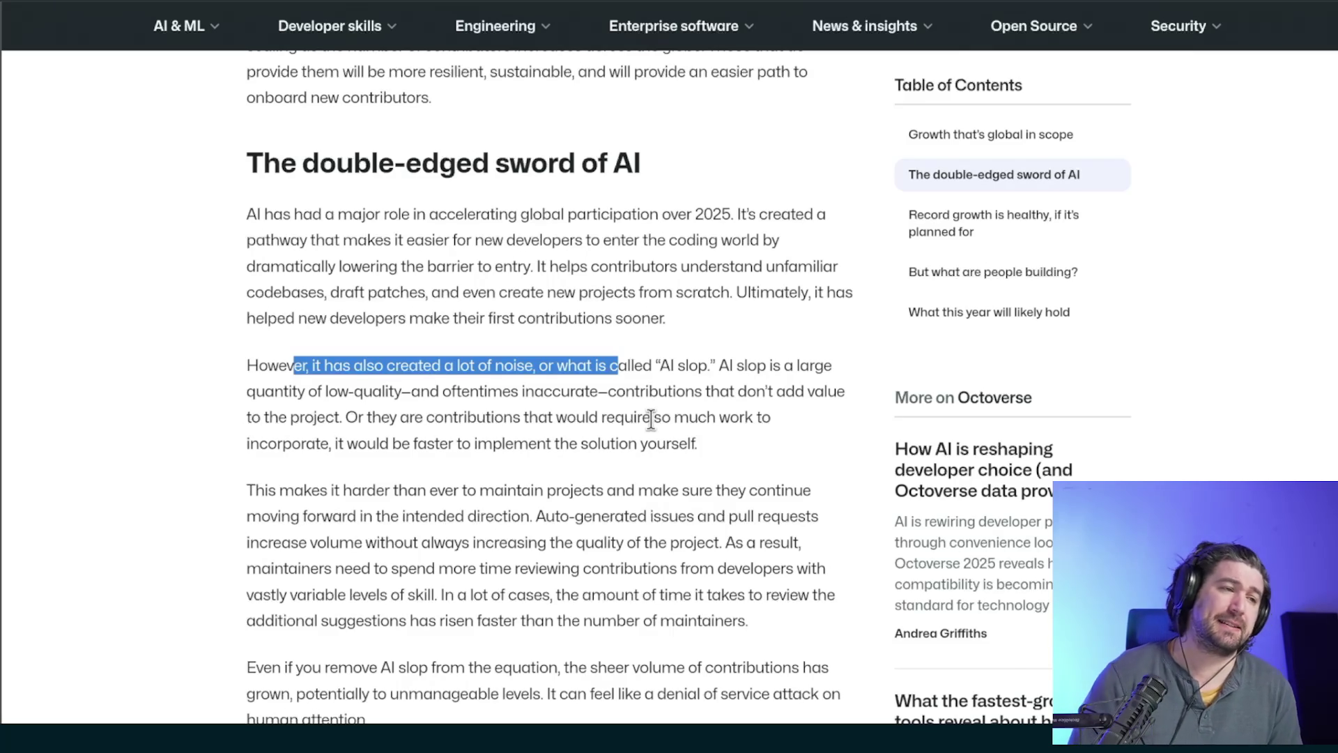
pyautogui.moveTo(326, 239); pyautogui.dragTo(561, 240)
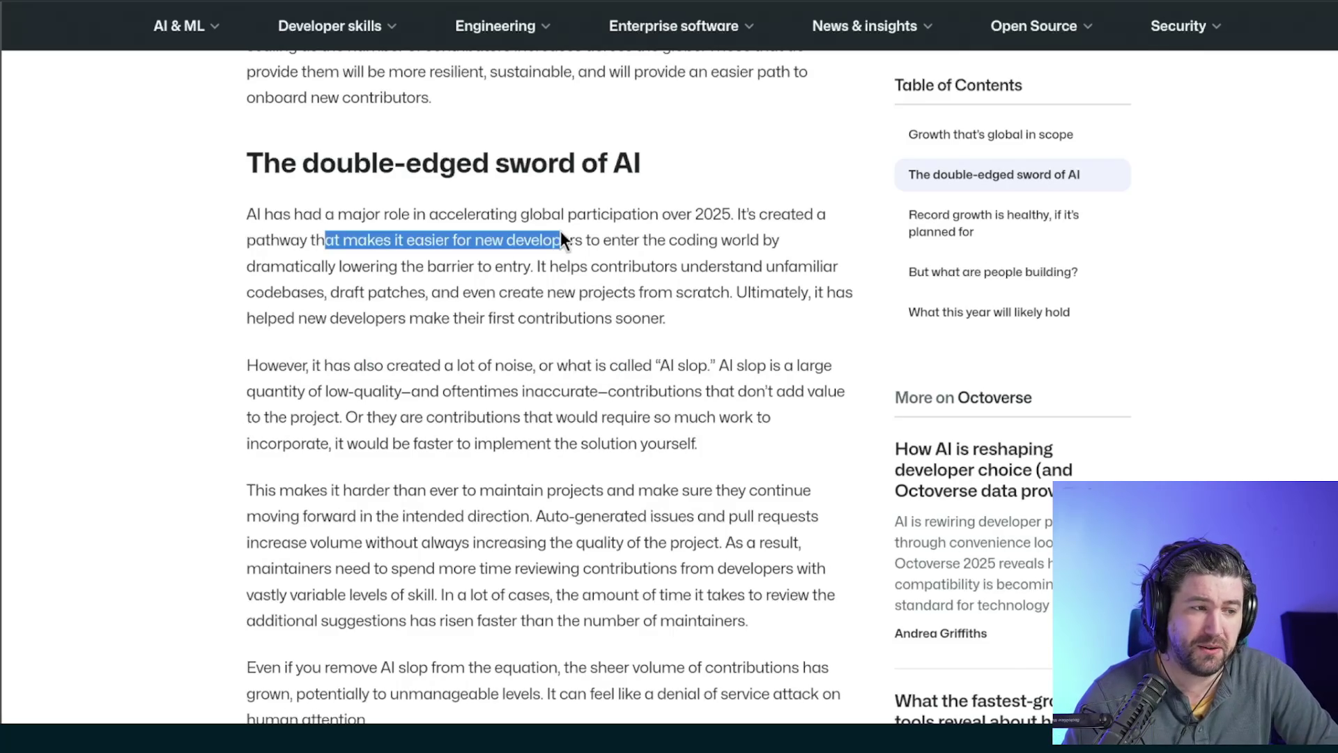
pyautogui.moveTo(324, 365); pyautogui.dragTo(634, 370)
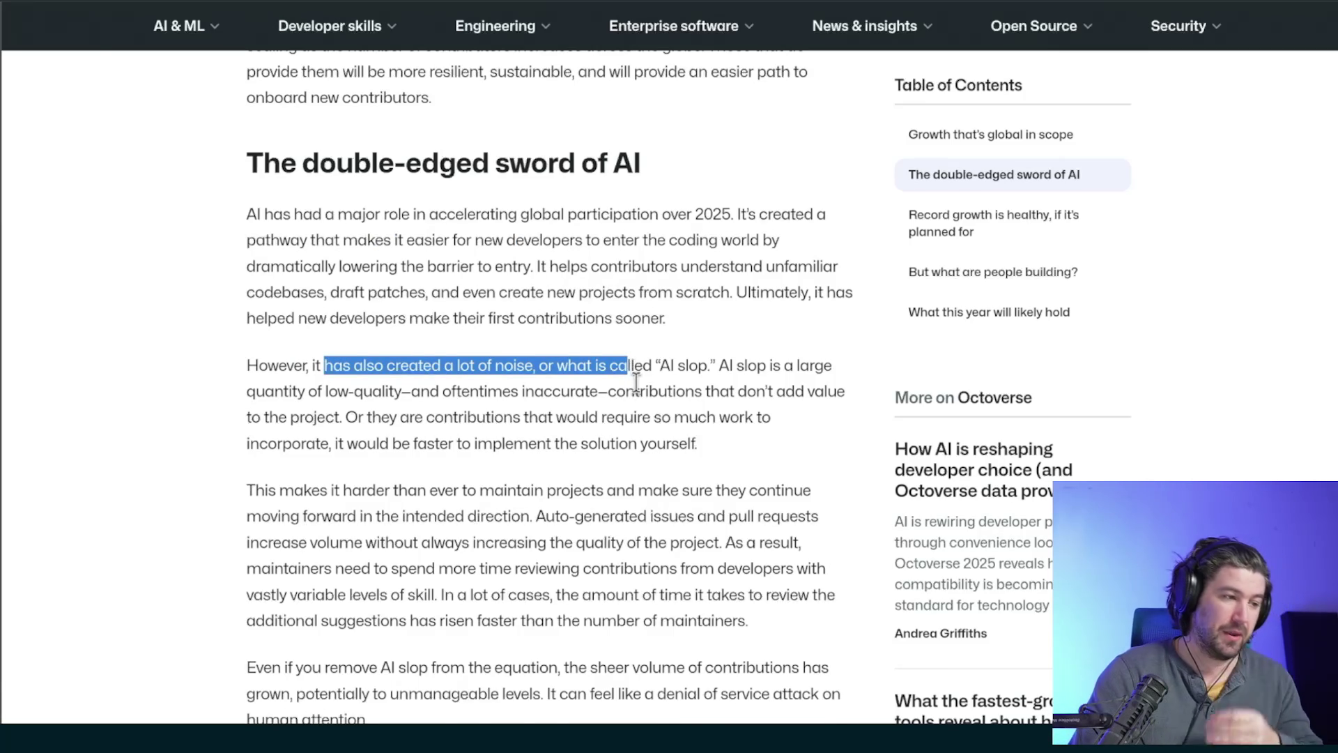
# - Keep reading further down the AI section, highlighting passages along the way
pyautogui.scroll(-2, 640, 392)
pyautogui.moveTo(330, 403); pyautogui.dragTo(625, 403)
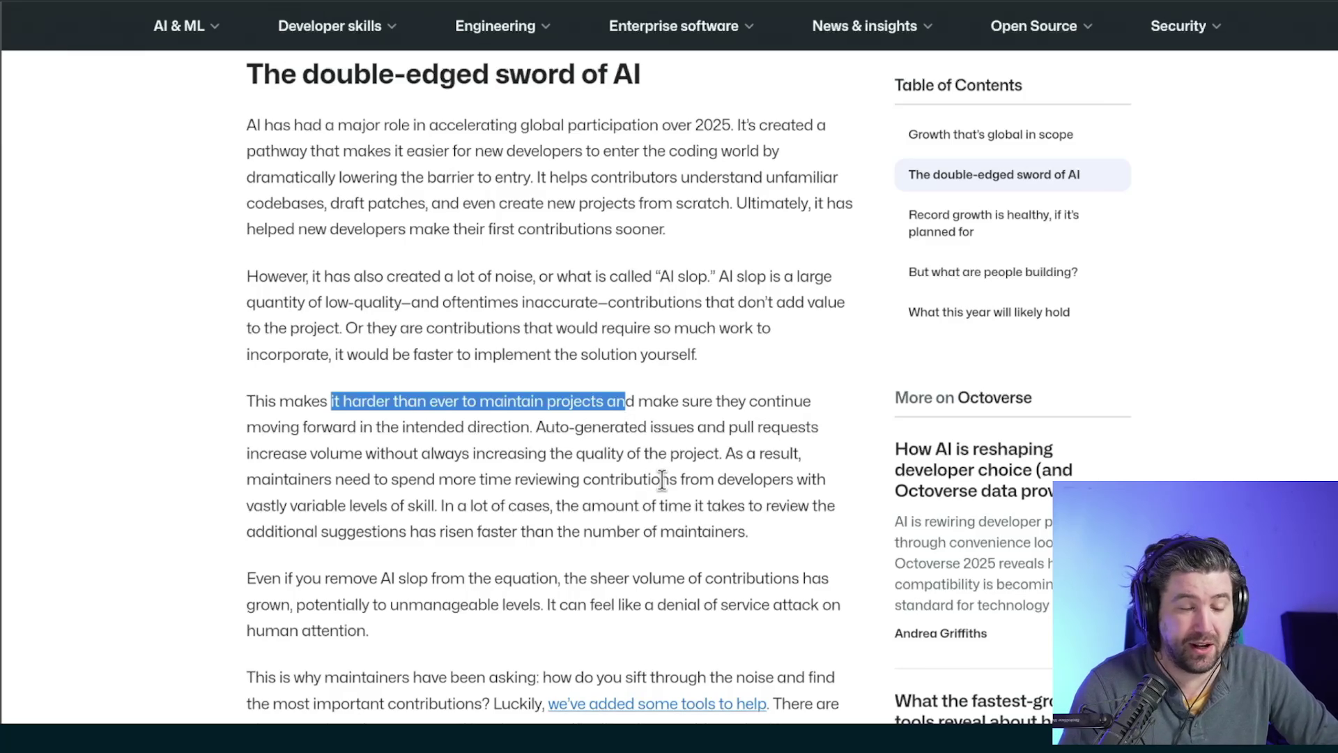
pyautogui.scroll(4, 661, 479)
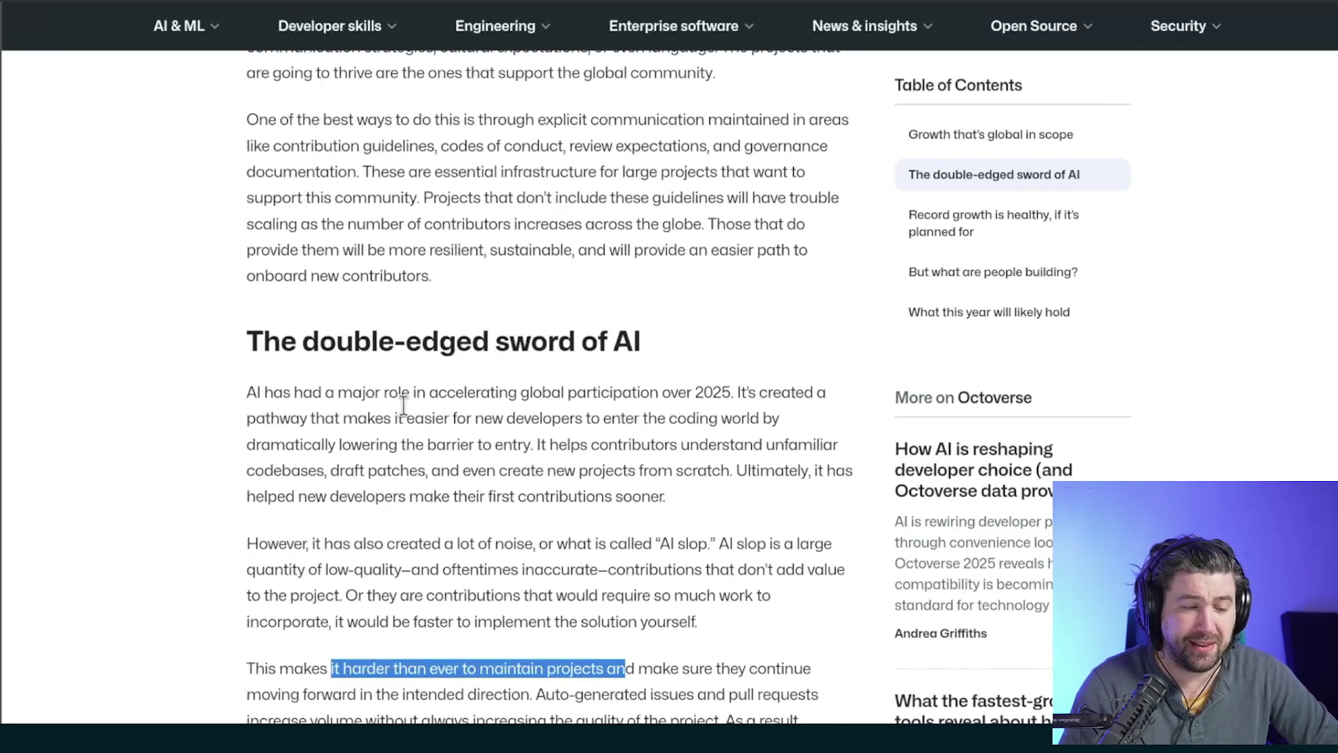
pyautogui.moveTo(695, 394); pyautogui.dragTo(768, 393)
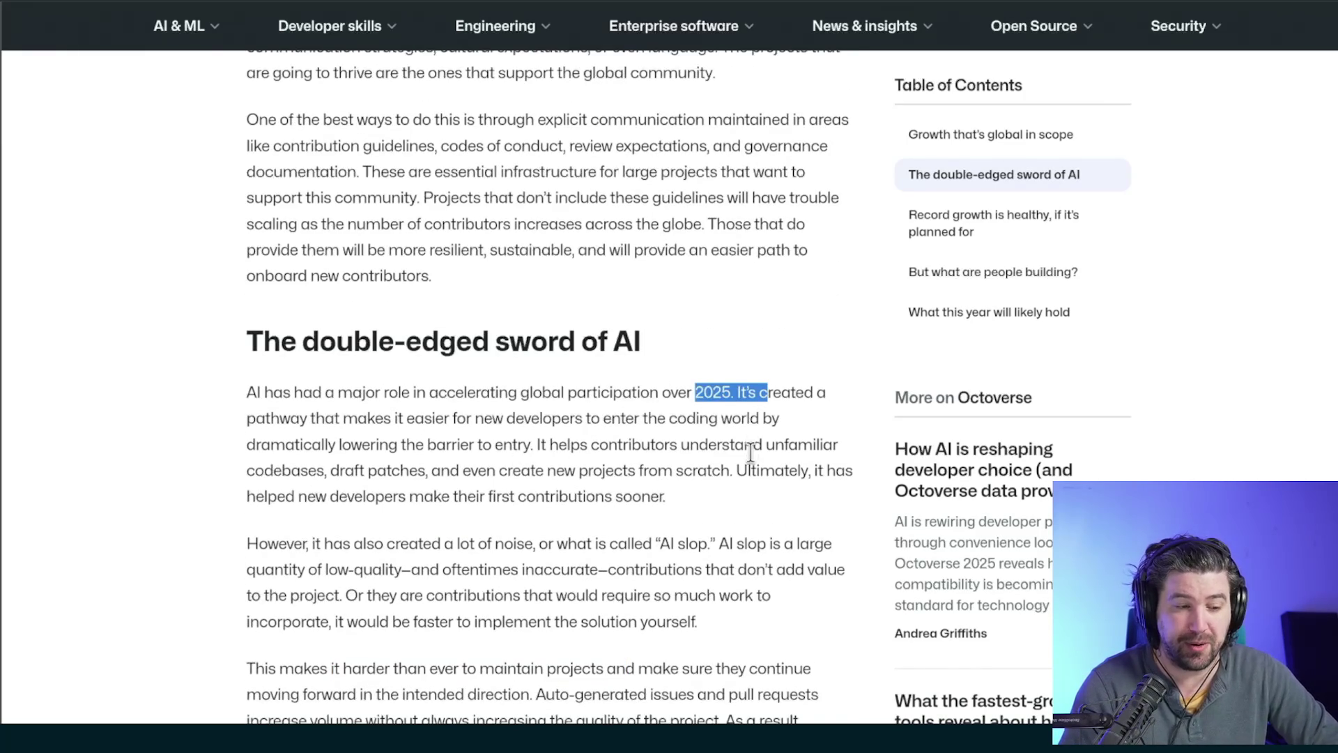
pyautogui.scroll(-6, 750, 451)
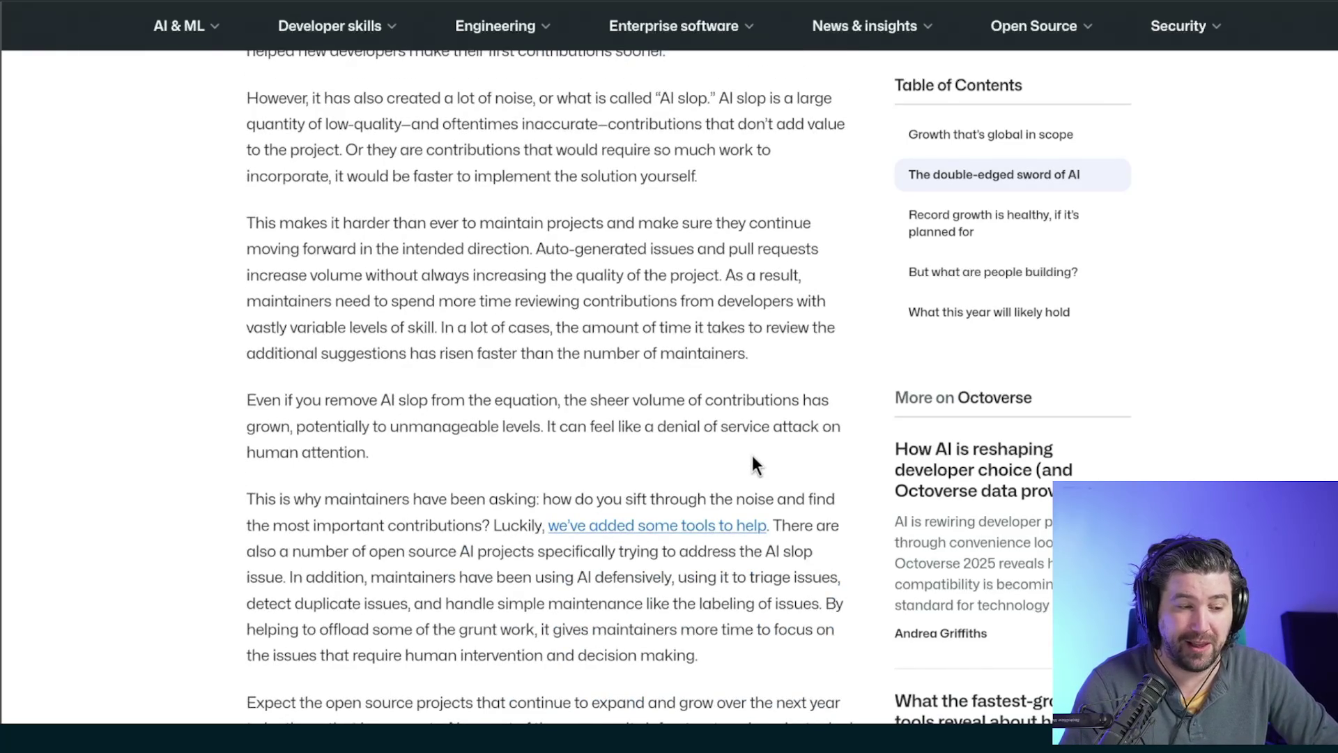
pyautogui.scroll(-1, 751, 454)
pyautogui.scroll(-3, 751, 454)
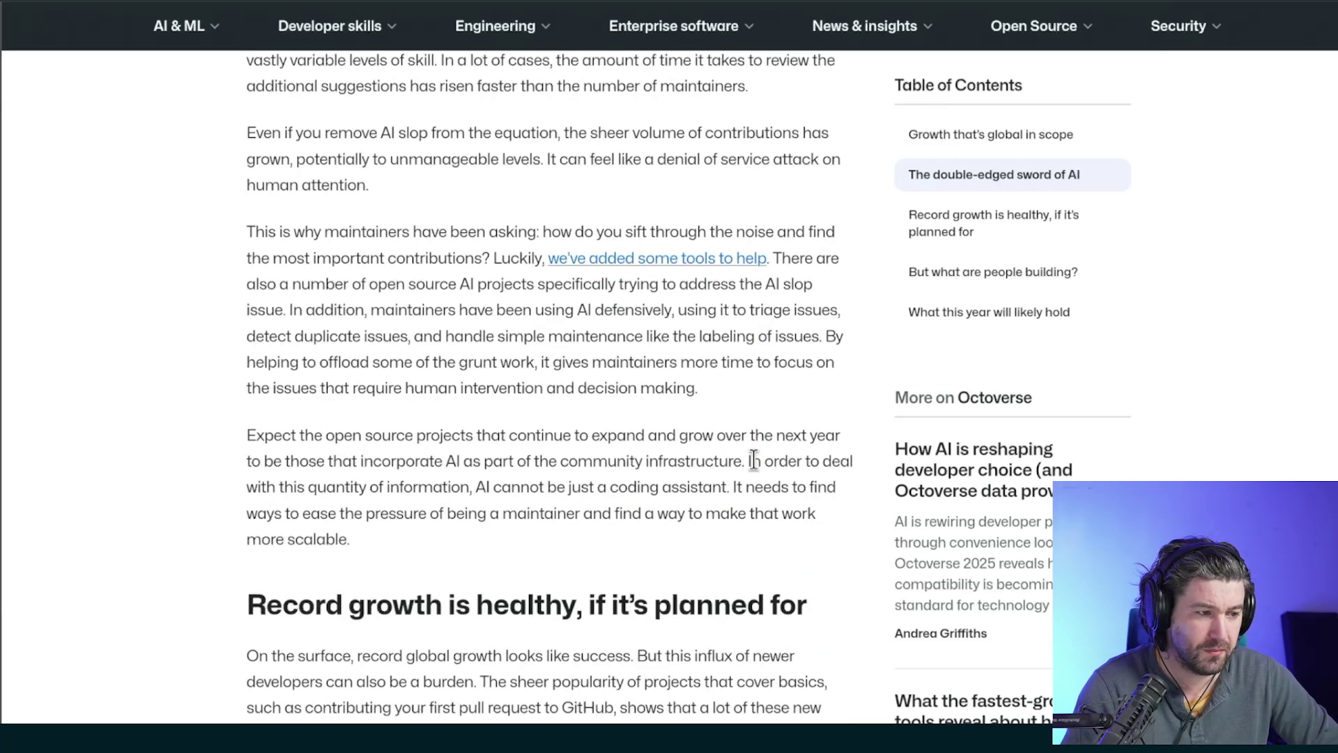
pyautogui.scroll(-4, 753, 461)
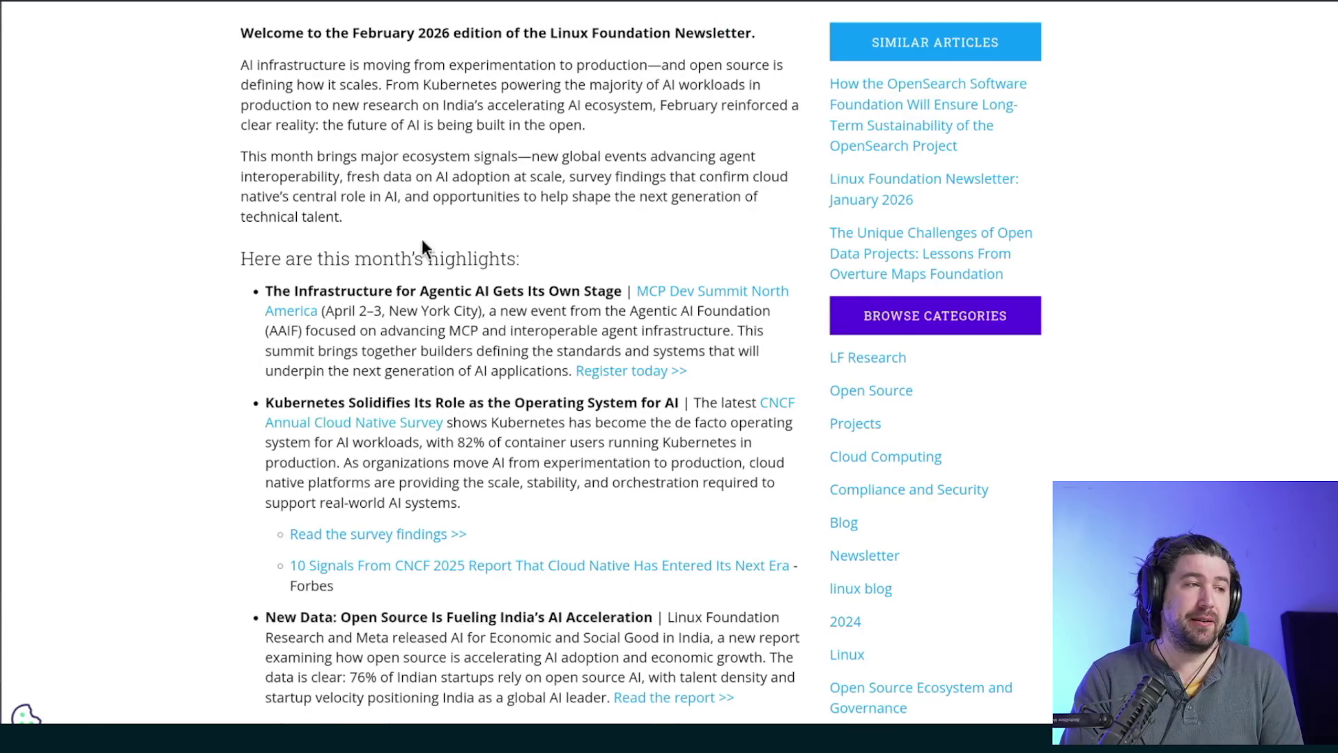
pyautogui.scroll(3, 427, 244)
pyautogui.scroll(-1, 422, 234)
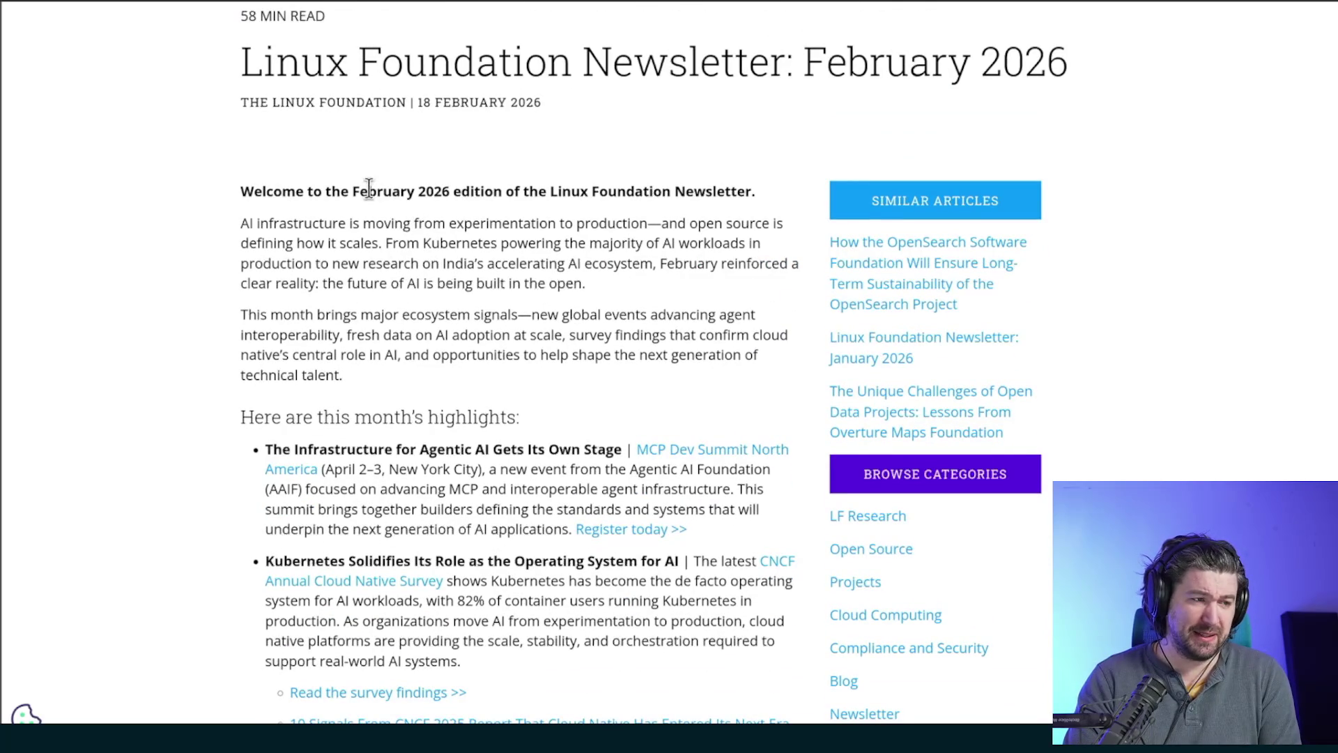
pyautogui.moveTo(369, 190); pyautogui.dragTo(240, 191)
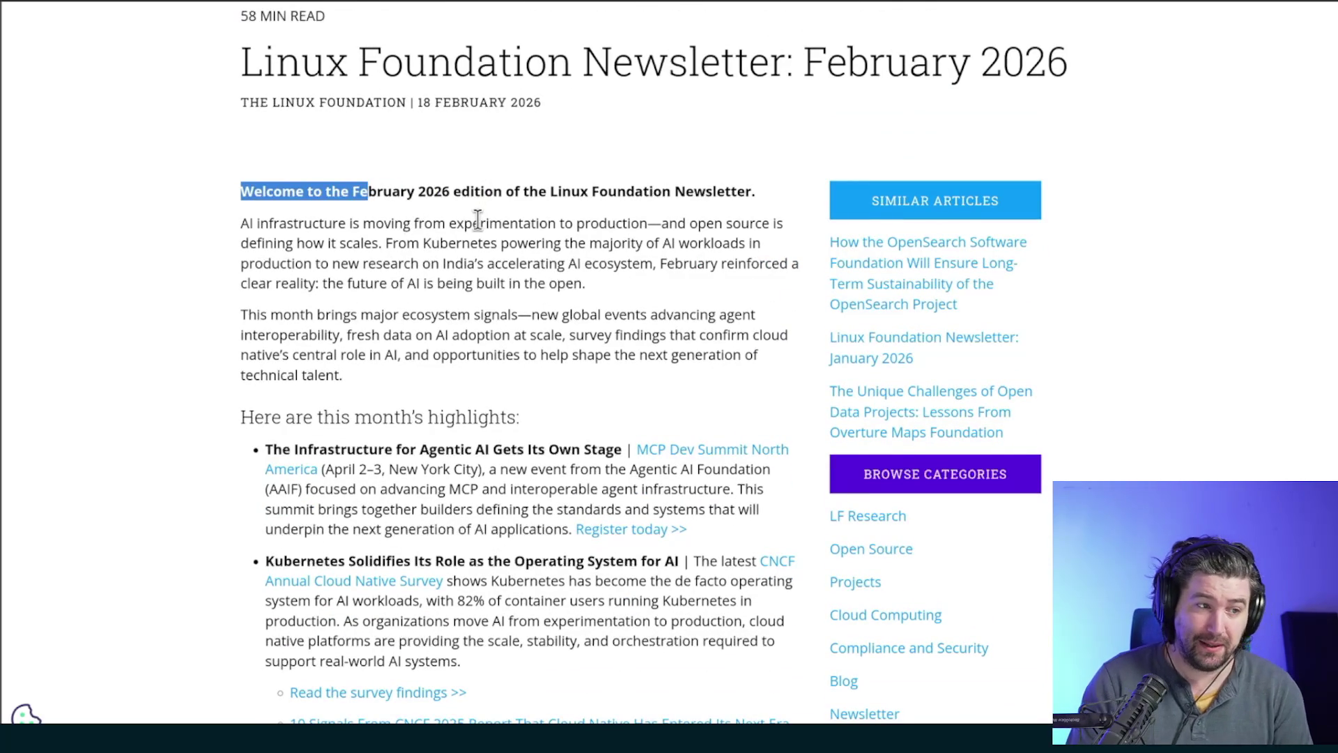
pyautogui.moveTo(486, 203); pyautogui.dragTo(526, 188)
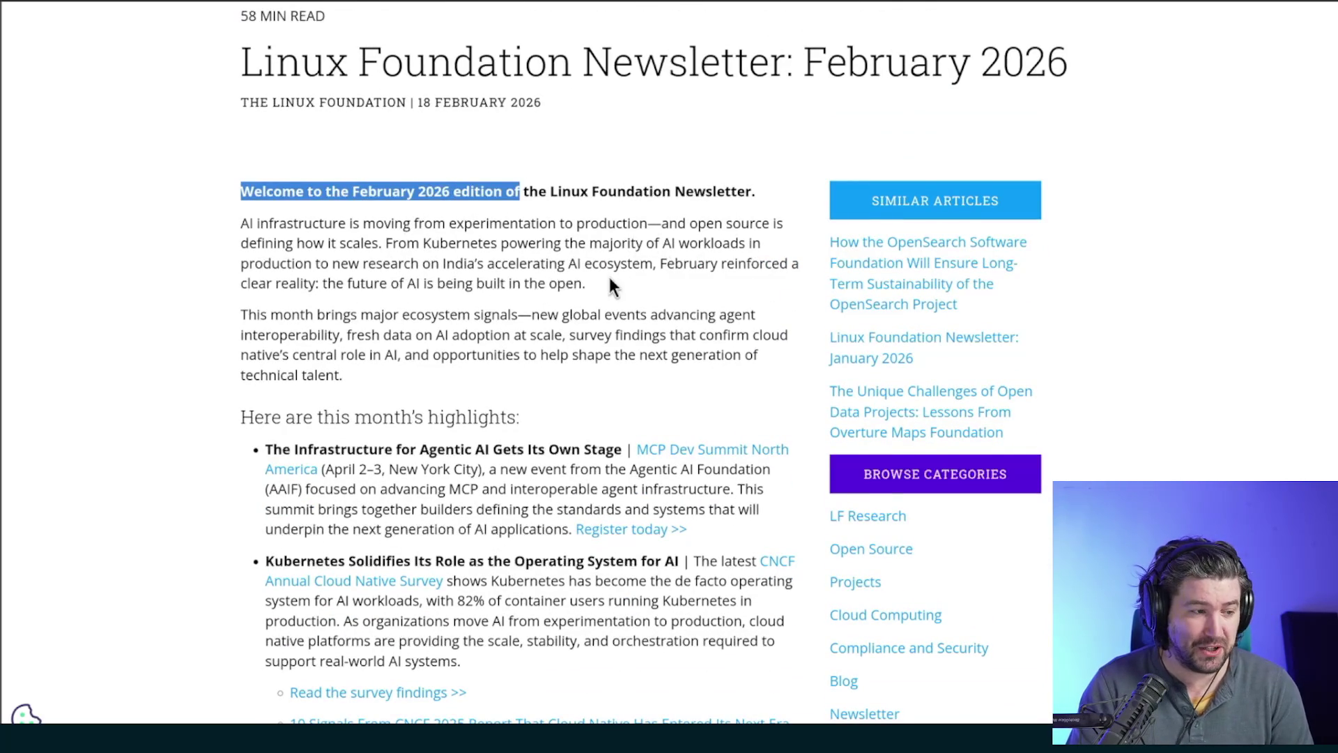
pyautogui.scroll(-2, 610, 282)
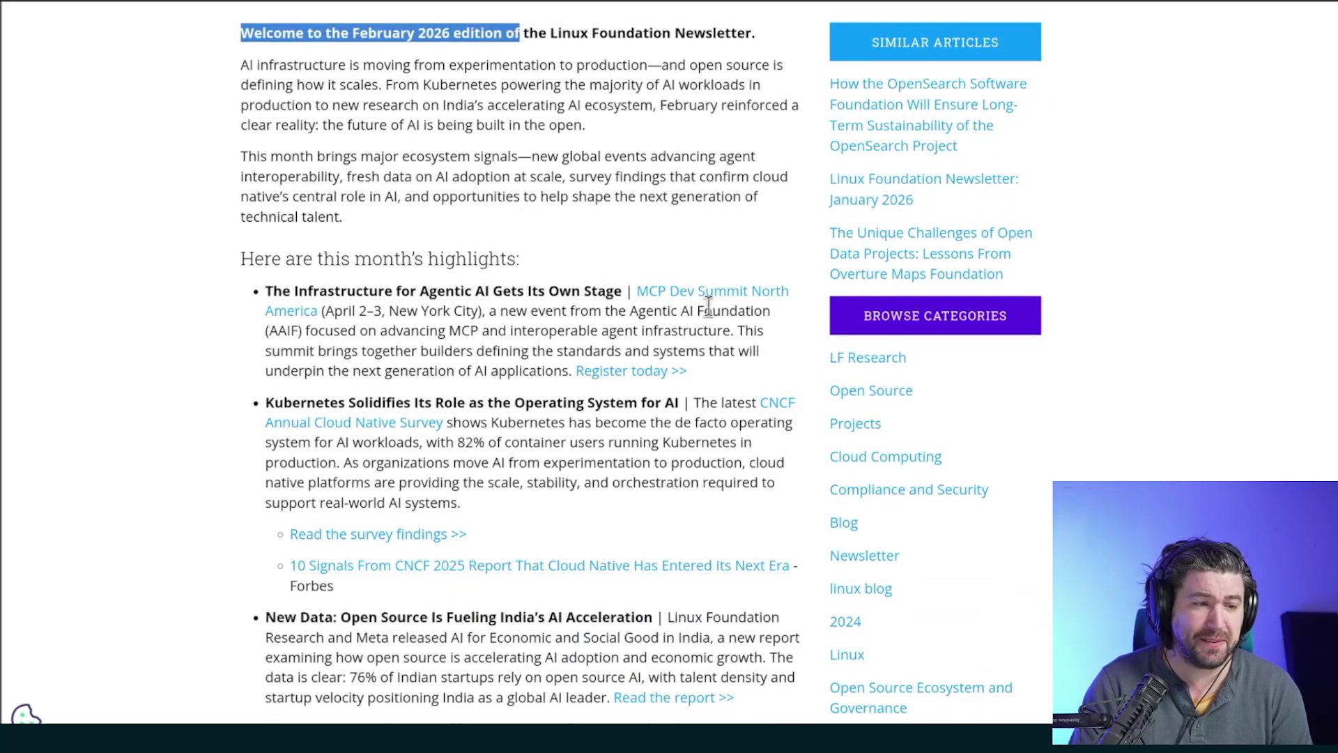
pyautogui.moveTo(374, 314)
pyautogui.mouseDown()
pyautogui.moveTo(697, 317)
pyautogui.moveTo(355, 329)
pyautogui.moveTo(376, 331)
pyautogui.mouseUp()
pyautogui.click(542, 327)
pyautogui.moveTo(378, 330)
pyautogui.mouseDown()
pyautogui.moveTo(361, 330)
pyautogui.moveTo(528, 330)
pyautogui.mouseUp()
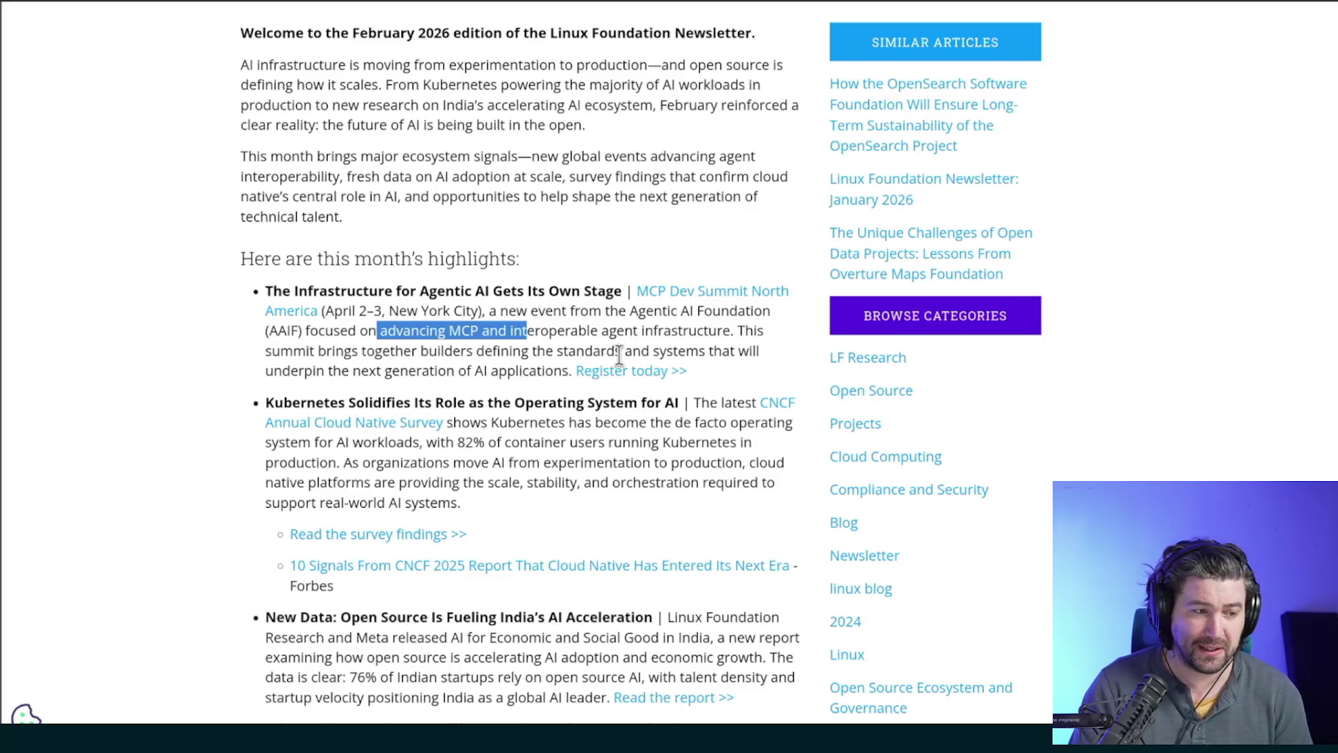
pyautogui.click(623, 348)
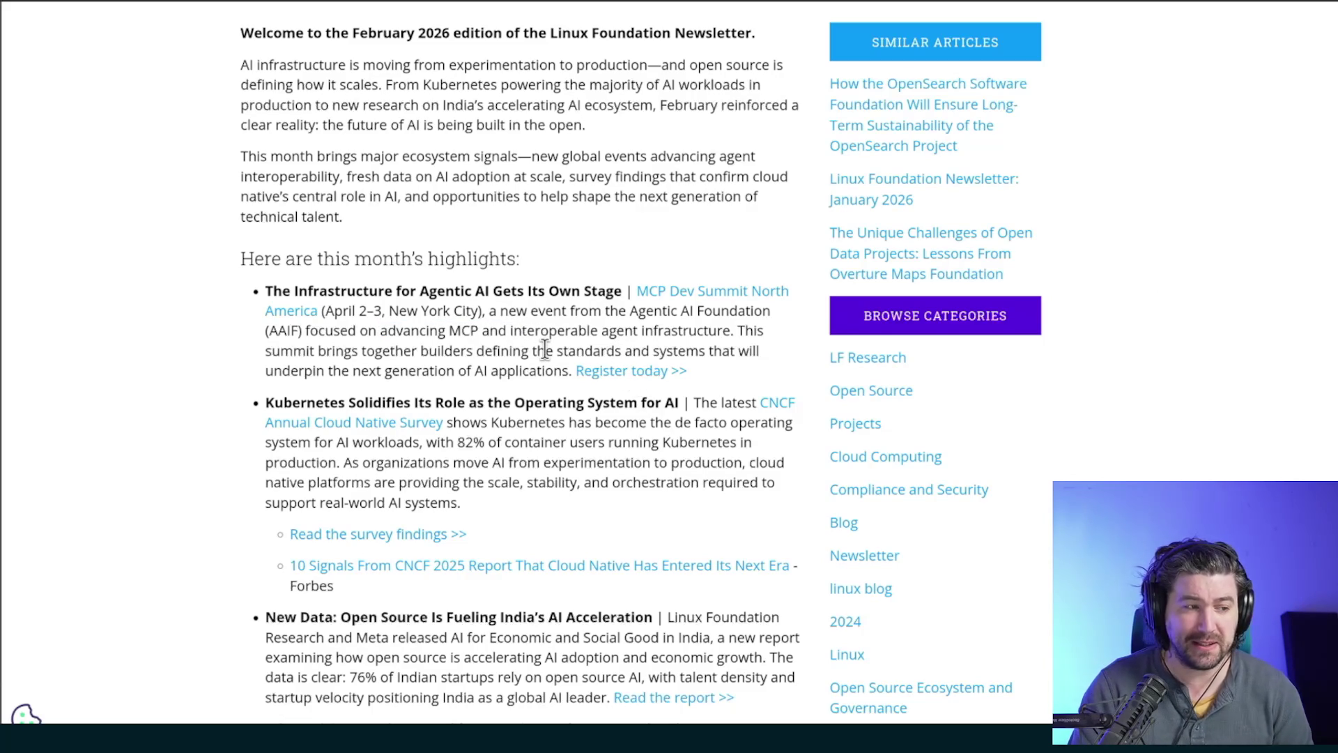
pyautogui.moveTo(374, 311); pyautogui.dragTo(479, 311)
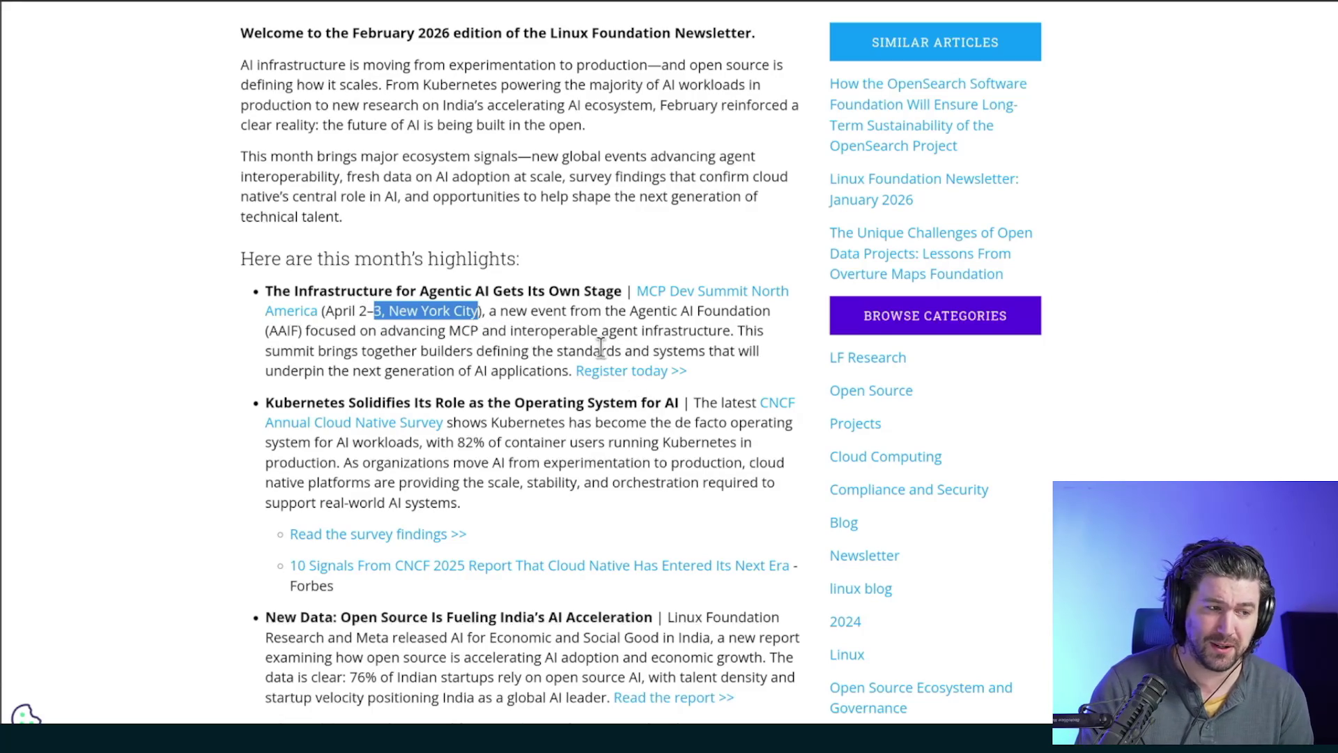
pyautogui.click(561, 330)
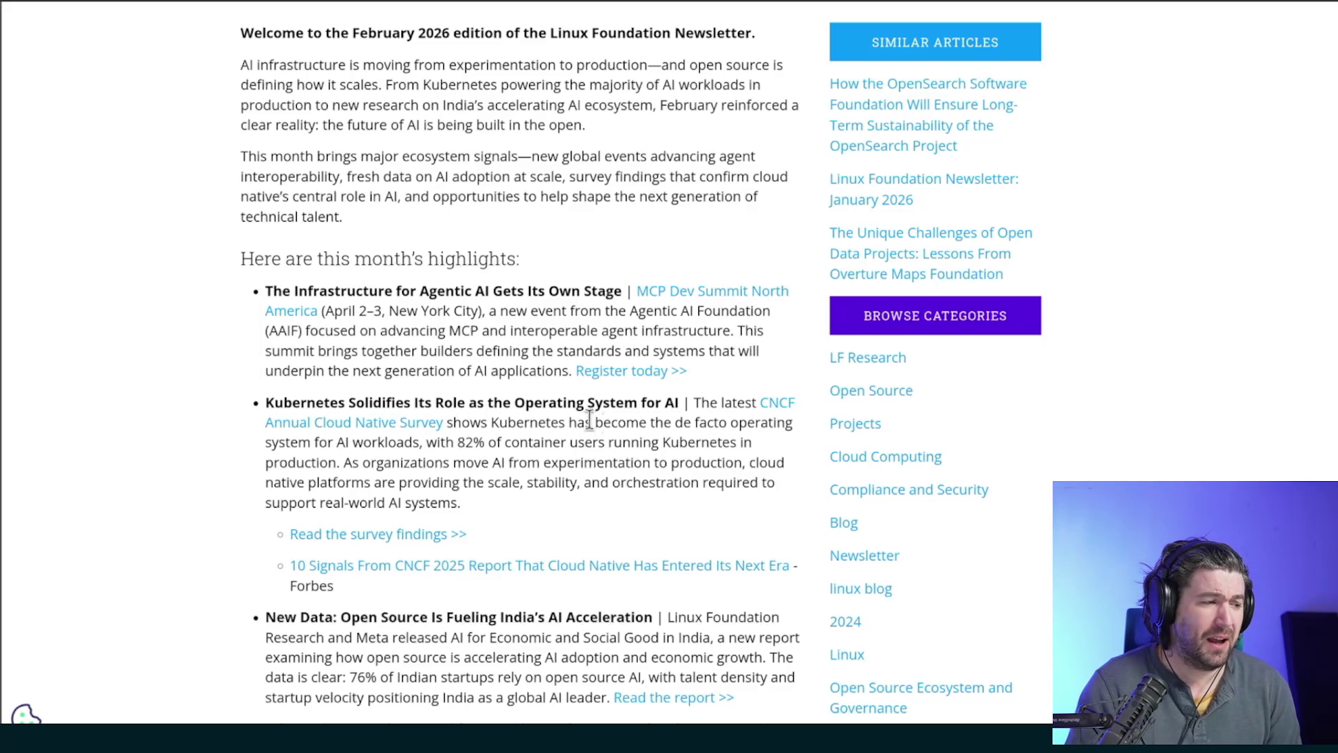
pyautogui.moveTo(339, 403)
pyautogui.mouseDown()
pyautogui.moveTo(542, 404)
pyautogui.moveTo(585, 431)
pyautogui.mouseUp()
pyautogui.click(587, 436)
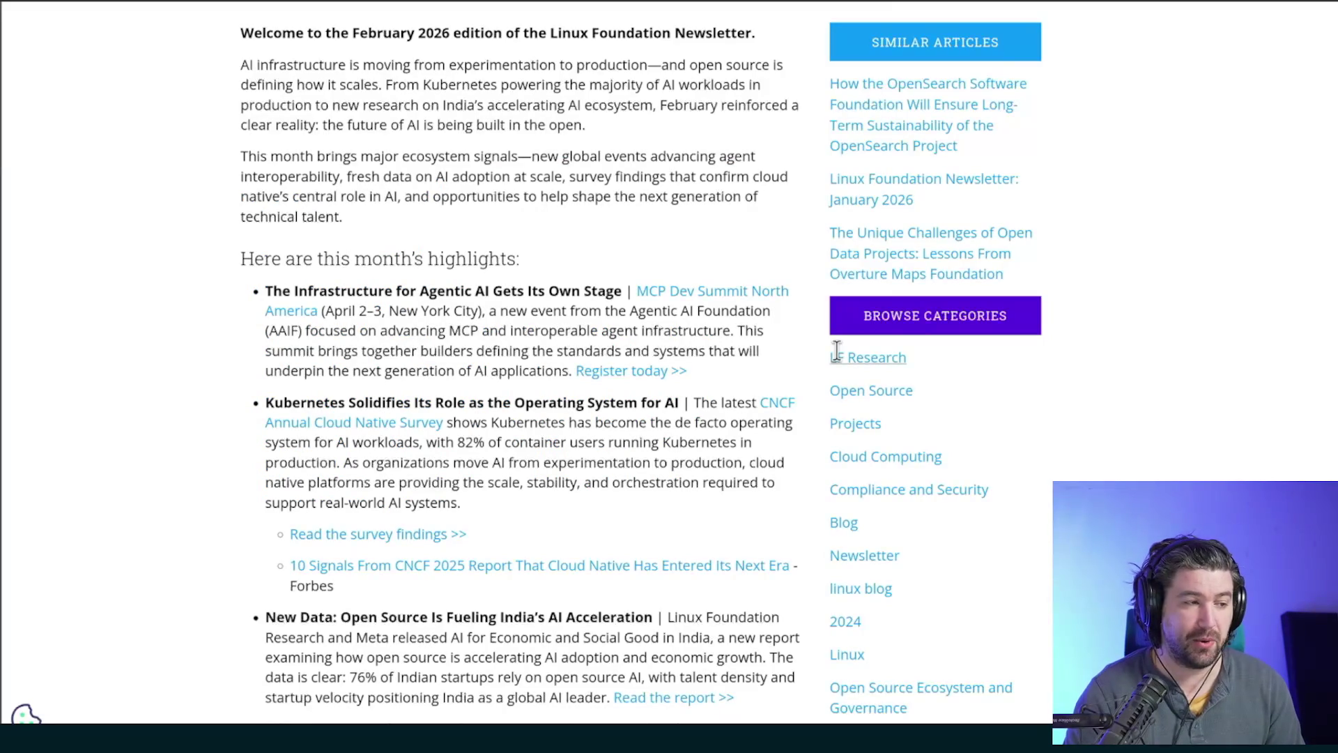
# - Use the address bar to open the CNCF Annual Cloud Native Survey PDF in the viewer
pyautogui.hotkey('ctrl', 'l')
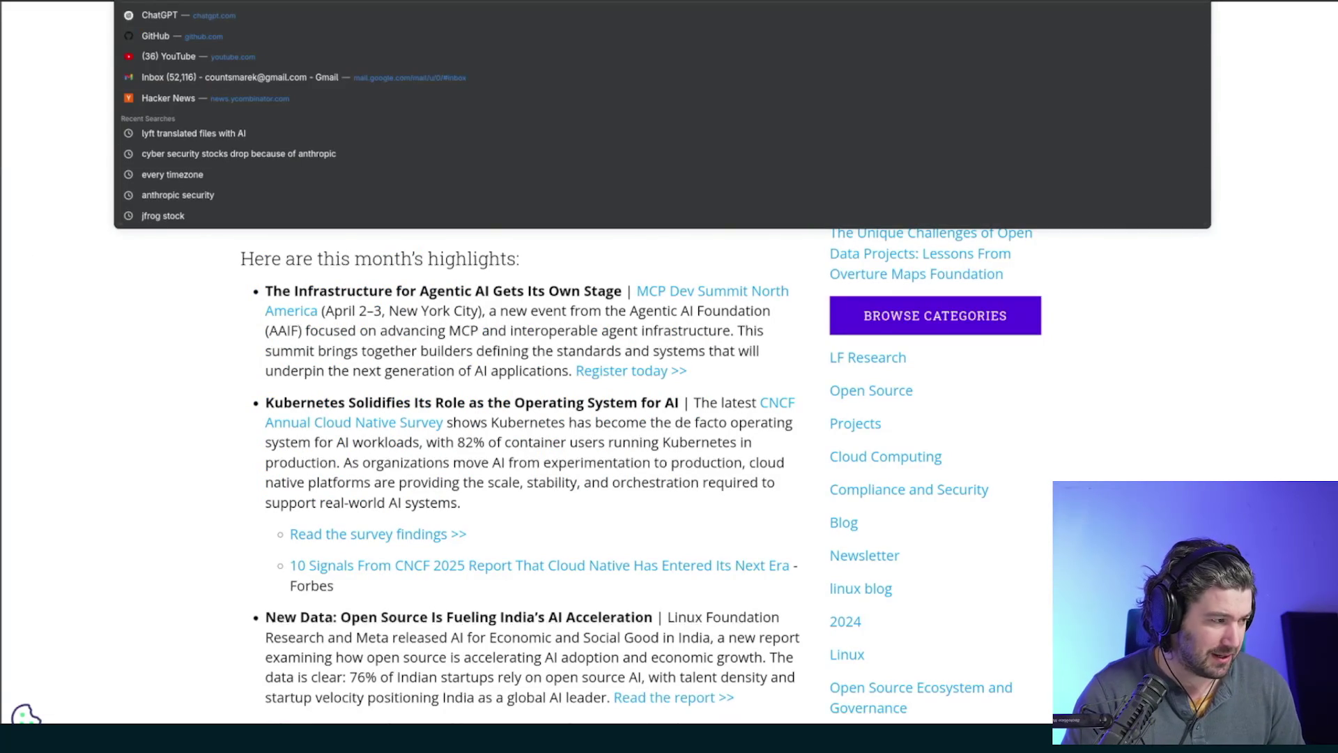
pyautogui.press('Escape')
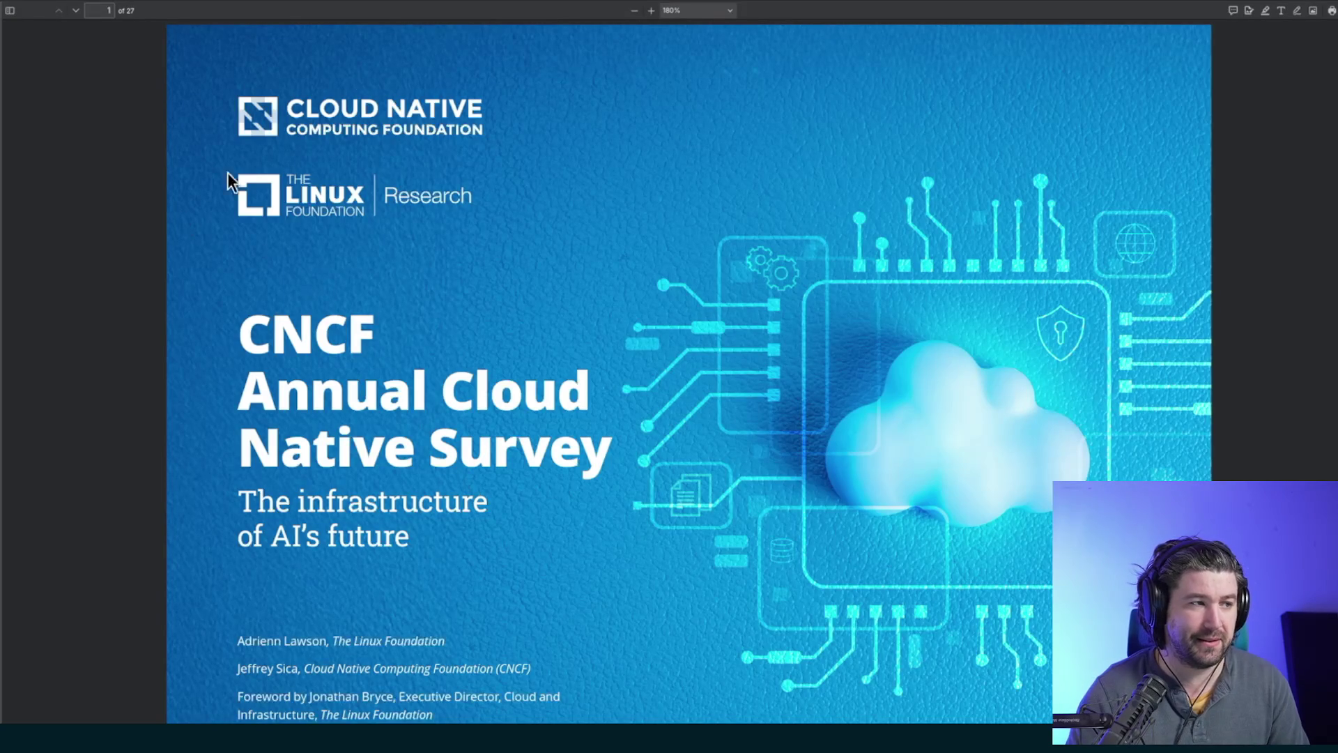
pyautogui.click(502, 2)
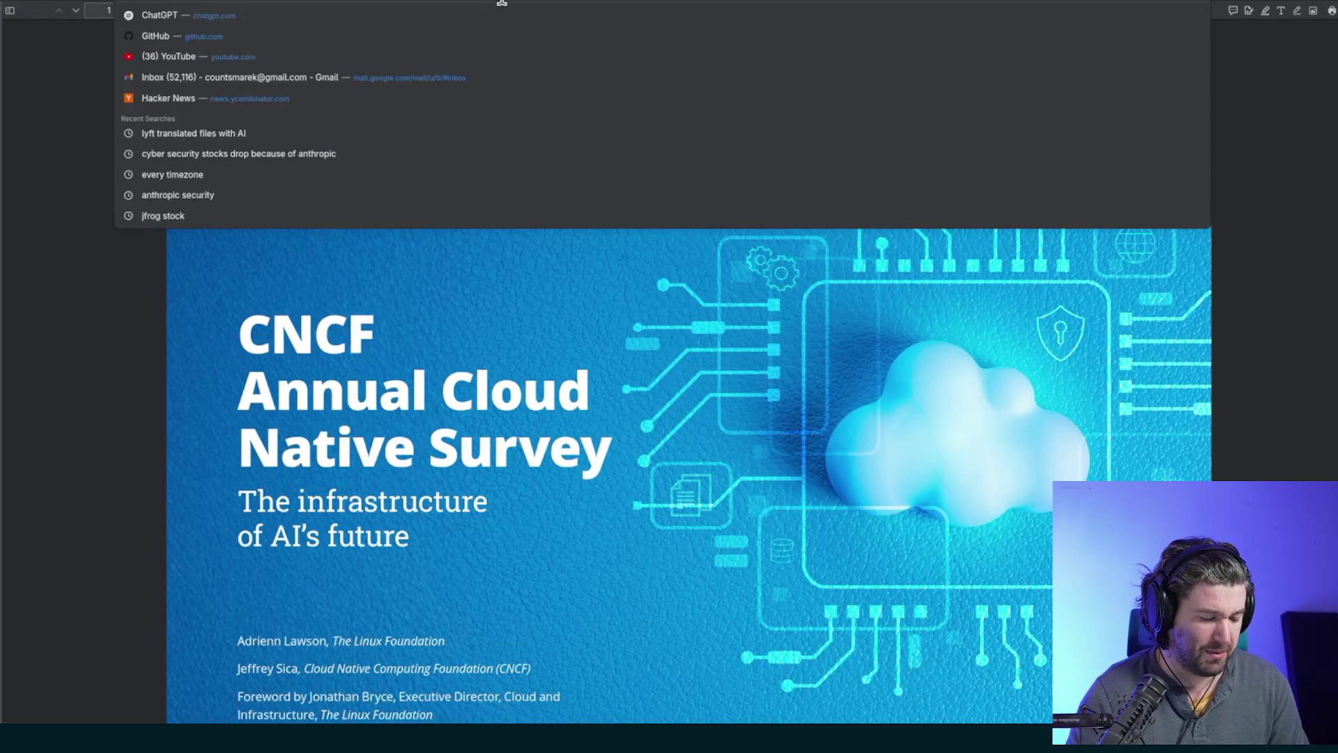
# - Dismiss the address bar suggestions and scroll down from the survey report's cover page
pyautogui.press('Escape')
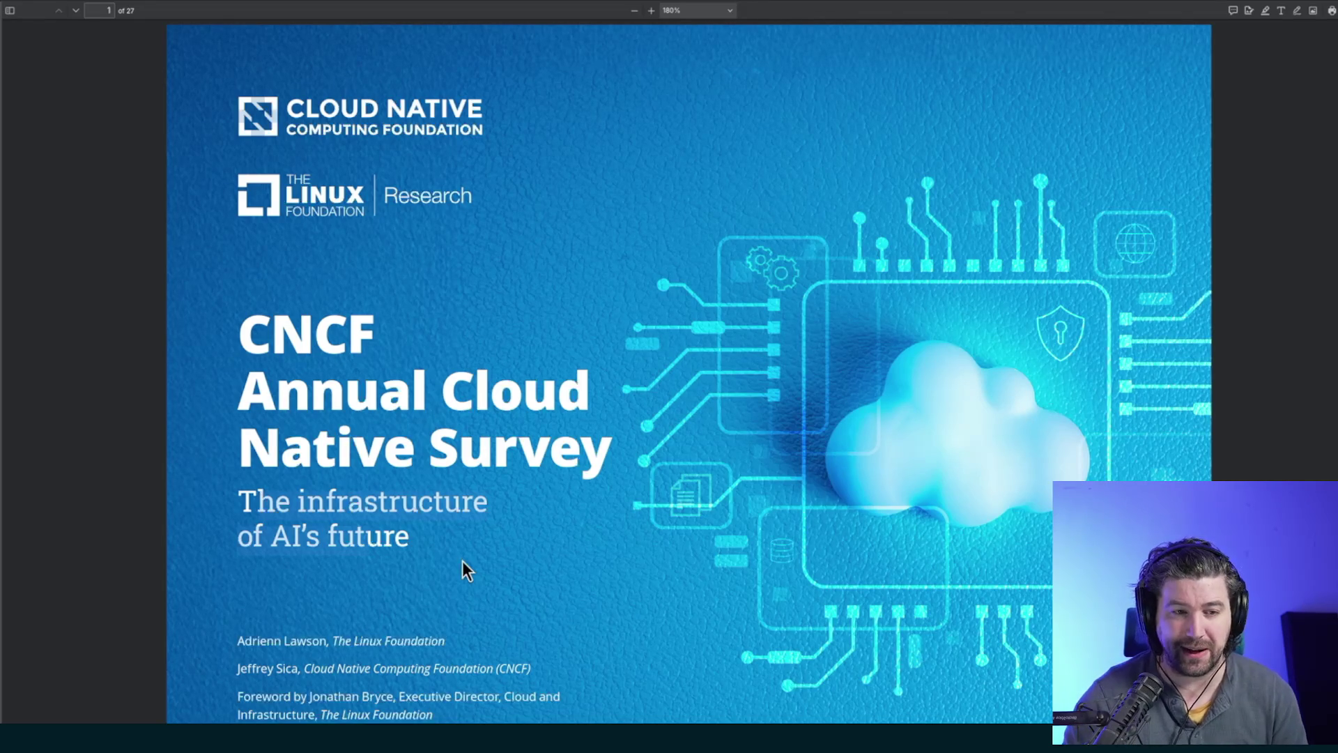
pyautogui.scroll(-15, 463, 562)
# - From the Contents, visit 'Kubernetes as the AI platform', then 'The maturity of cloud native infrastructure' on page 9
pyautogui.scroll(-5, 530, 390)
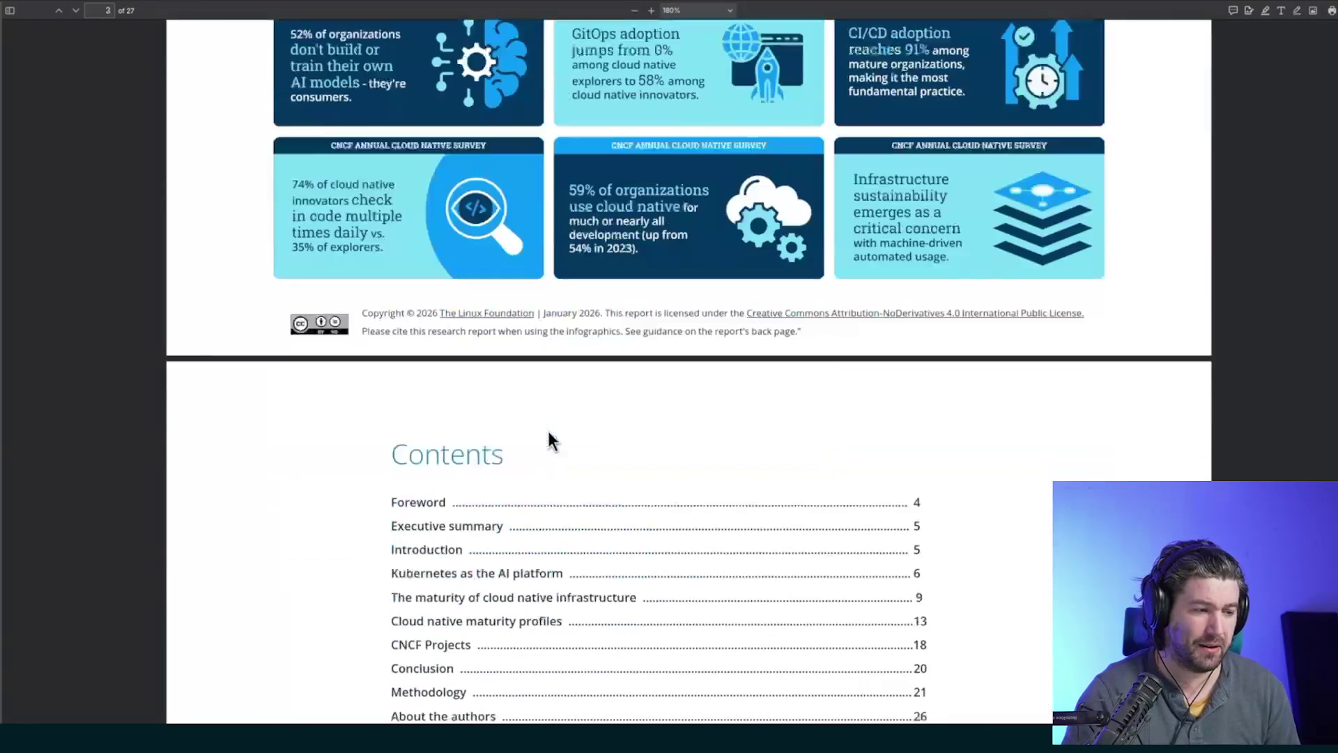
pyautogui.scroll(-3, 501, 550)
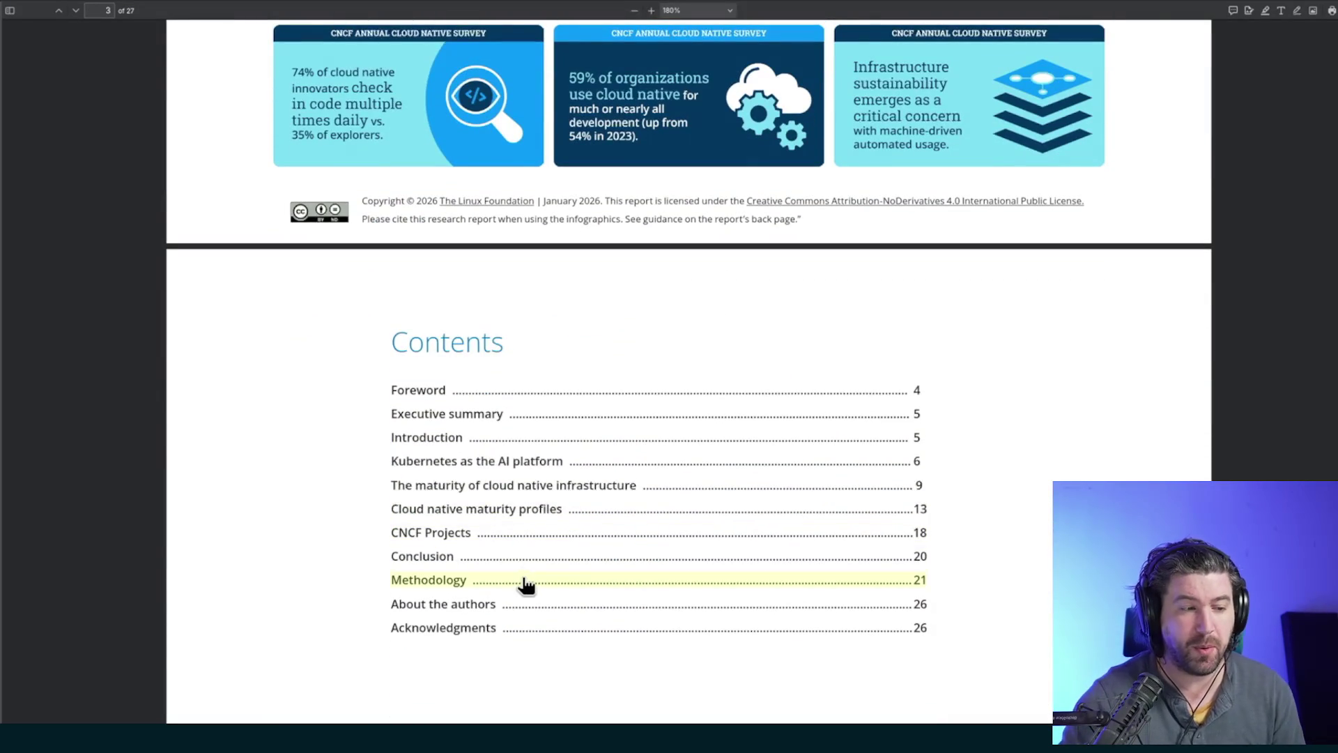
pyautogui.click(492, 466)
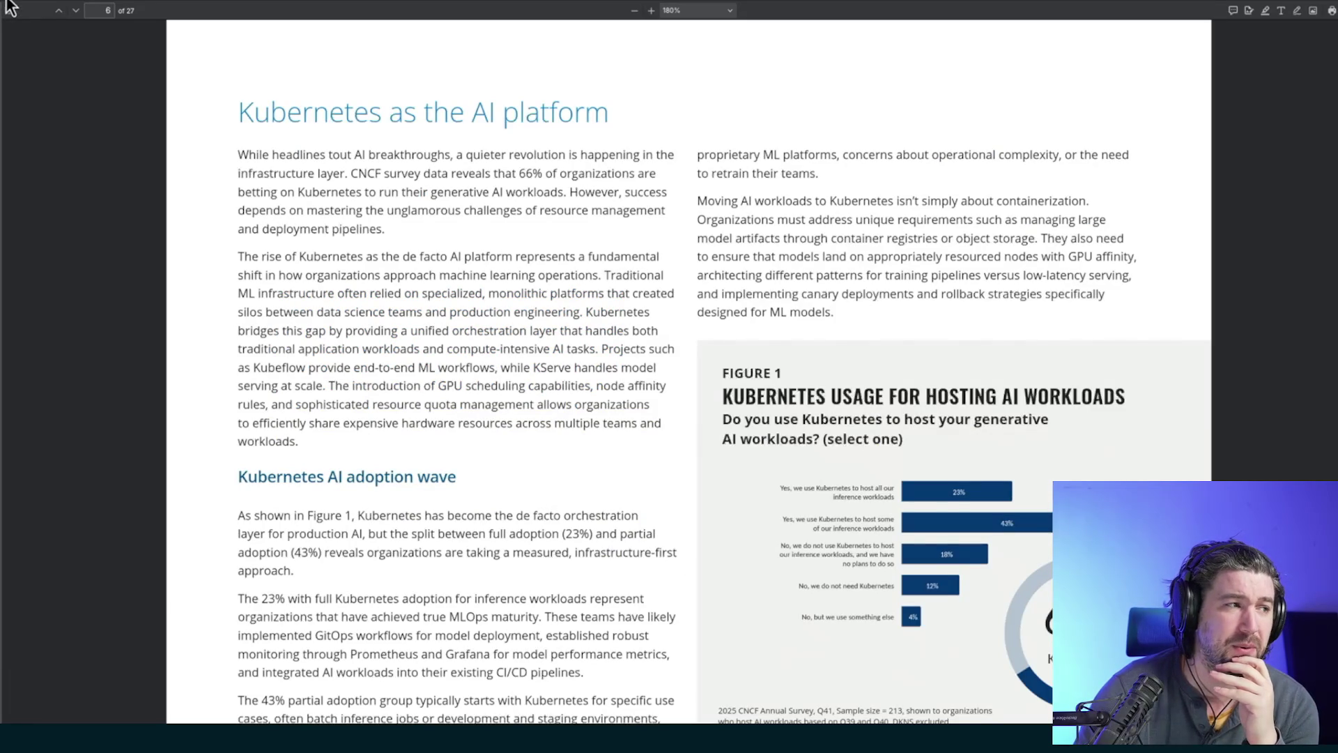
pyautogui.scroll(20, 1258, 179)
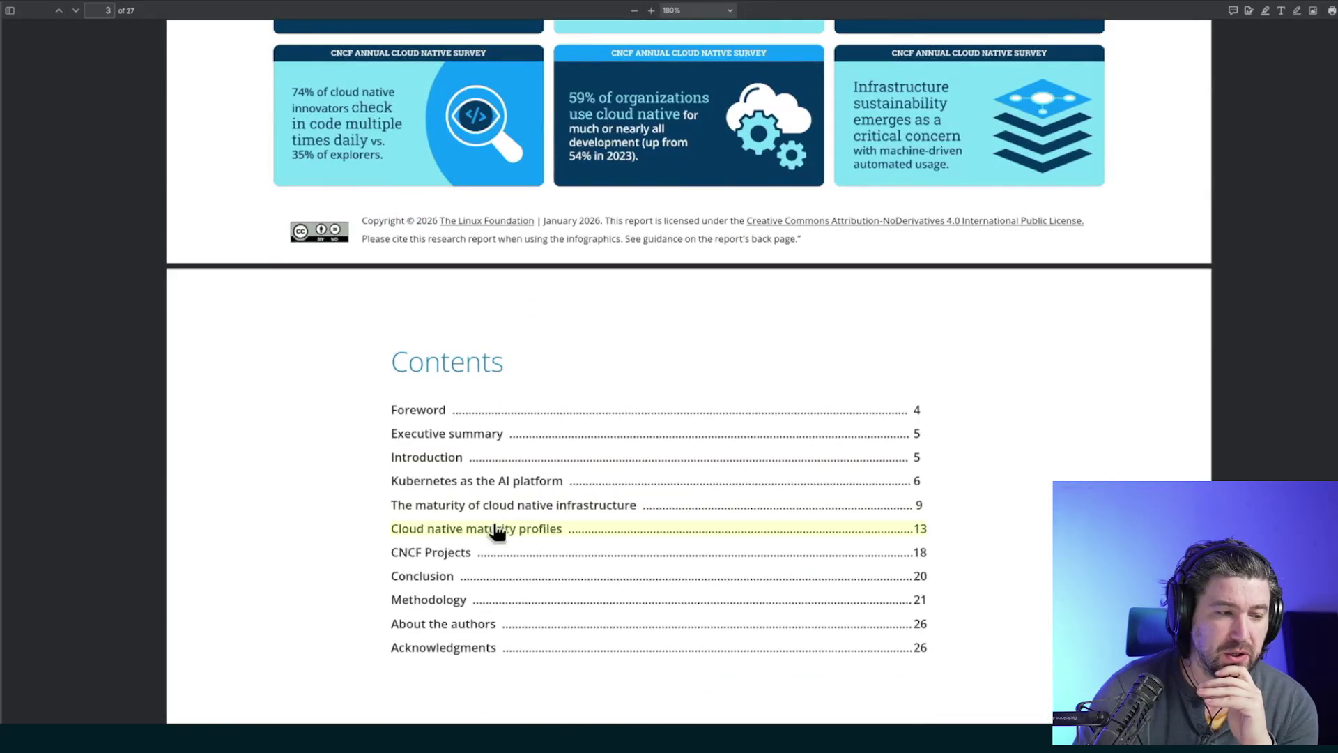
pyautogui.click(478, 513)
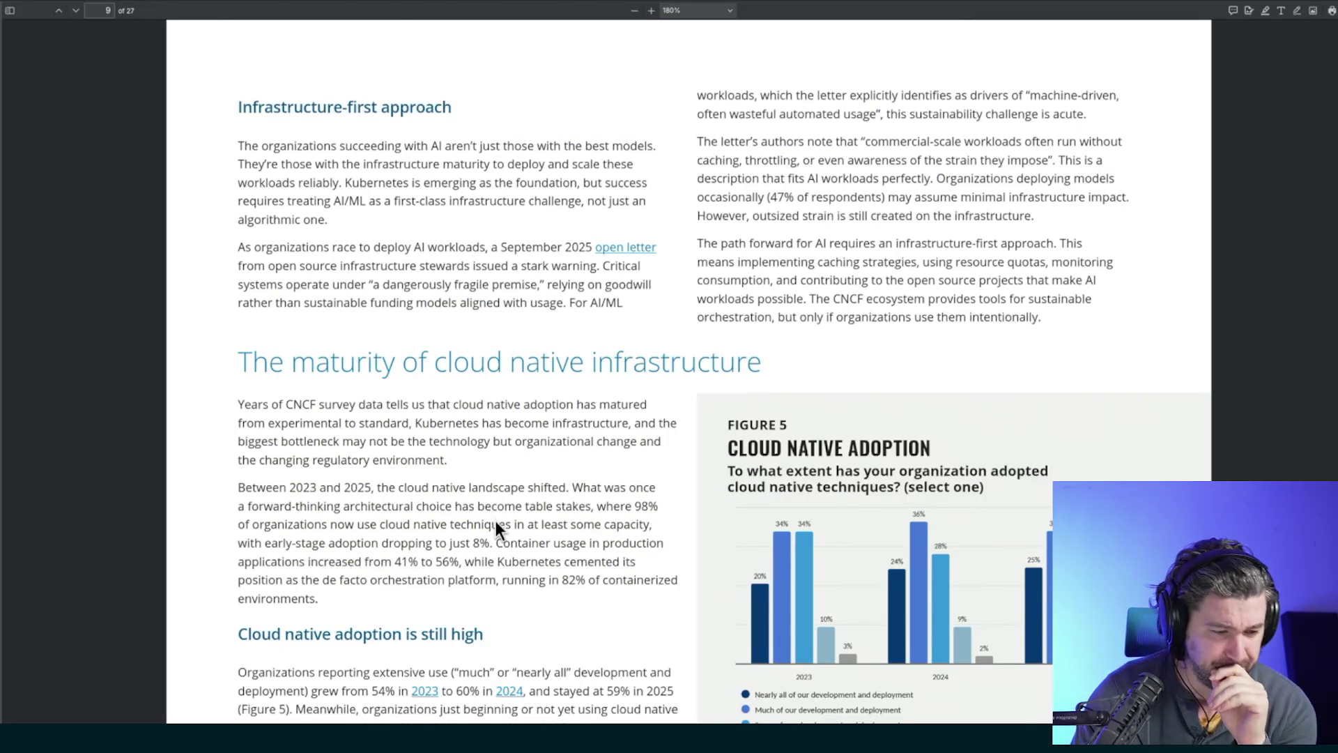
pyautogui.scroll(-3, 495, 520)
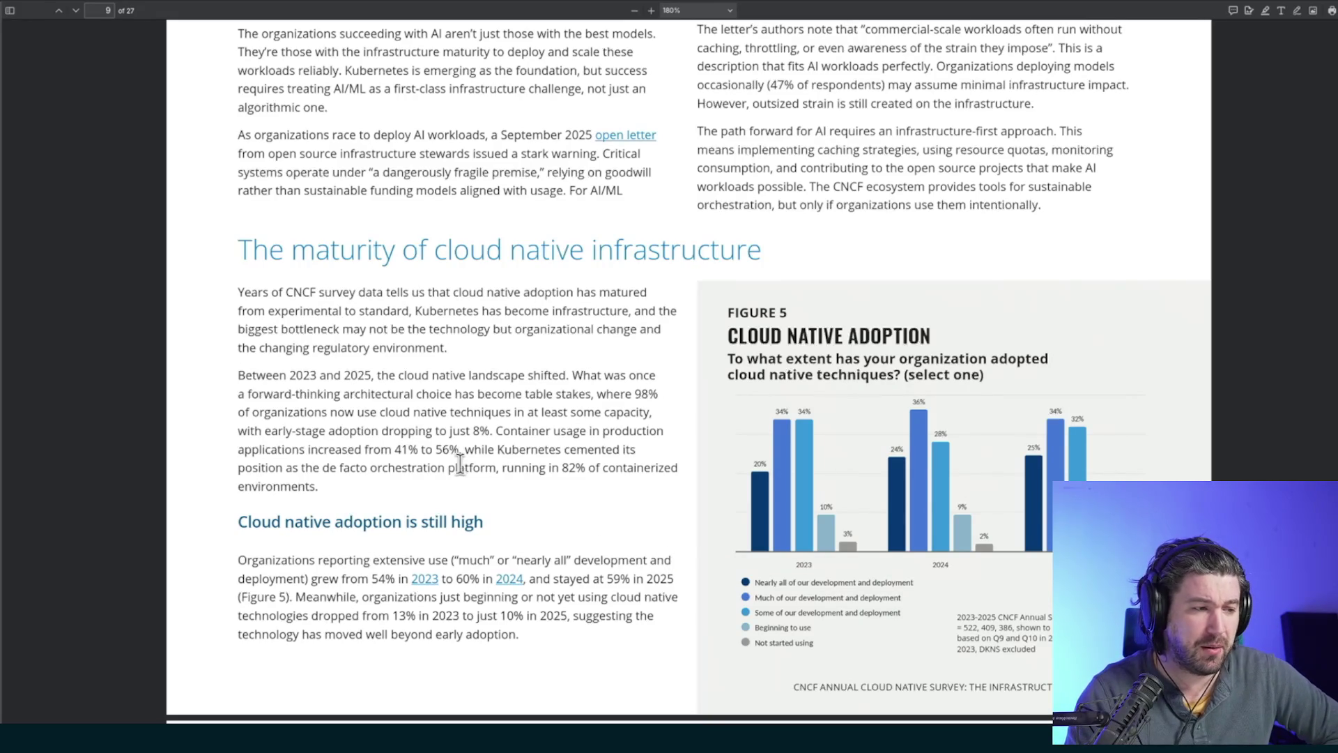
pyautogui.moveTo(273, 376); pyautogui.dragTo(584, 376)
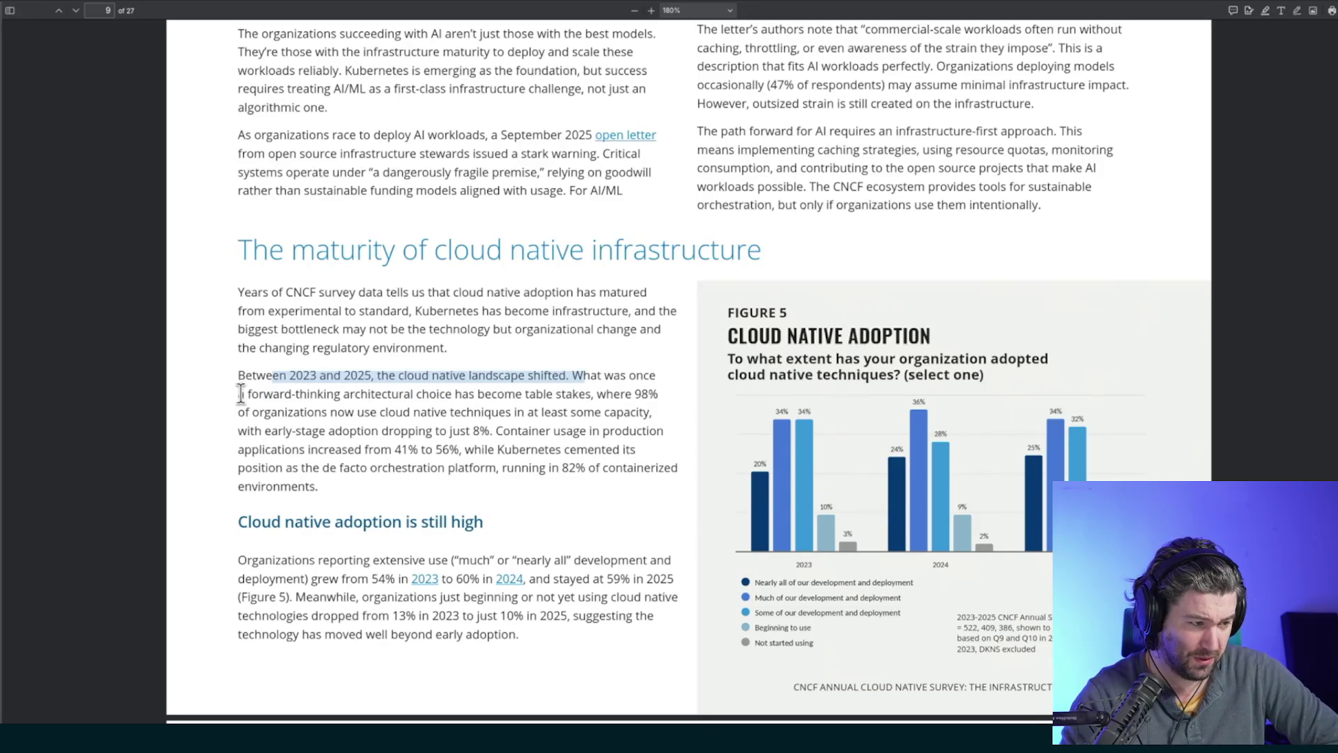
pyautogui.click(573, 376)
pyautogui.moveTo(249, 393); pyautogui.dragTo(580, 394)
pyautogui.moveTo(600, 394); pyautogui.dragTo(658, 393)
pyautogui.click(303, 411)
pyautogui.moveTo(321, 411); pyautogui.dragTo(625, 418)
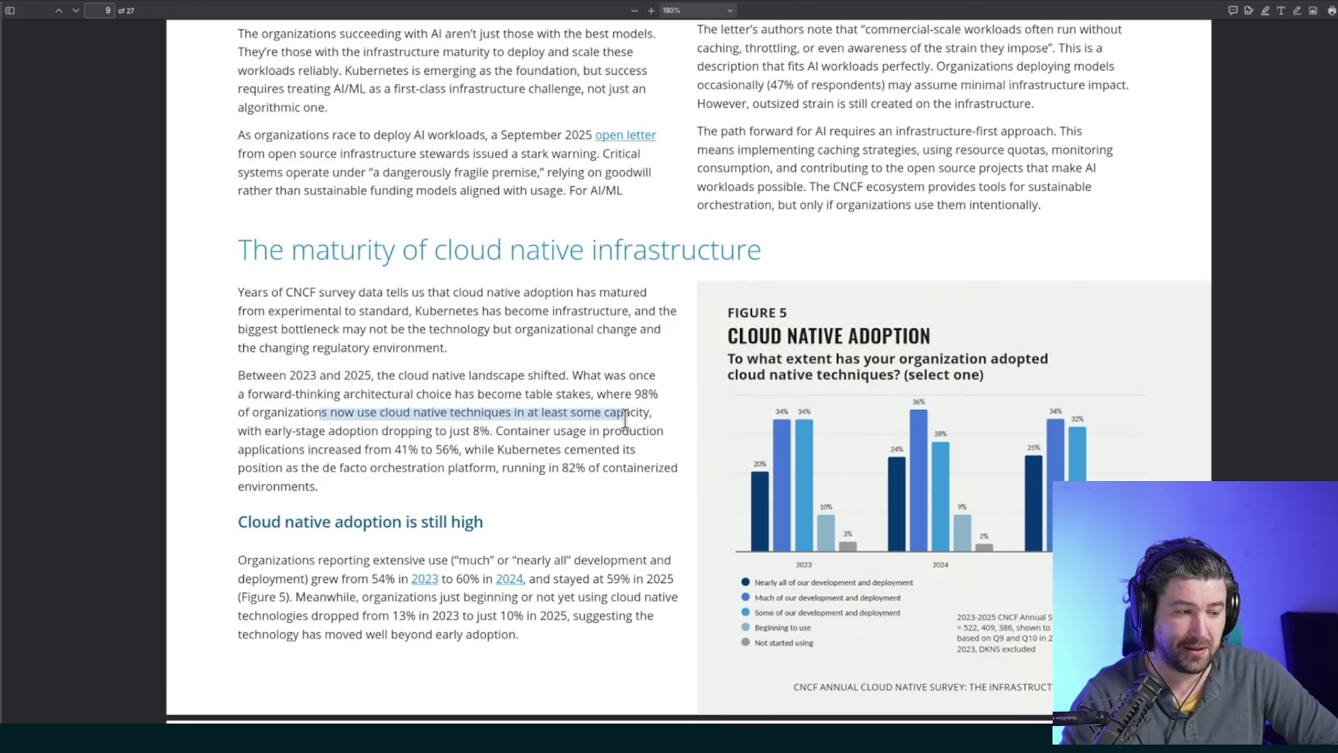
pyautogui.moveTo(277, 431); pyautogui.dragTo(480, 433)
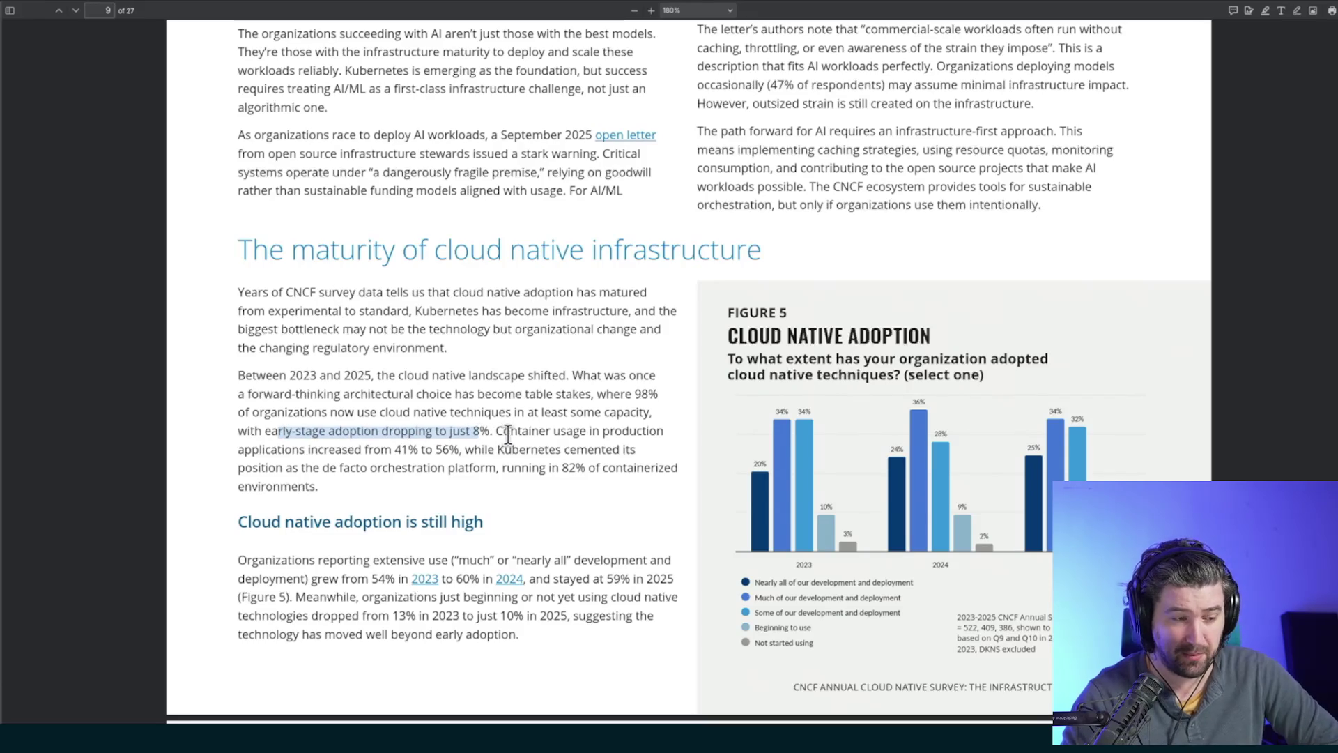
pyautogui.doubleClick(310, 432)
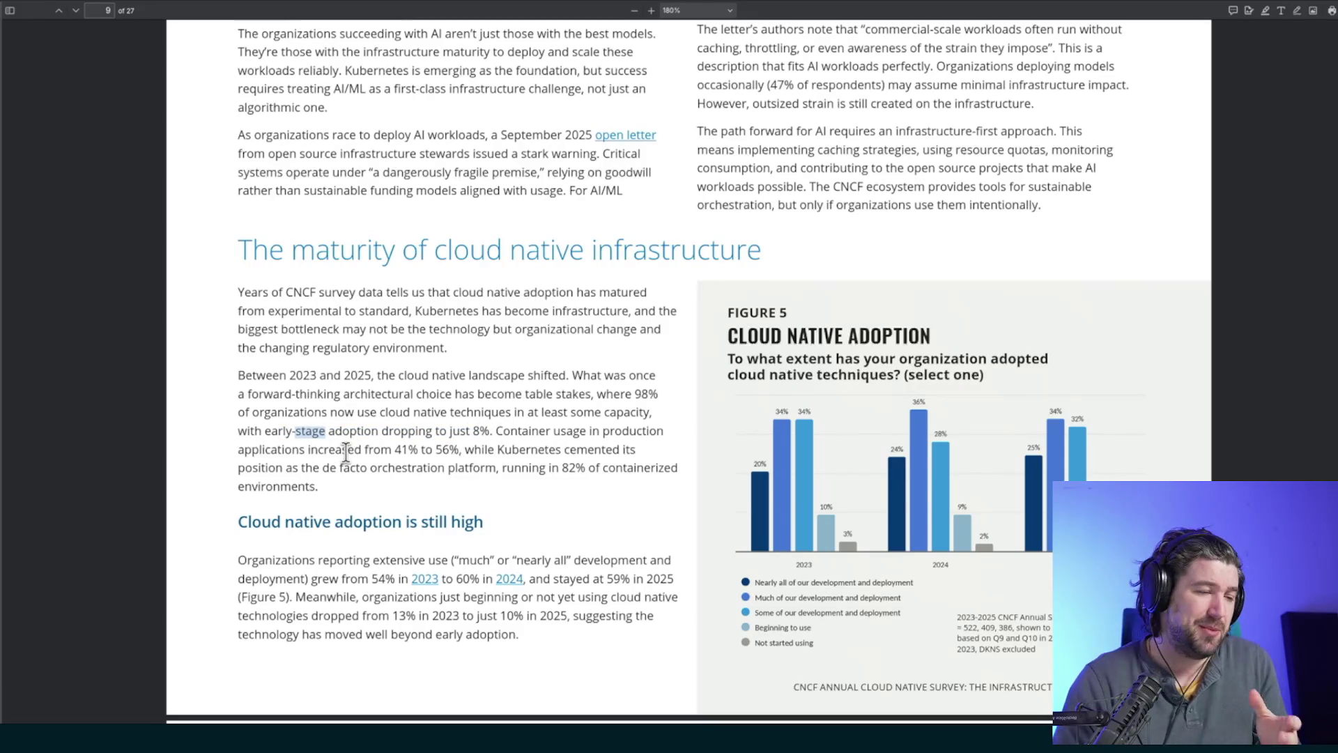
pyautogui.moveTo(473, 432)
pyautogui.mouseDown()
pyautogui.moveTo(631, 433)
pyautogui.moveTo(329, 451)
pyautogui.moveTo(457, 451)
pyautogui.mouseUp()
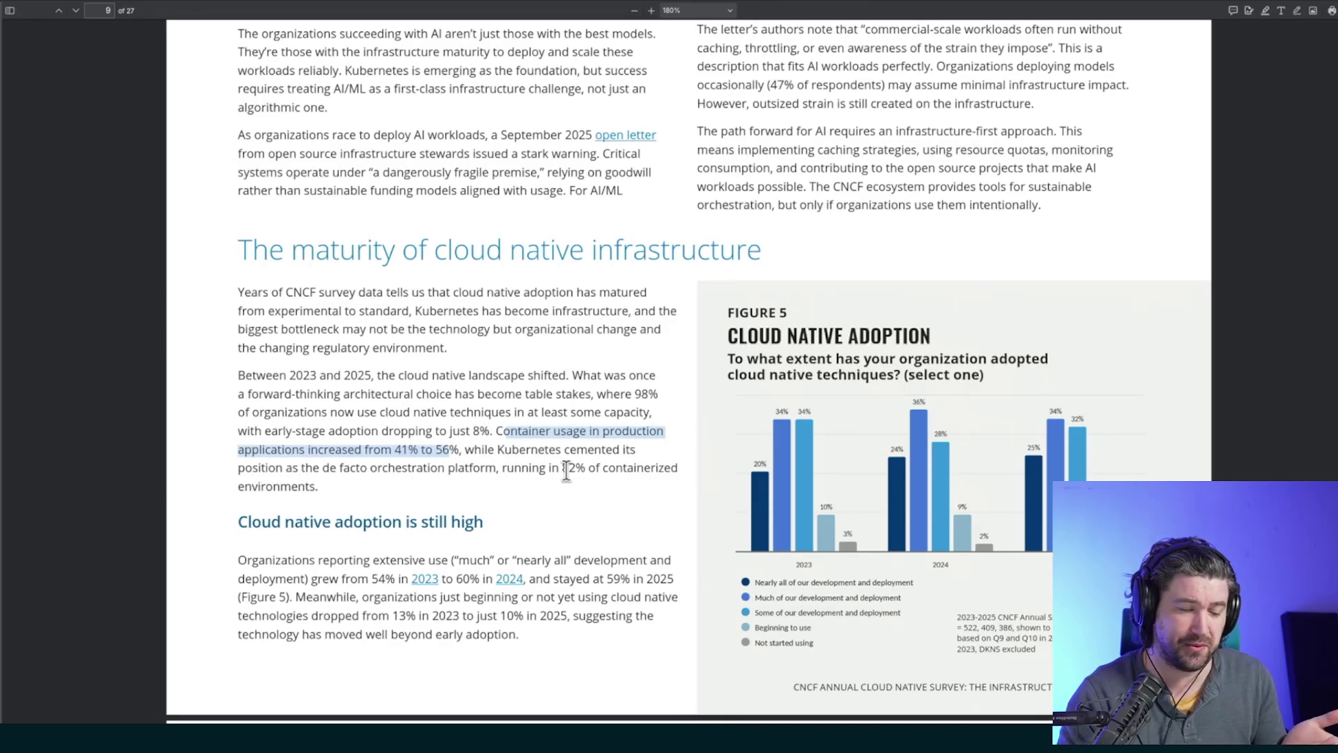
pyautogui.doubleClick(526, 450)
pyautogui.click(575, 453)
pyautogui.moveTo(300, 469); pyautogui.dragTo(627, 468)
pyautogui.doubleClick(294, 486)
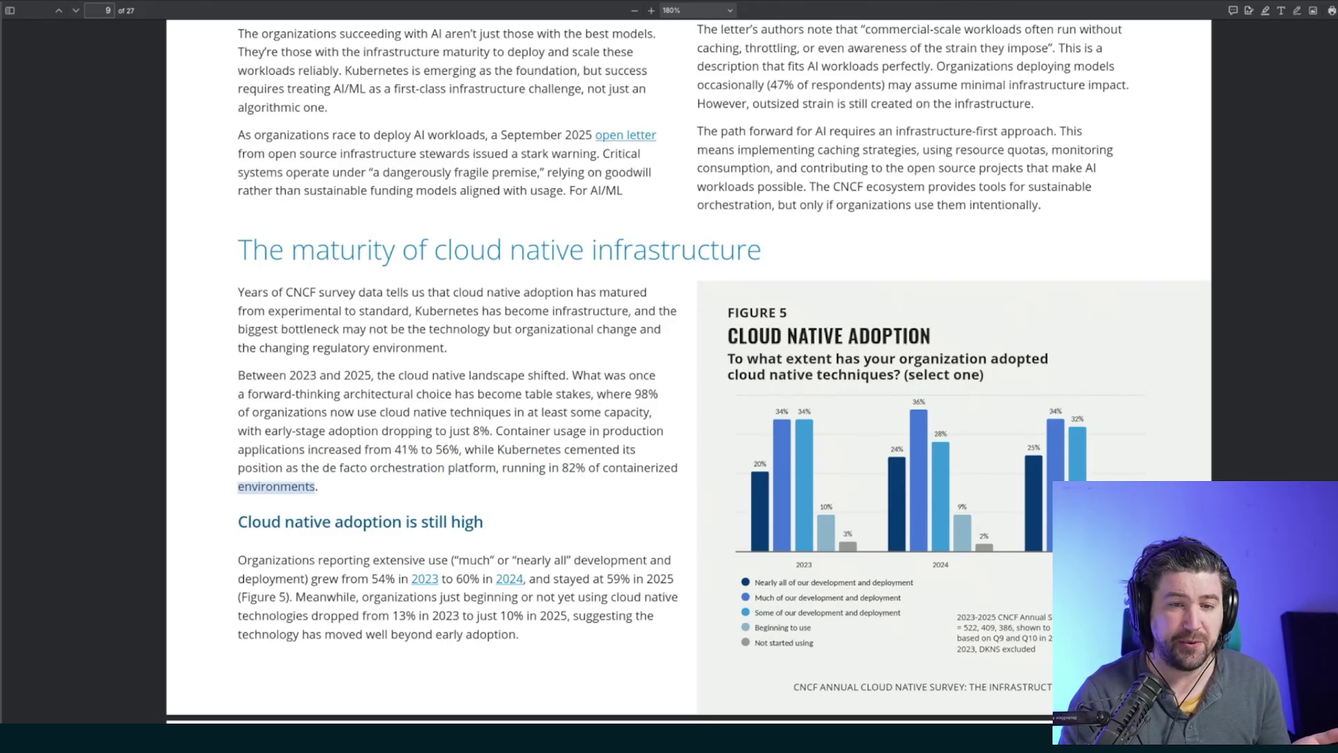
# - Go back to the Contents, open 'Kubernetes as the AI platform' on page 6, and zoom to 220%
pyautogui.hotkey('alt', 'Left')
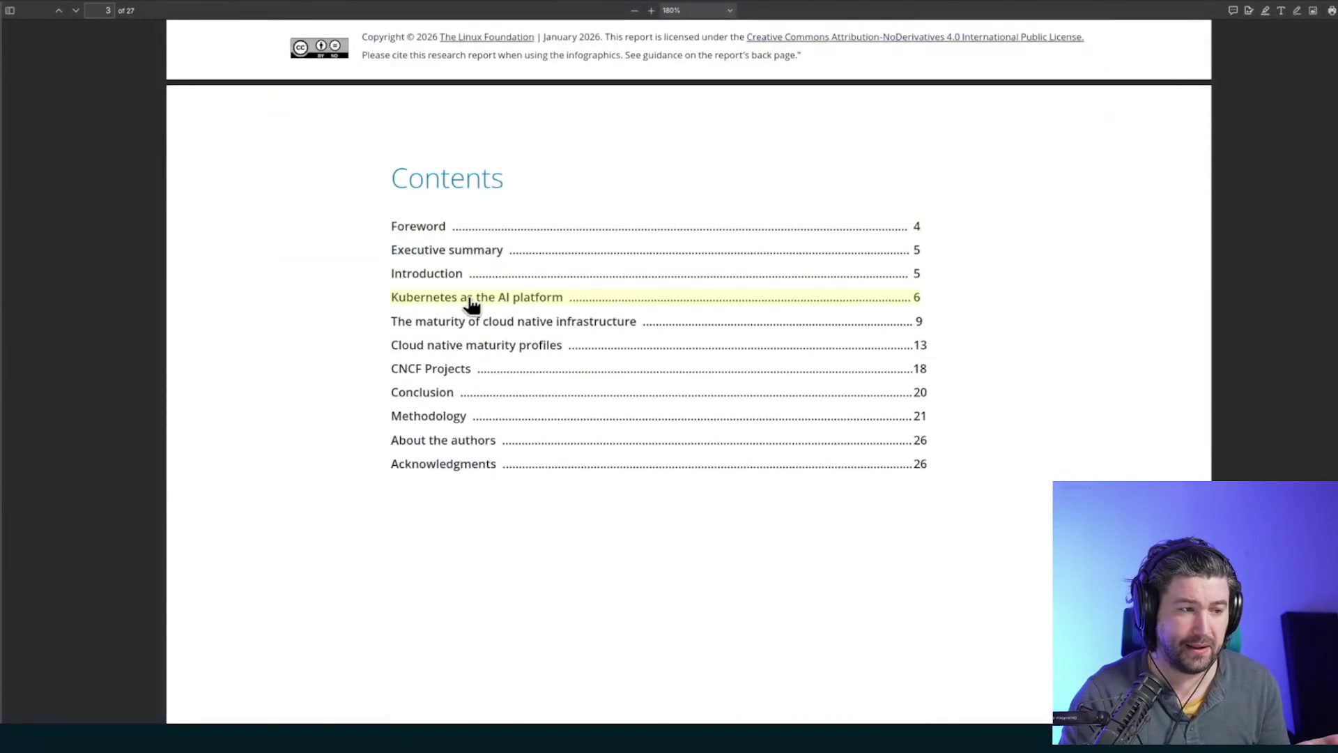
pyautogui.click(468, 298)
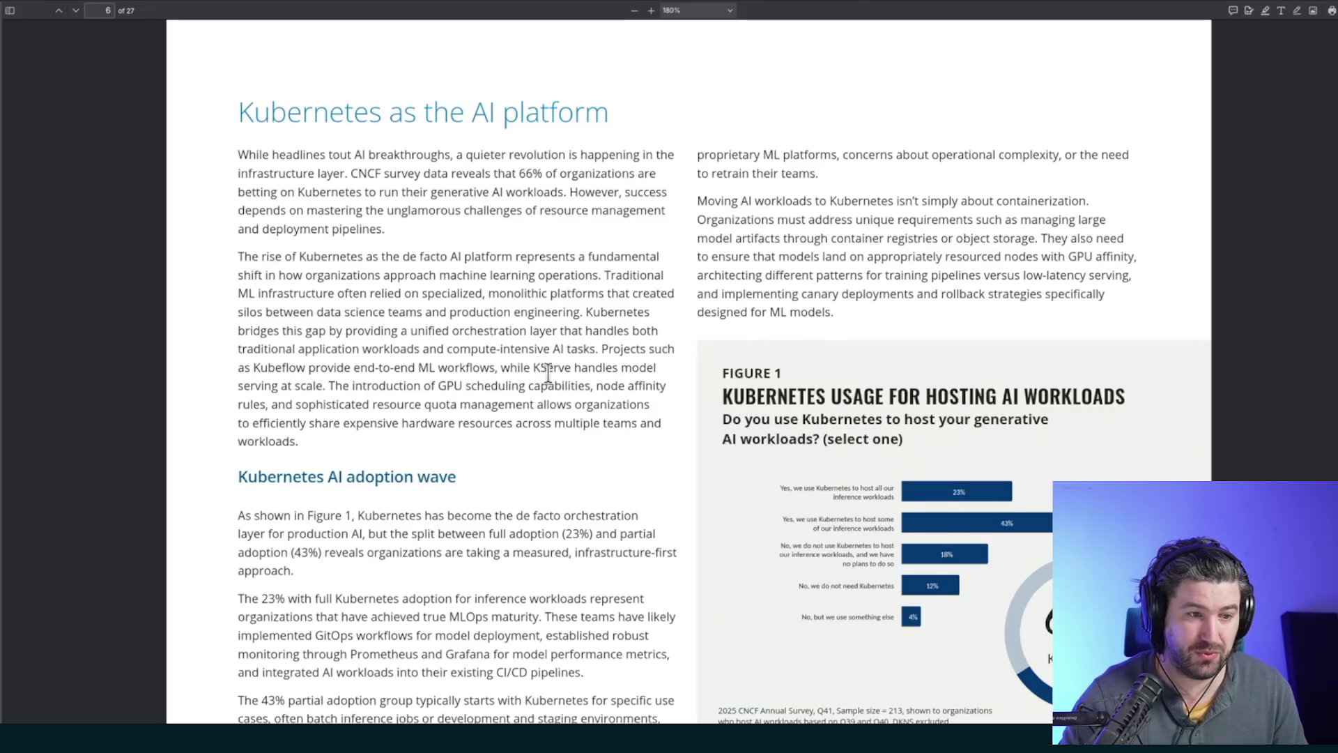
pyautogui.scroll(2, 550, 382)
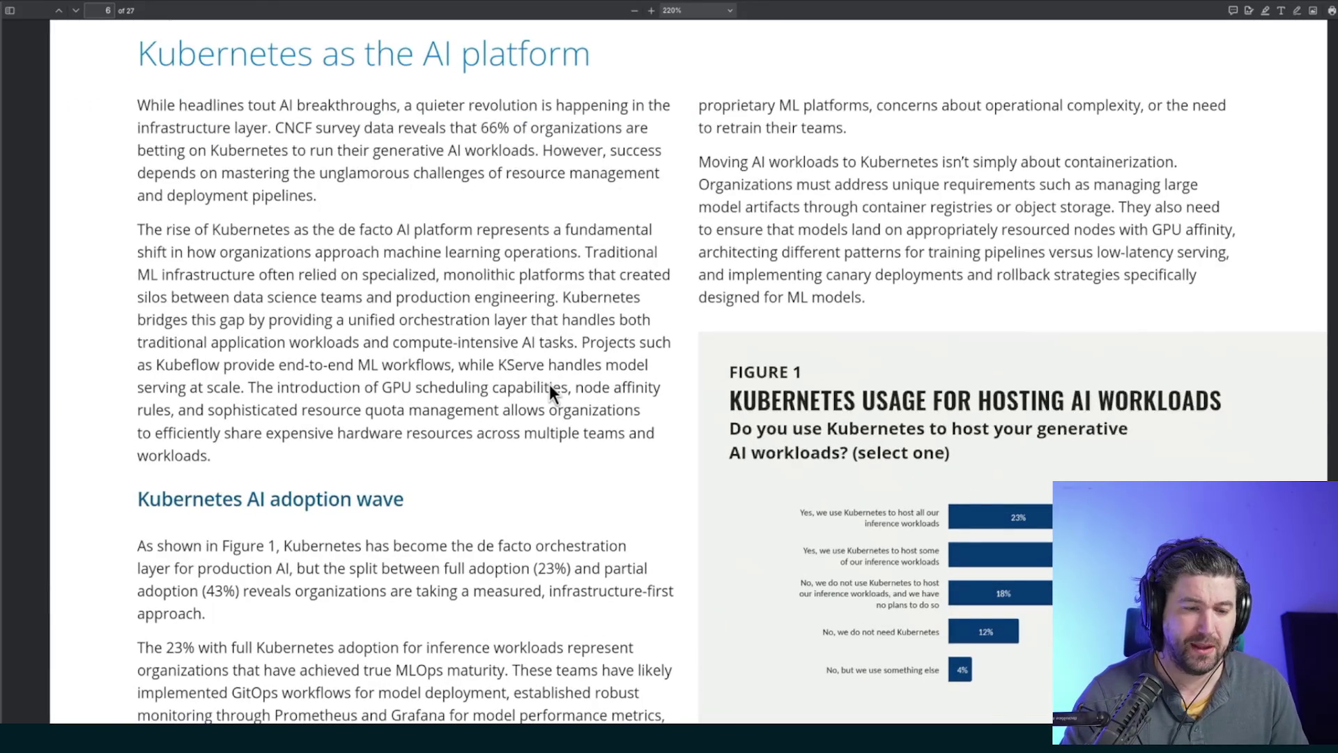
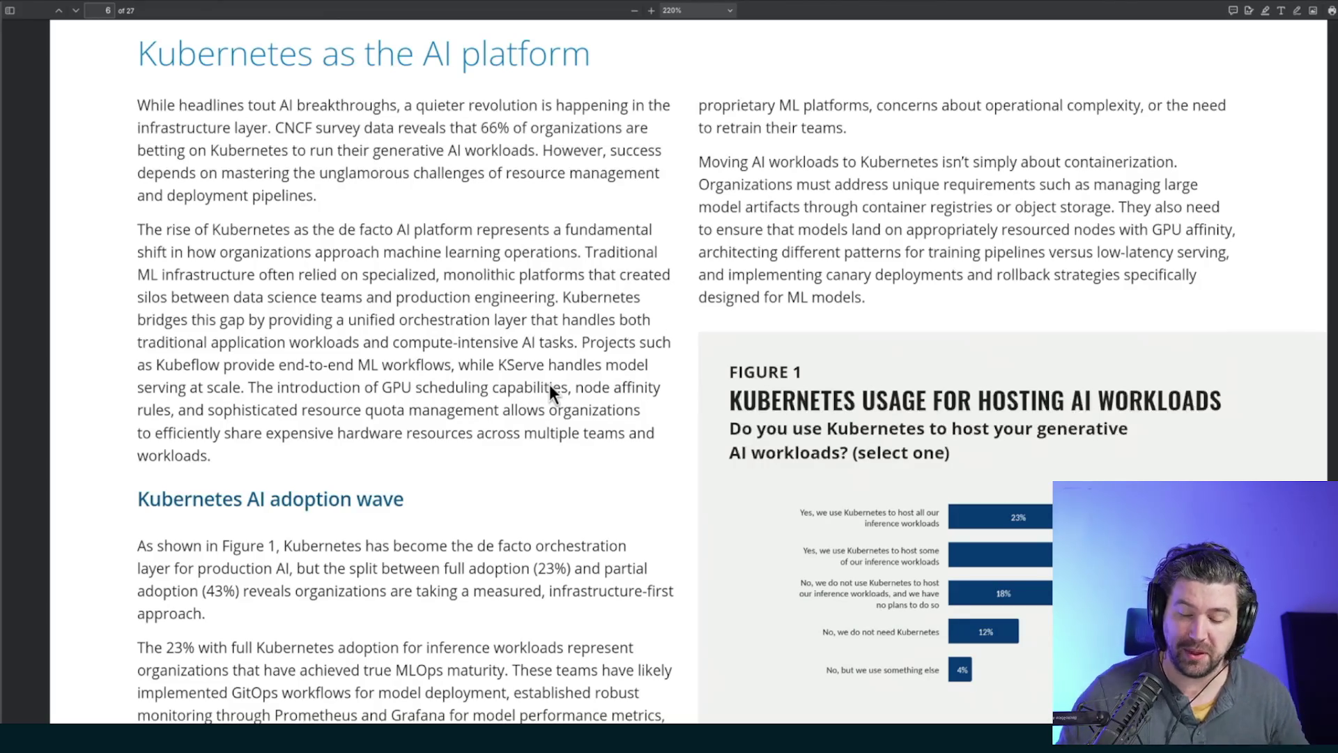
# - Scroll the CNCF survey PDF from page 6 through page 10, then back to page 7's Figure 2 AI Hosting charts
pyautogui.scroll(-3, 648, 406)
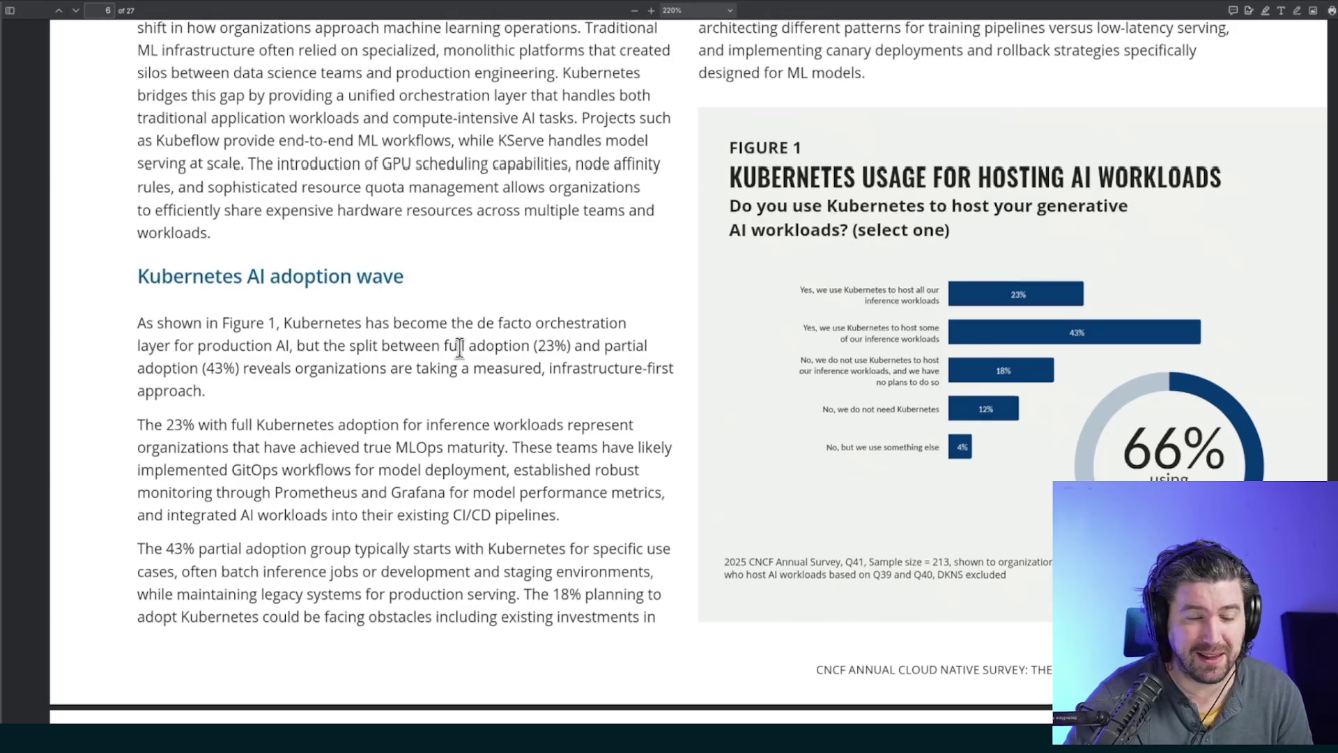
pyautogui.scroll(10, 463, 359)
pyautogui.moveTo(216, 503); pyautogui.dragTo(626, 540)
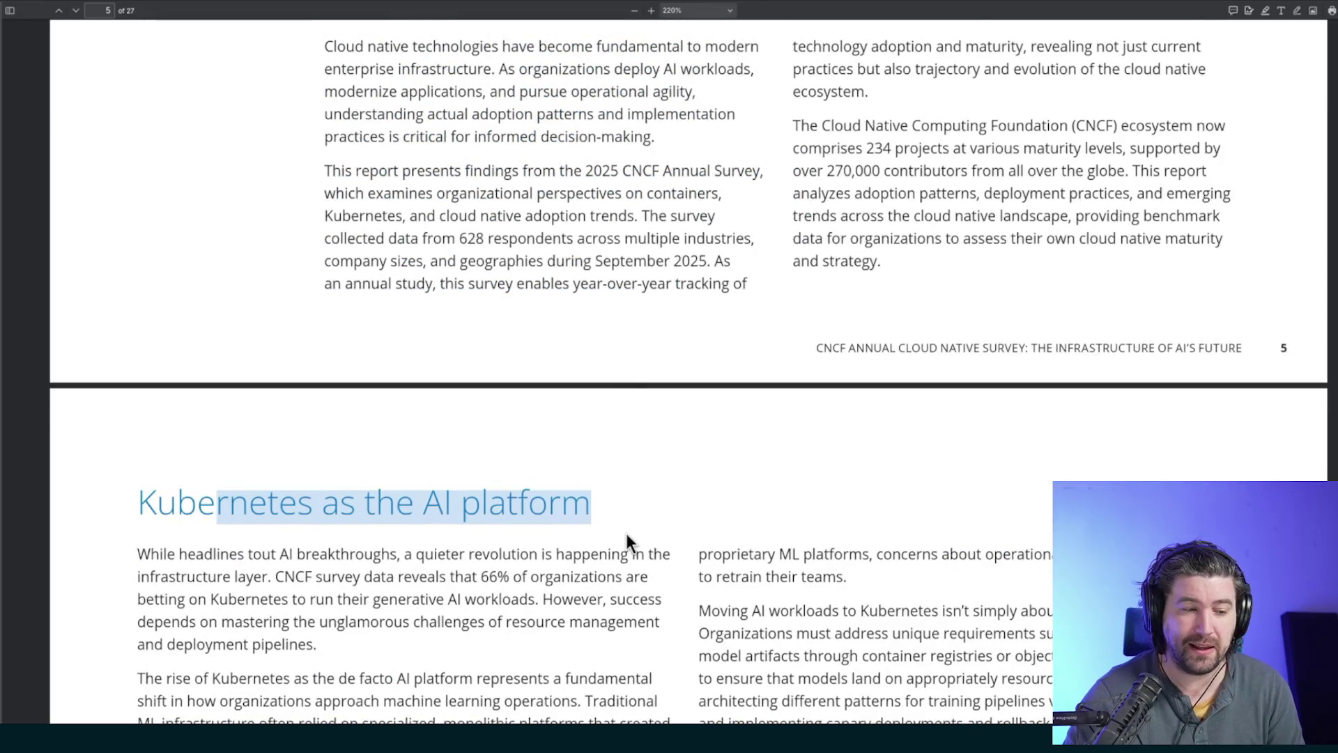
pyautogui.scroll(-2, 631, 540)
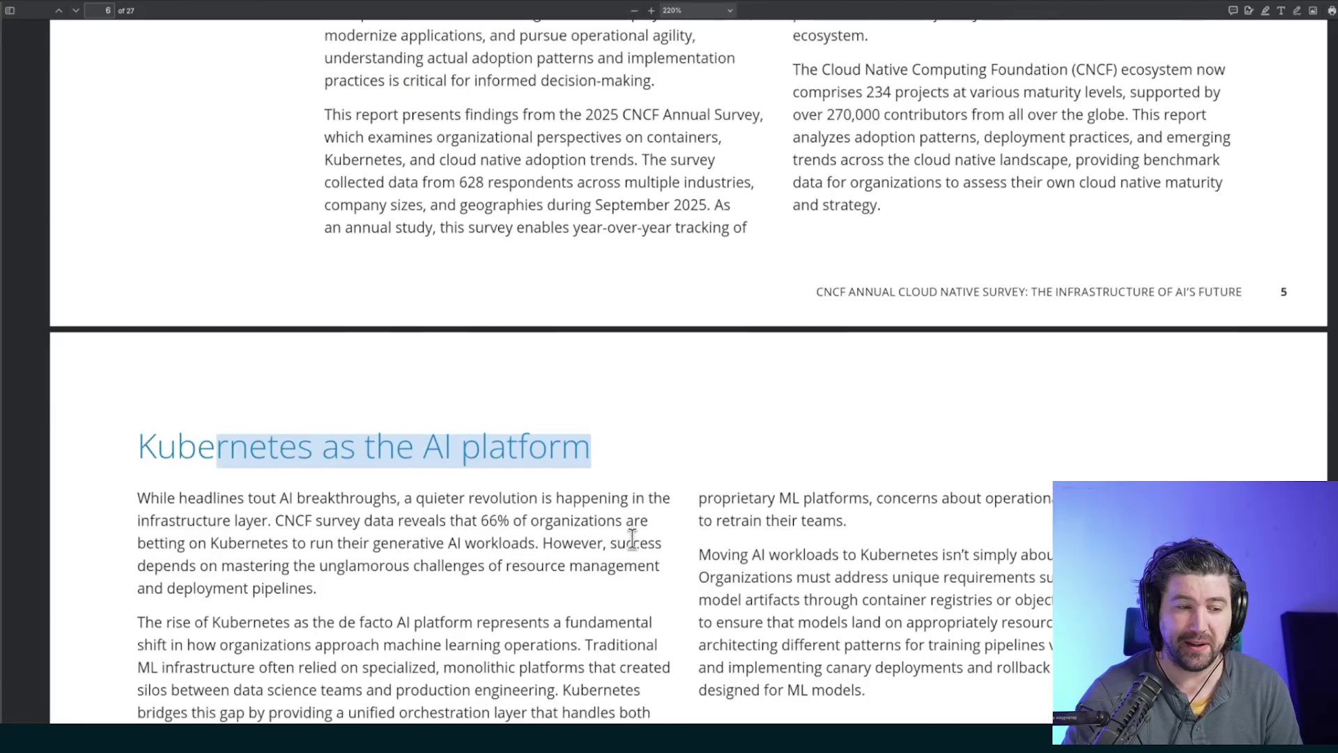
pyautogui.scroll(-4, 638, 533)
pyautogui.scroll(-8, 718, 480)
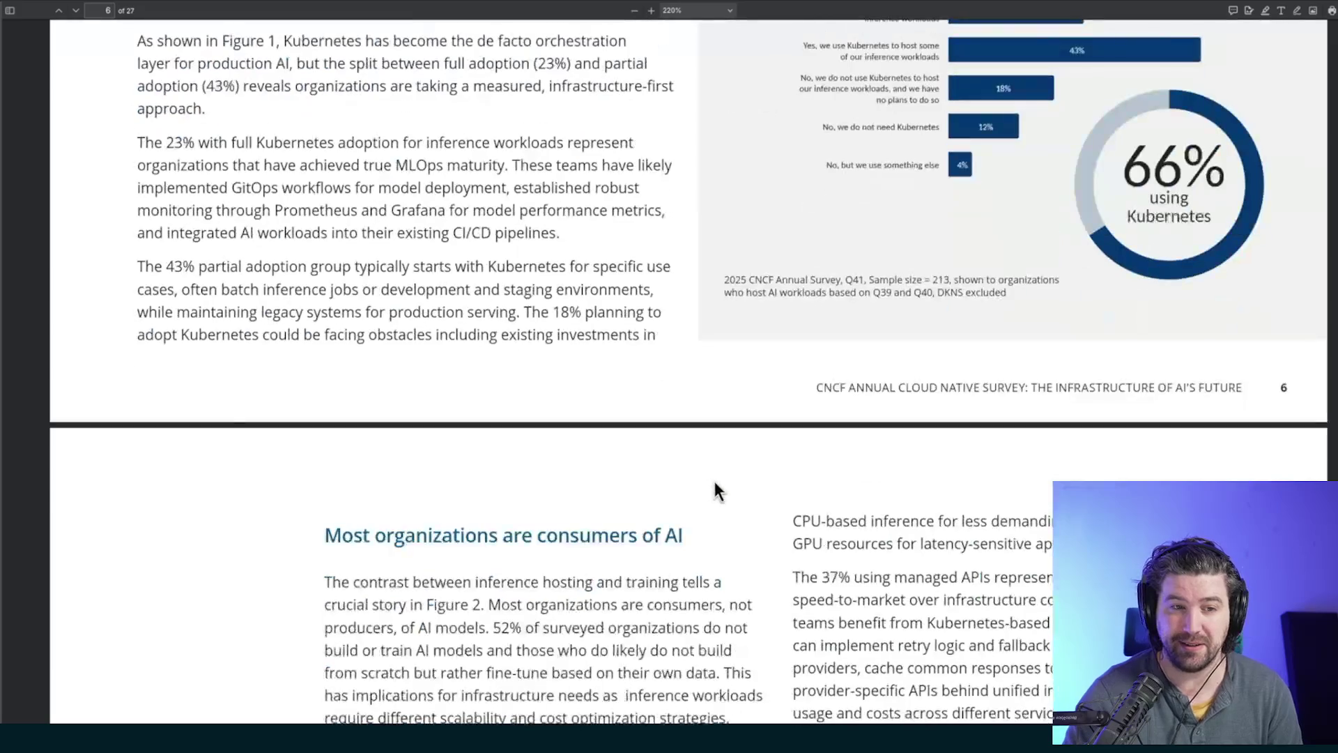
pyautogui.scroll(-3, 715, 483)
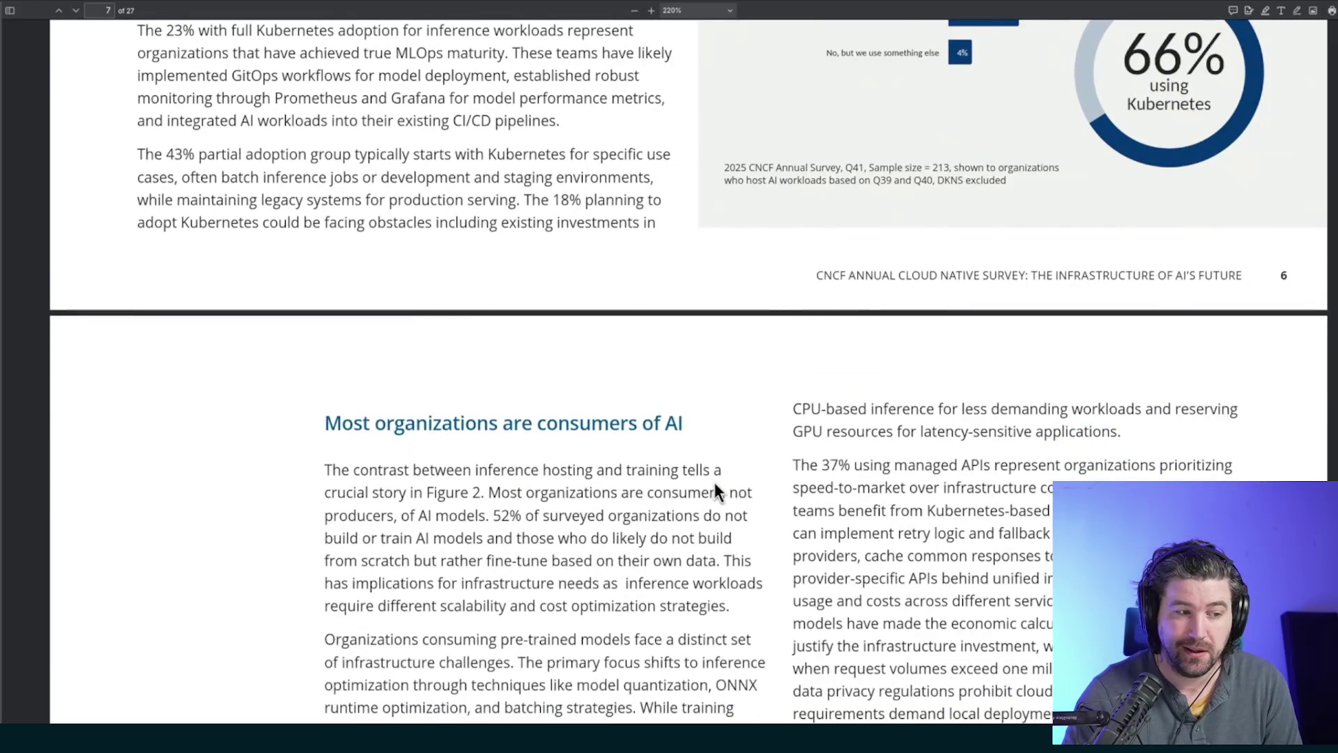
pyautogui.scroll(-5, 713, 482)
pyautogui.scroll(-15, 715, 539)
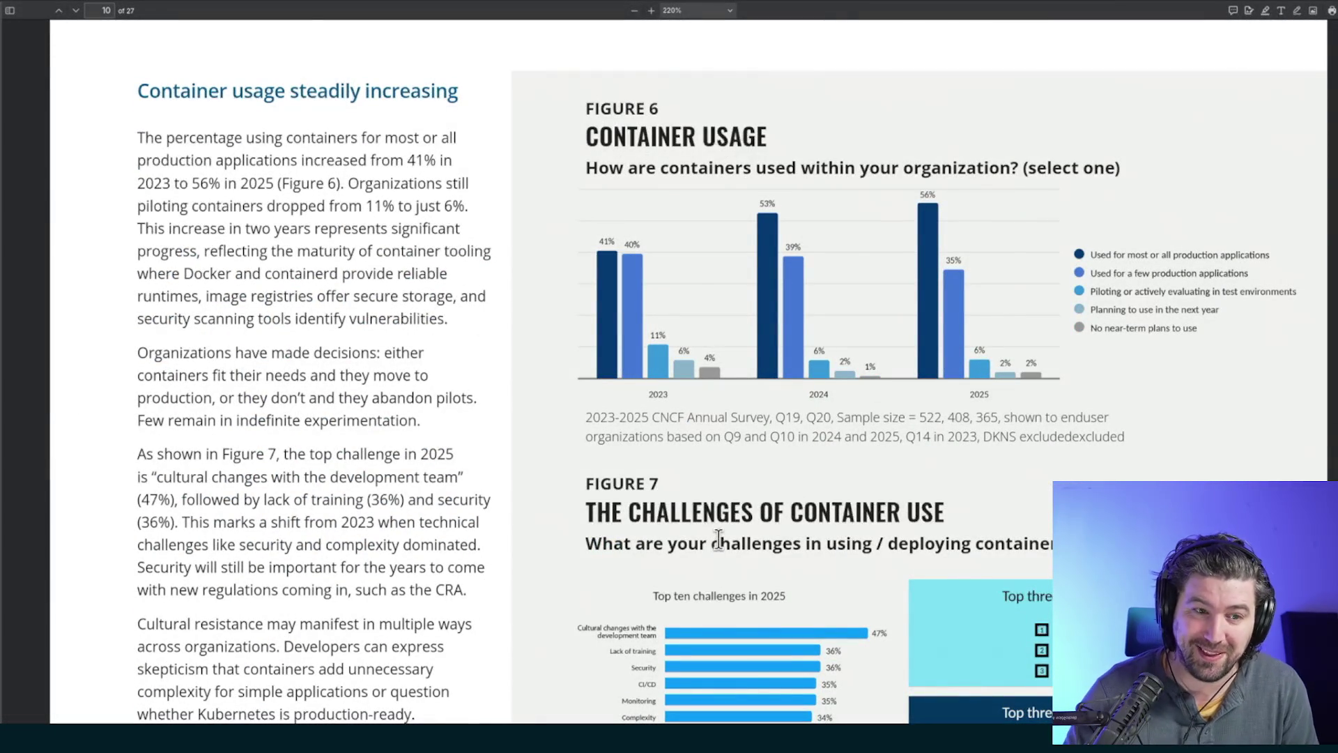
pyautogui.scroll(15, 897, 542)
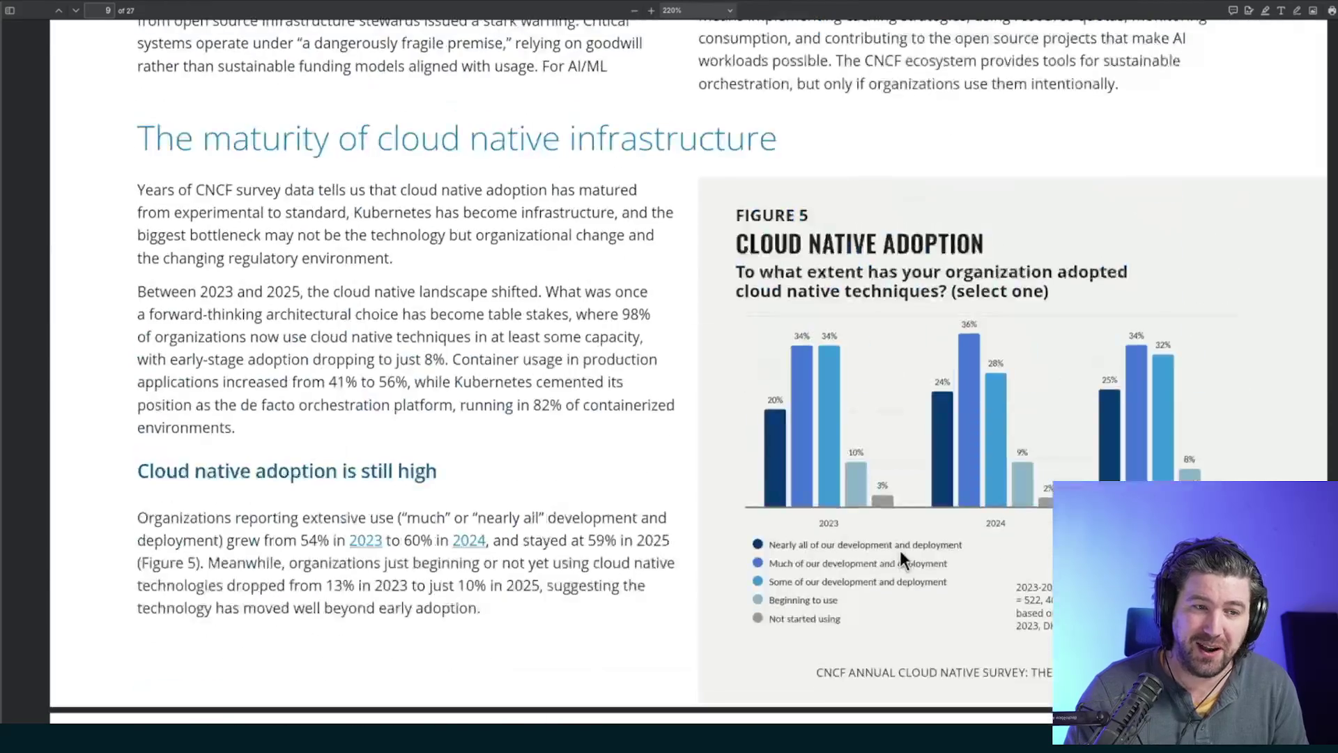
pyautogui.scroll(12, 906, 566)
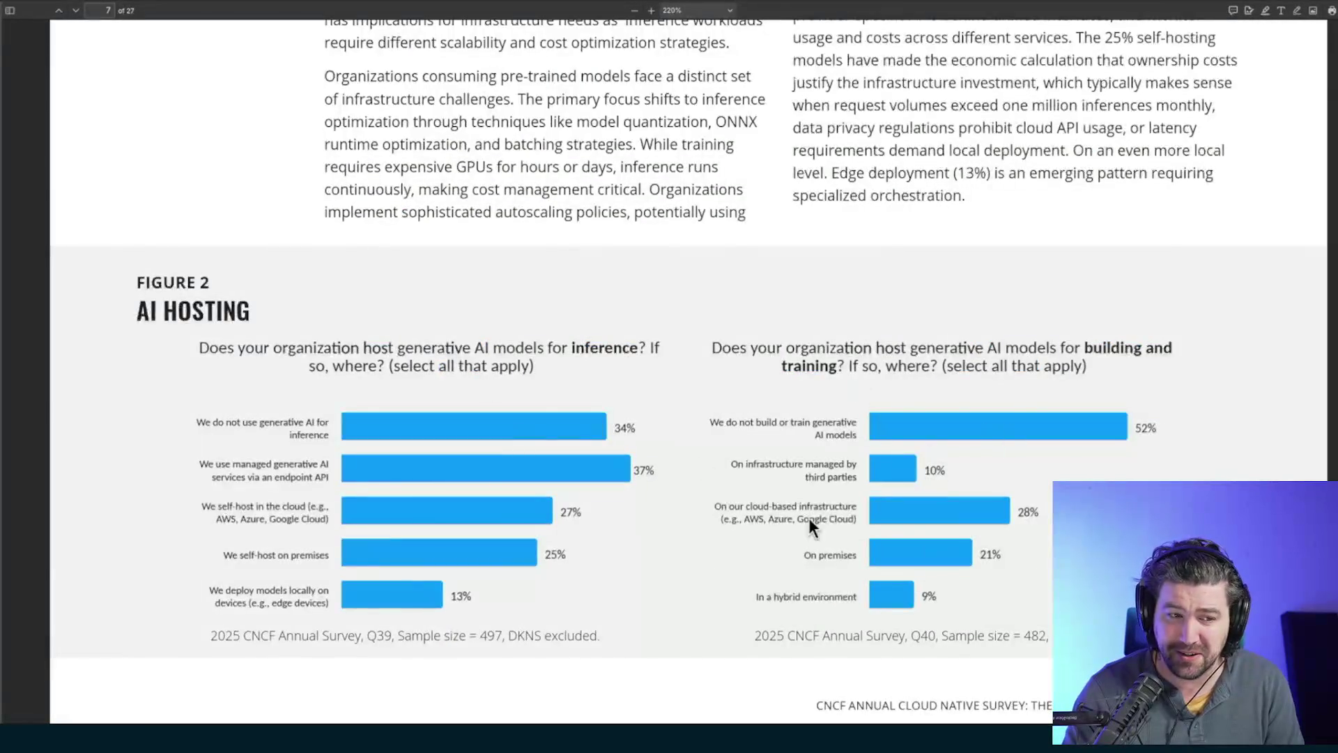
pyautogui.scroll(-5, 801, 584)
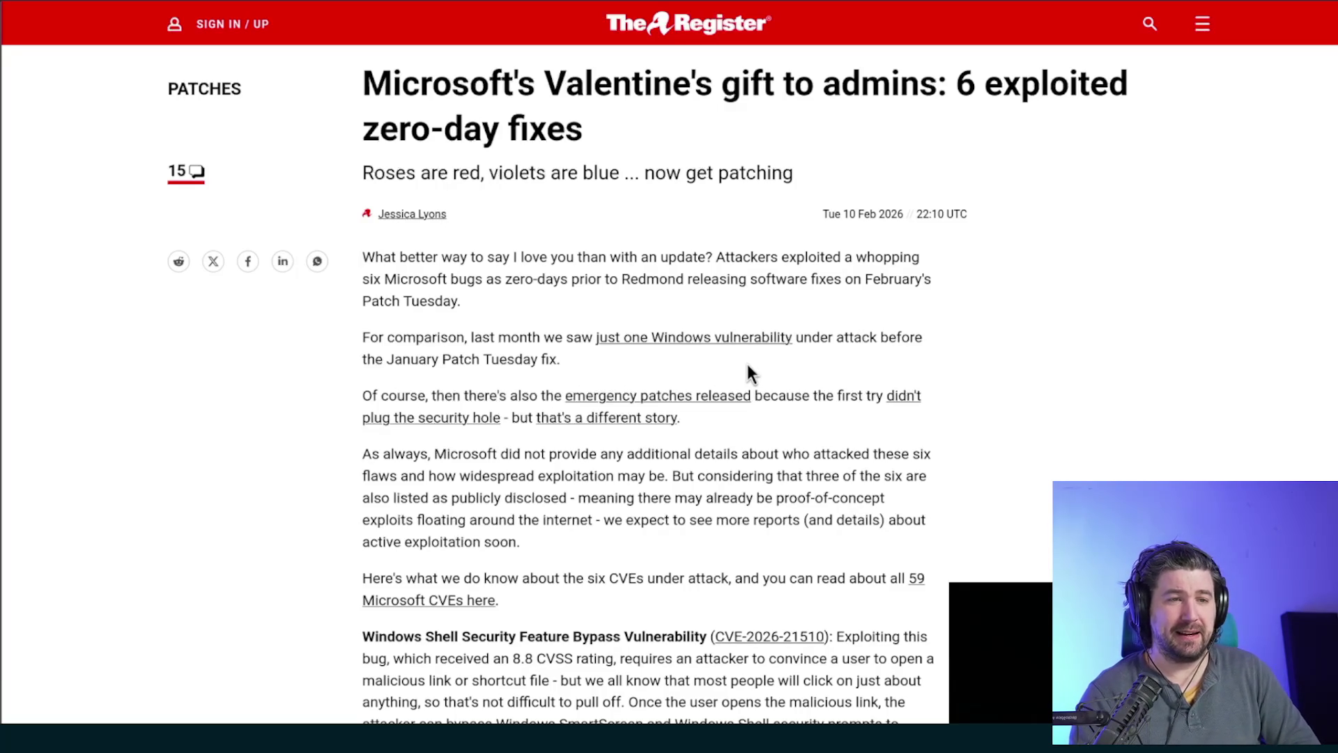
# - Highlight The Register's zero-day fixes headline, then dismiss the cookie notice on the Check Point Research article
pyautogui.moveTo(633, 84)
pyautogui.mouseDown()
pyautogui.moveTo(785, 114)
pyautogui.moveTo(775, 128)
pyautogui.mouseUp()
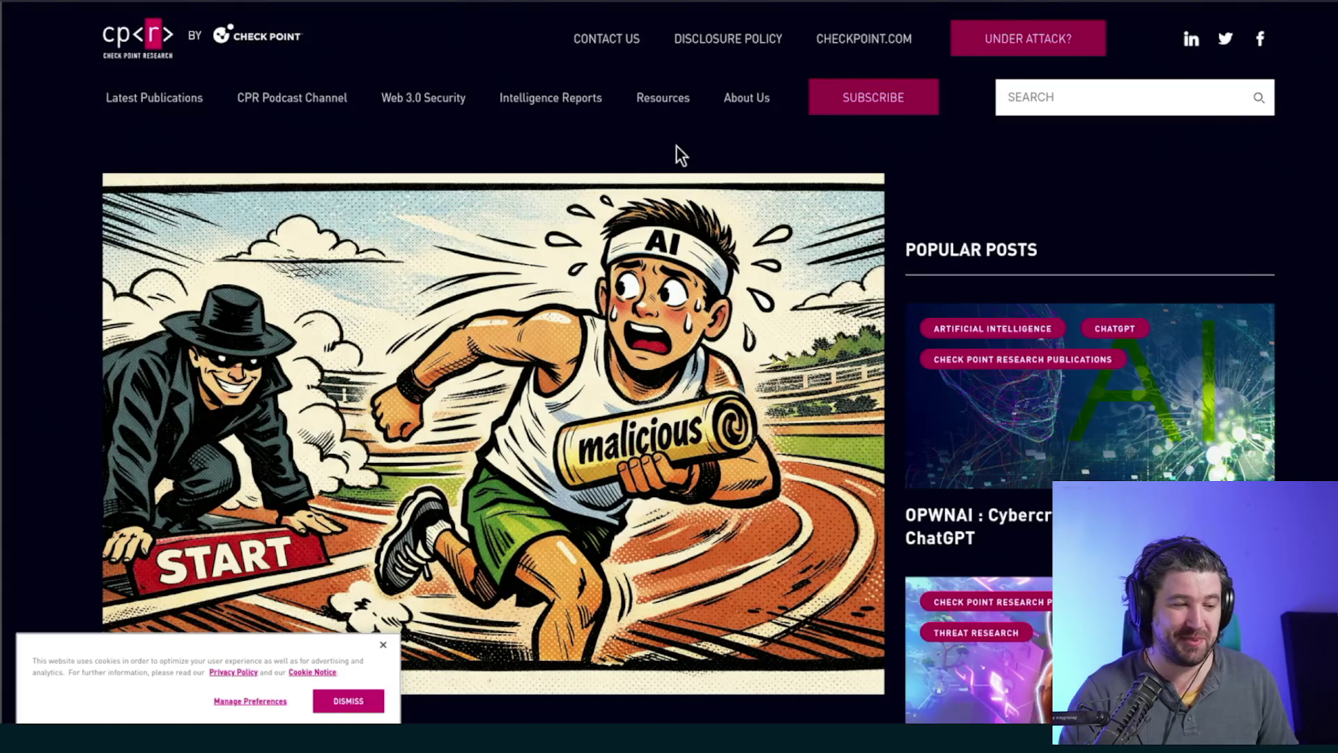
pyautogui.click(383, 644)
# - Scroll to the Key Points, highlight and clear the Check Point Research name, then return to the top
pyautogui.scroll(-4, 530, 634)
pyautogui.scroll(-3, 532, 618)
pyautogui.scroll(3, 534, 621)
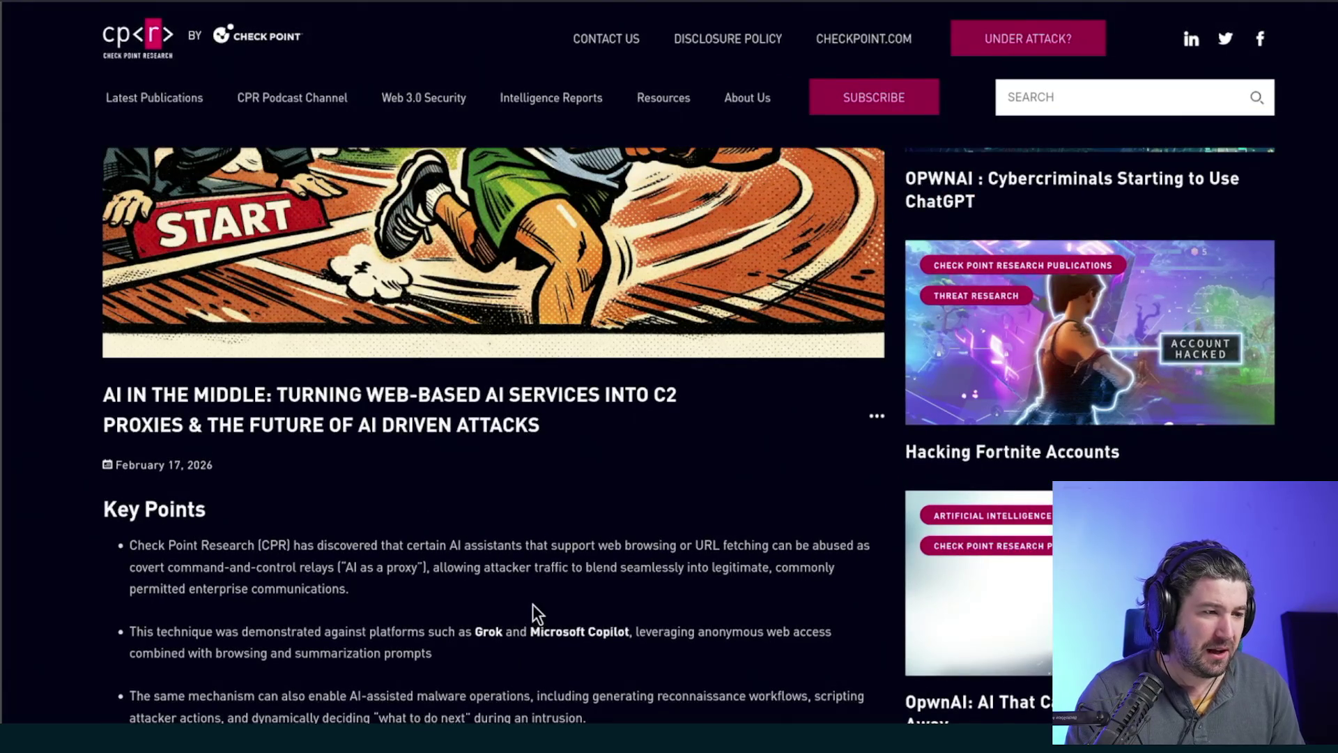
pyautogui.scroll(5, 532, 604)
pyautogui.scroll(-5, 534, 608)
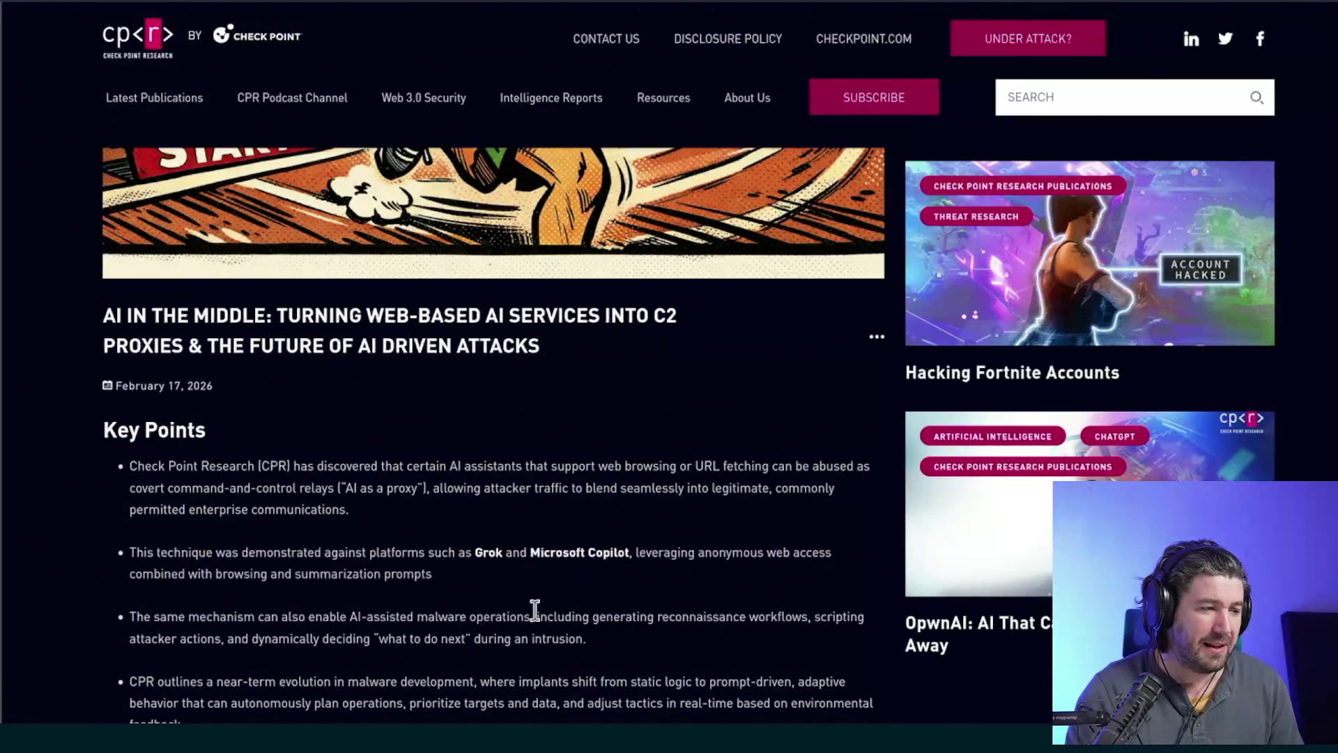
pyautogui.moveTo(176, 467)
pyautogui.mouseDown()
pyautogui.moveTo(275, 474)
pyautogui.moveTo(217, 470)
pyautogui.moveTo(261, 470)
pyautogui.mouseUp()
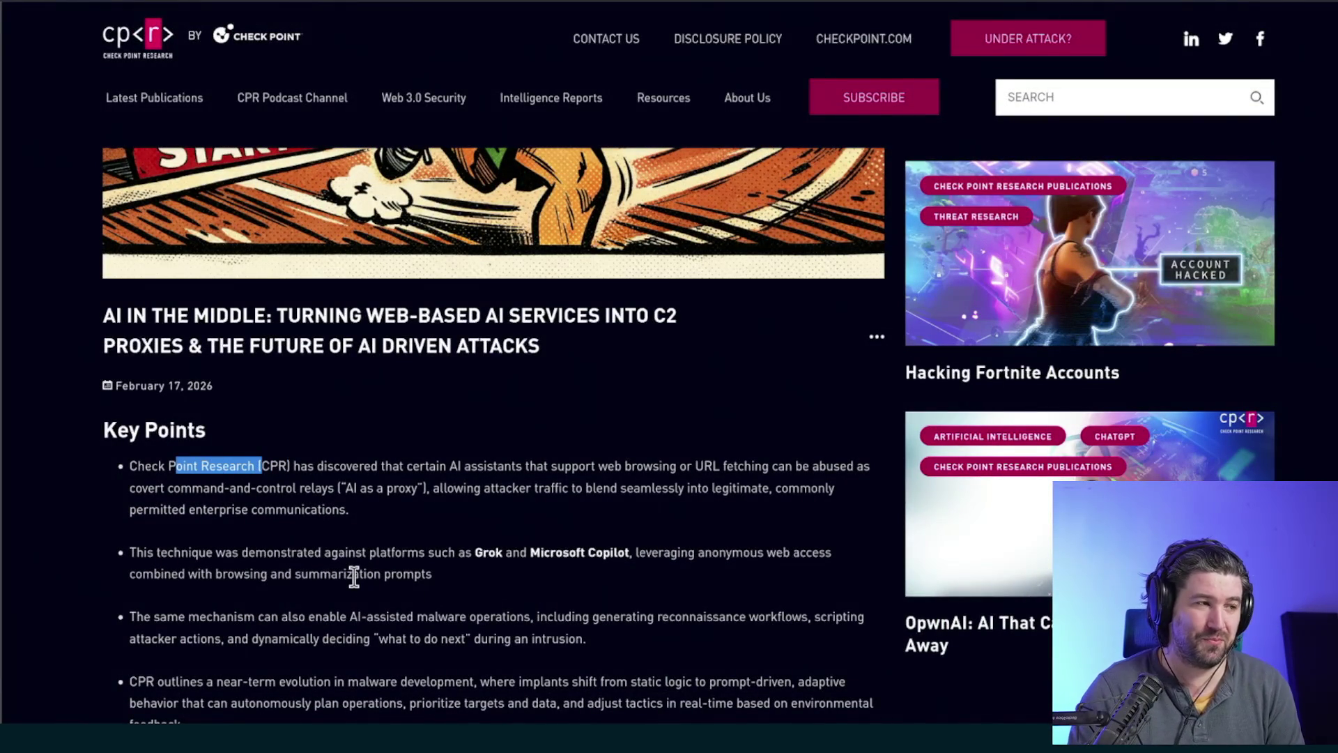
pyautogui.click(354, 515)
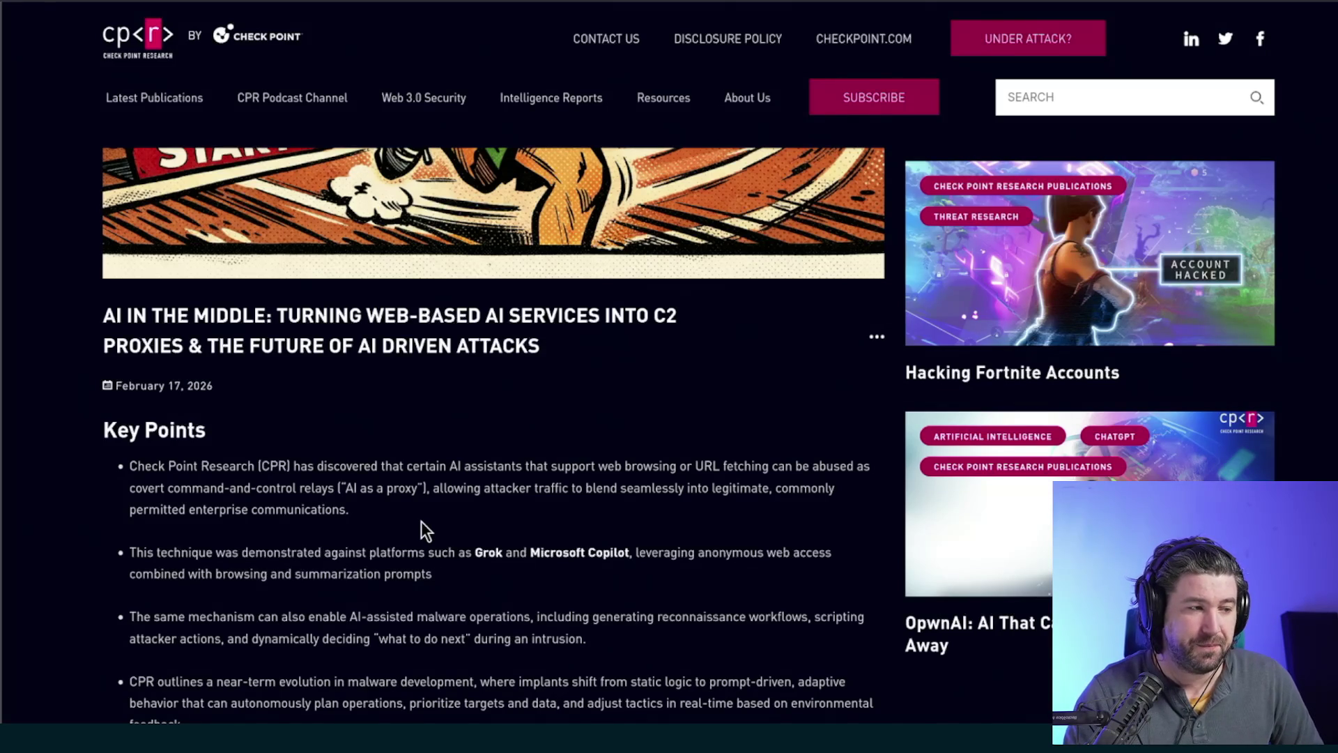
pyautogui.scroll(5, 421, 521)
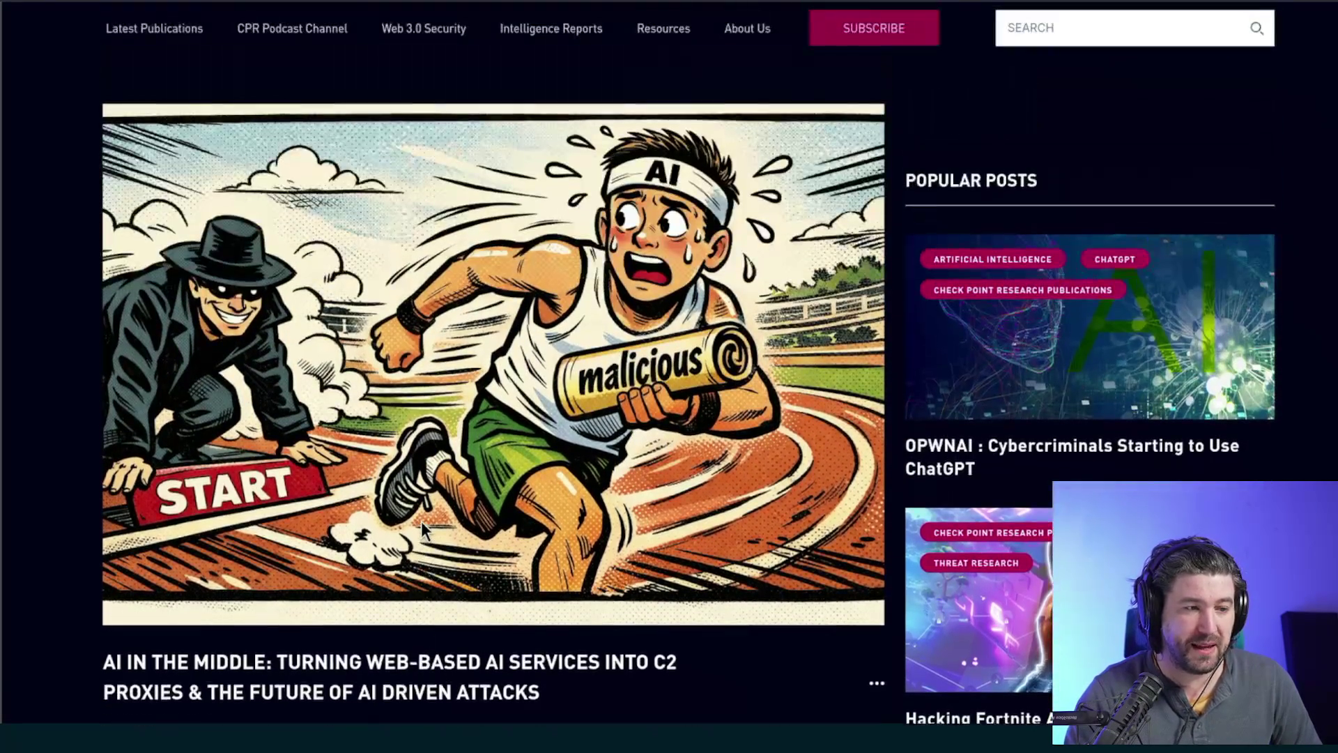
pyautogui.scroll(1, 421, 523)
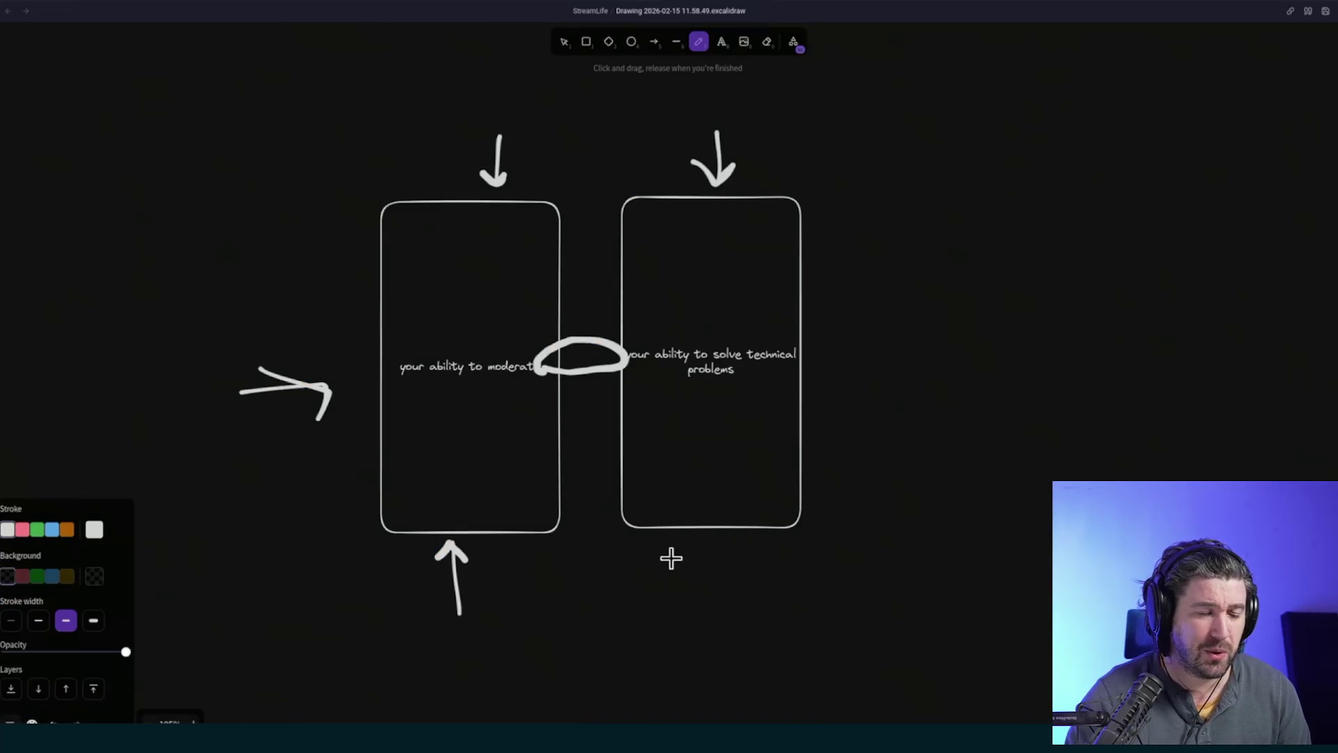
# - Freehand-draw a white arrow down onto the Works Network box, then highlight WEB in the article title
pyautogui.scroll(-5, 697, 552)
pyautogui.scroll(-3, 473, 563)
pyautogui.moveTo(379, 583); pyautogui.dragTo(764, 520)
pyautogui.scroll(6, 720, 513)
pyautogui.scroll(3, 669, 408)
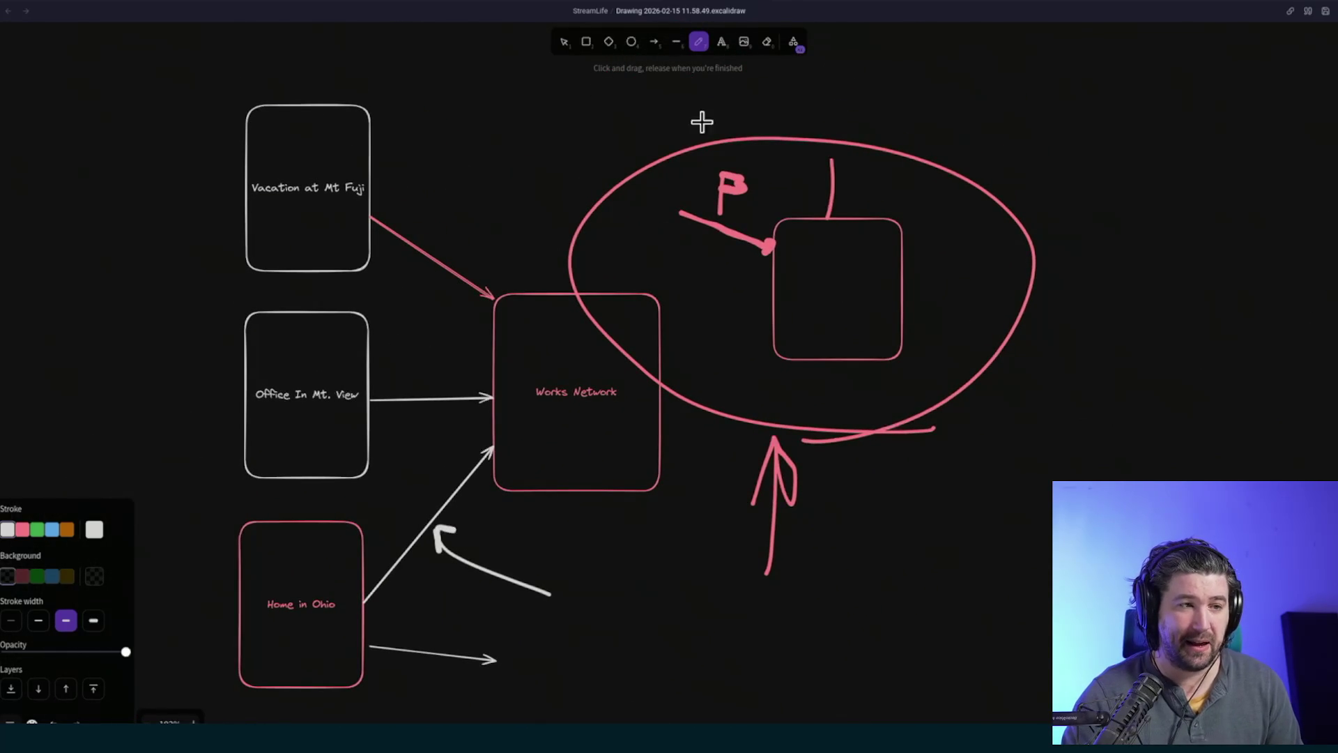
pyautogui.click(473, 123)
pyautogui.moveTo(474, 122); pyautogui.dragTo(473, 210)
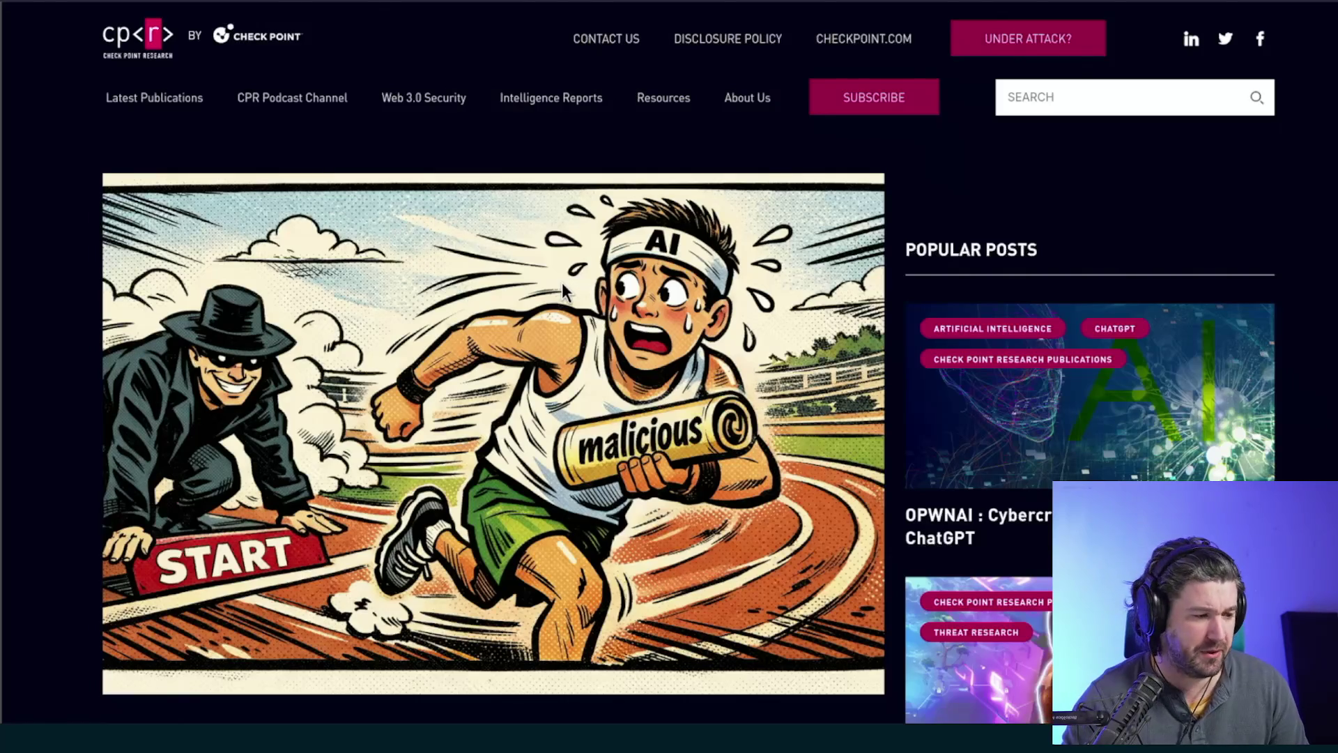
pyautogui.scroll(-5, 542, 320)
pyautogui.moveTo(149, 385); pyautogui.dragTo(410, 384)
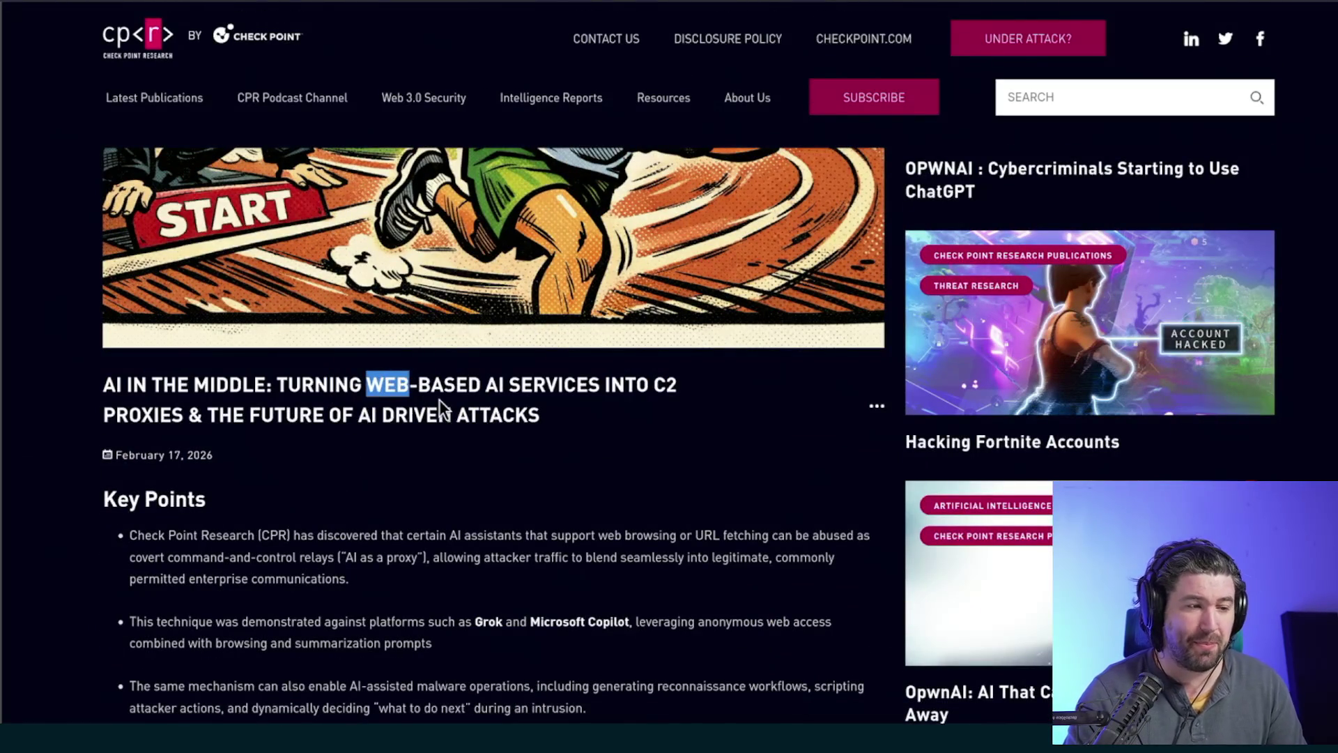
# - Highlight AI DRIVEN in the Check Point article title and dismiss the recent searches list
pyautogui.moveTo(157, 415); pyautogui.dragTo(491, 415)
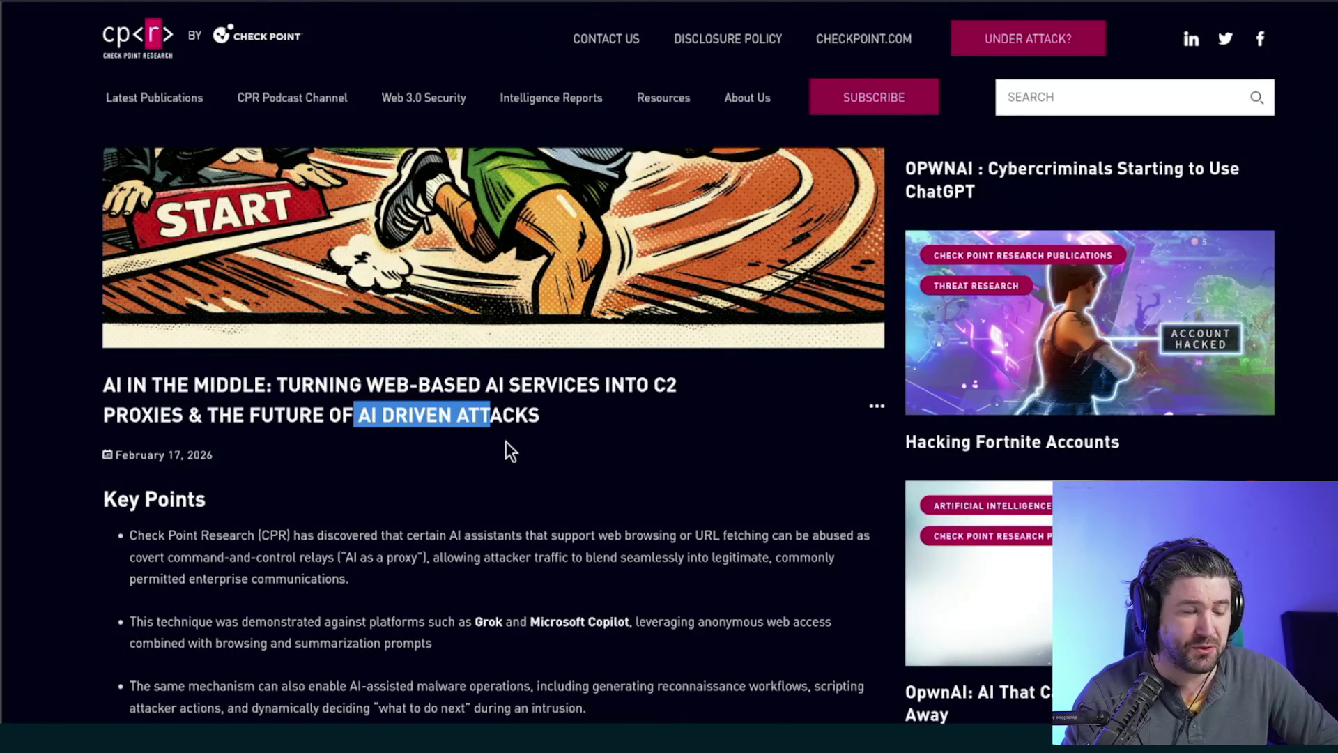
pyautogui.scroll(-7, 506, 442)
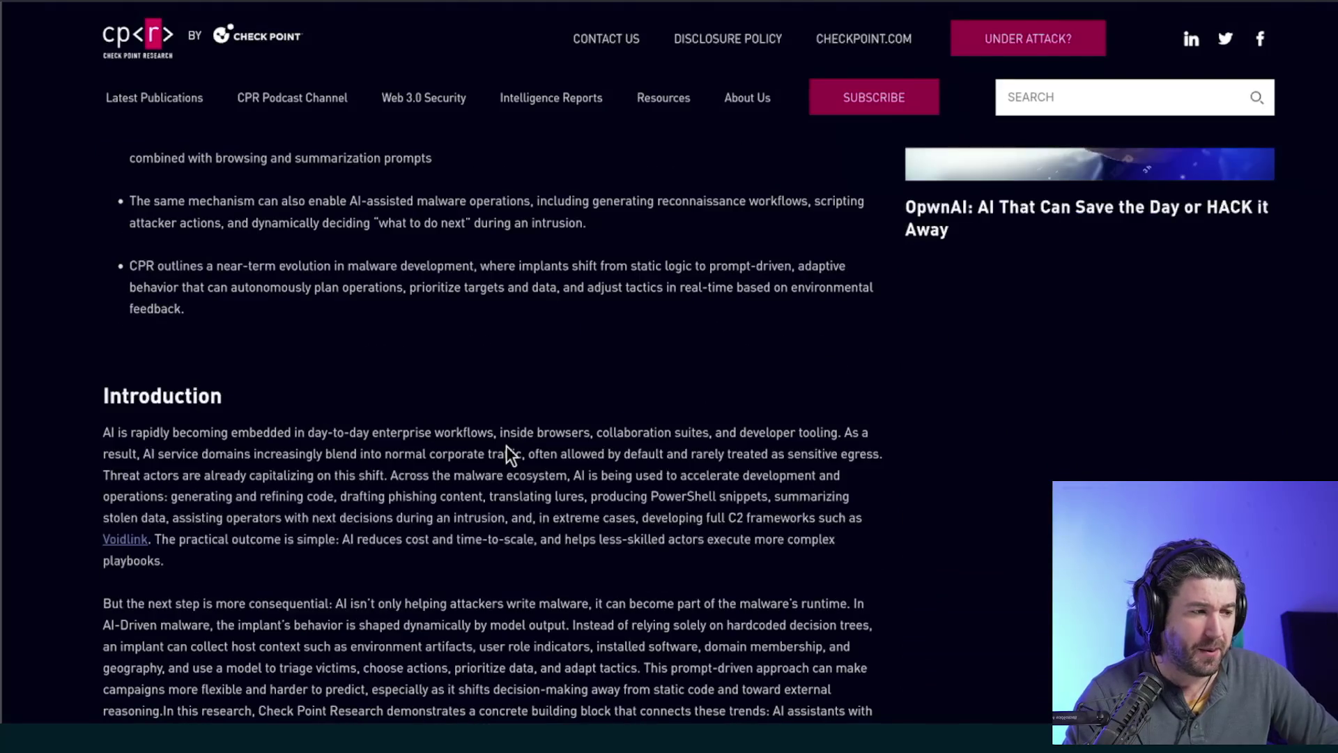
pyautogui.scroll(5, 506, 446)
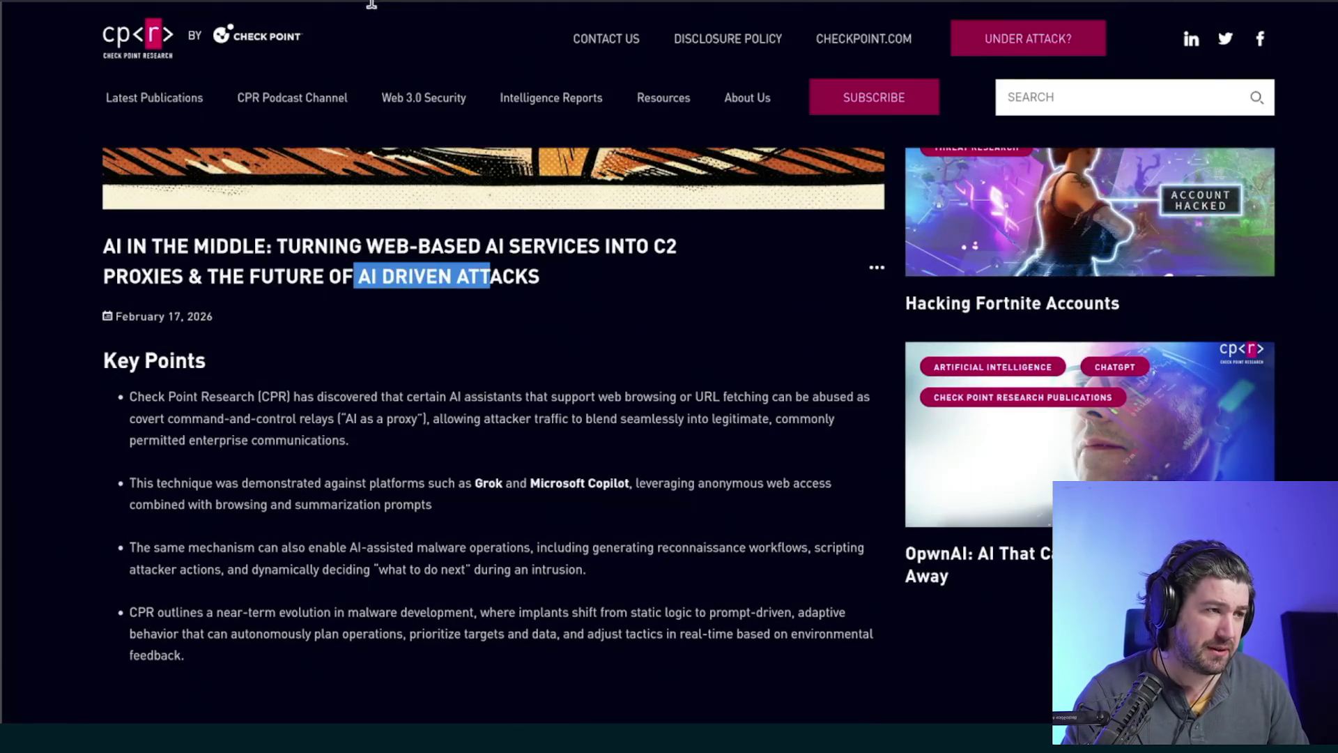
pyautogui.click(372, 3)
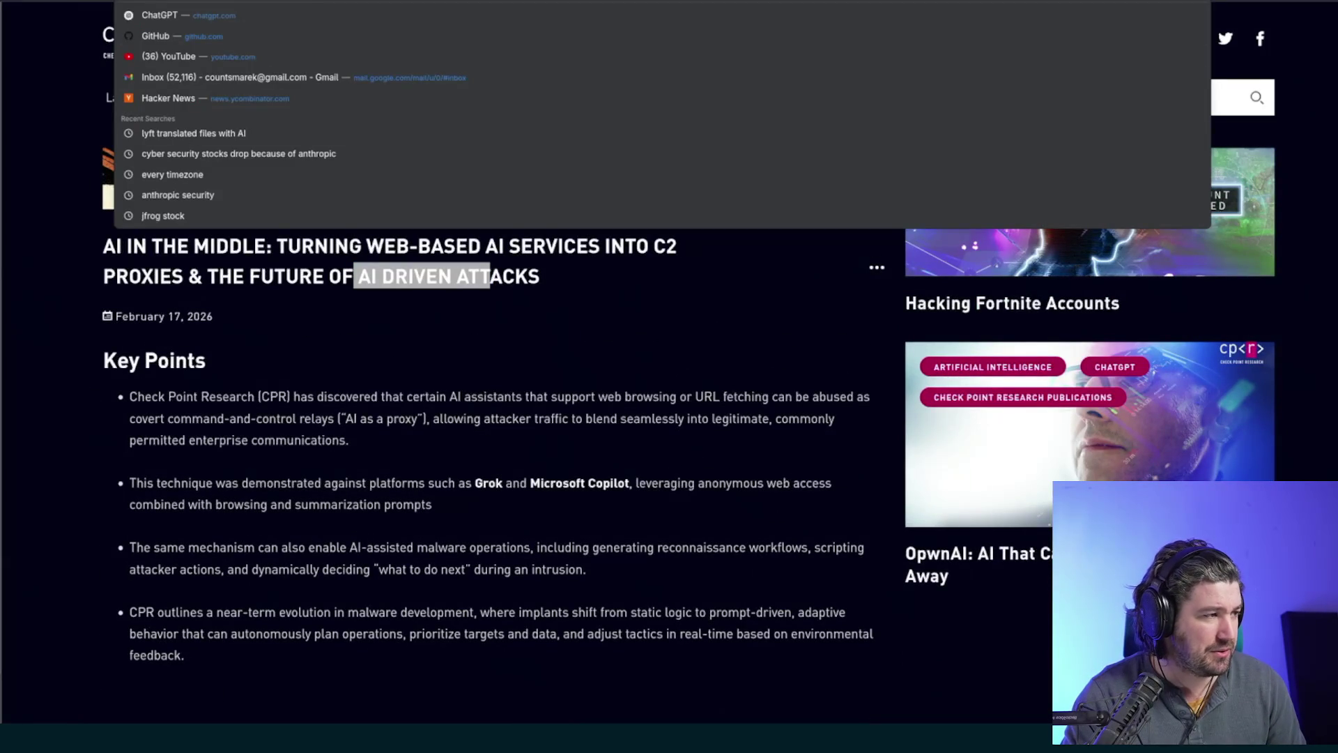
pyautogui.press('Escape')
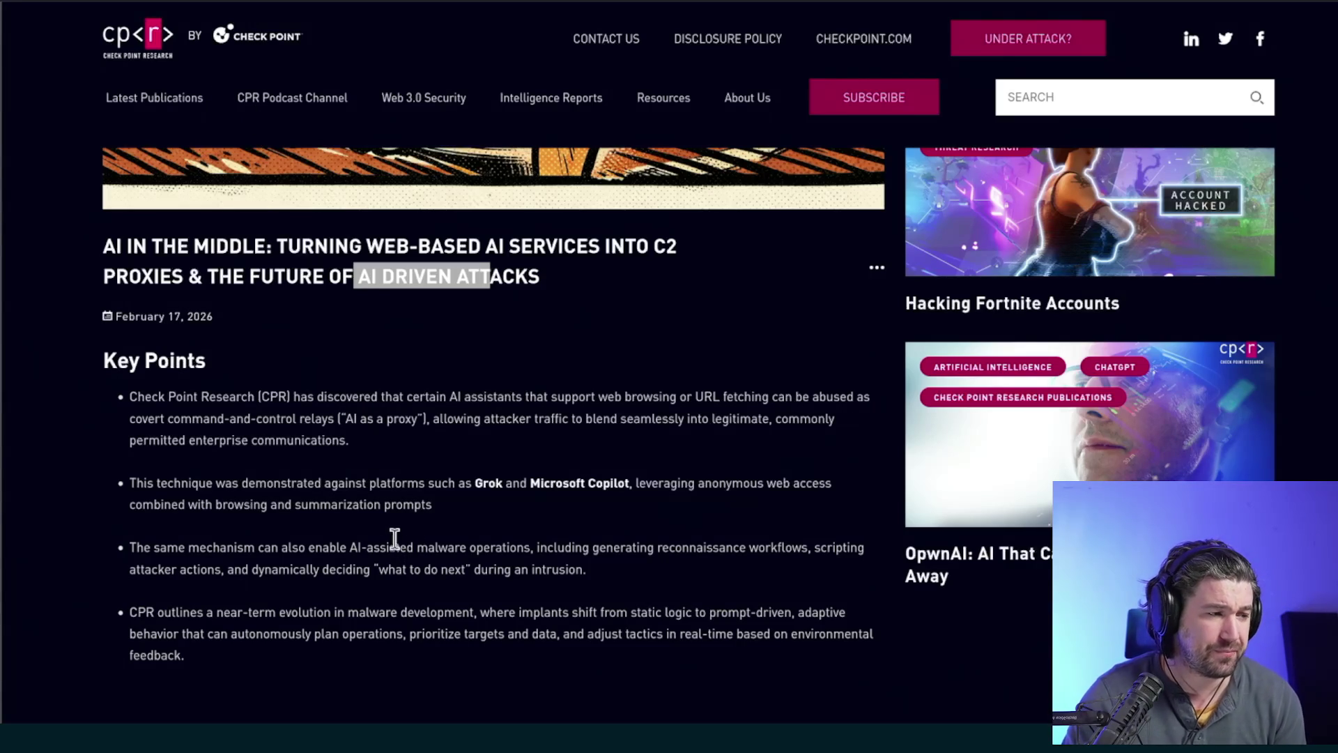
# - Highlight passages in the four Key Points, including the third point's mechanism sentence and malware evolution
pyautogui.moveTo(294, 395)
pyautogui.mouseDown()
pyautogui.moveTo(382, 408)
pyautogui.moveTo(478, 399)
pyautogui.moveTo(471, 408)
pyautogui.moveTo(431, 398)
pyautogui.moveTo(785, 392)
pyautogui.moveTo(301, 418)
pyautogui.moveTo(746, 414)
pyautogui.moveTo(369, 403)
pyautogui.moveTo(223, 440)
pyautogui.moveTo(326, 440)
pyautogui.mouseUp()
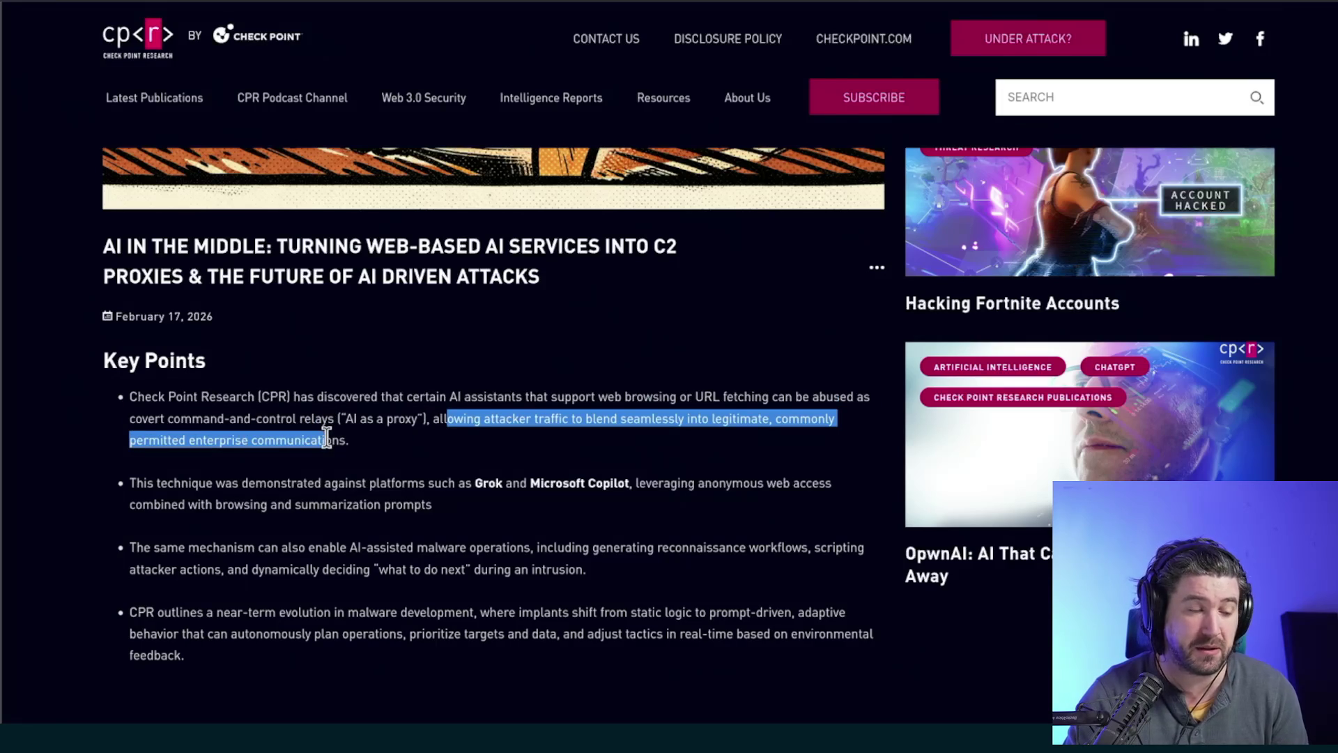
pyautogui.moveTo(167, 482)
pyautogui.mouseDown()
pyautogui.moveTo(278, 495)
pyautogui.moveTo(349, 481)
pyautogui.moveTo(805, 484)
pyautogui.moveTo(427, 488)
pyautogui.moveTo(200, 510)
pyautogui.moveTo(409, 508)
pyautogui.mouseUp()
pyautogui.moveTo(179, 547)
pyautogui.mouseDown()
pyautogui.moveTo(308, 557)
pyautogui.moveTo(410, 542)
pyautogui.mouseUp()
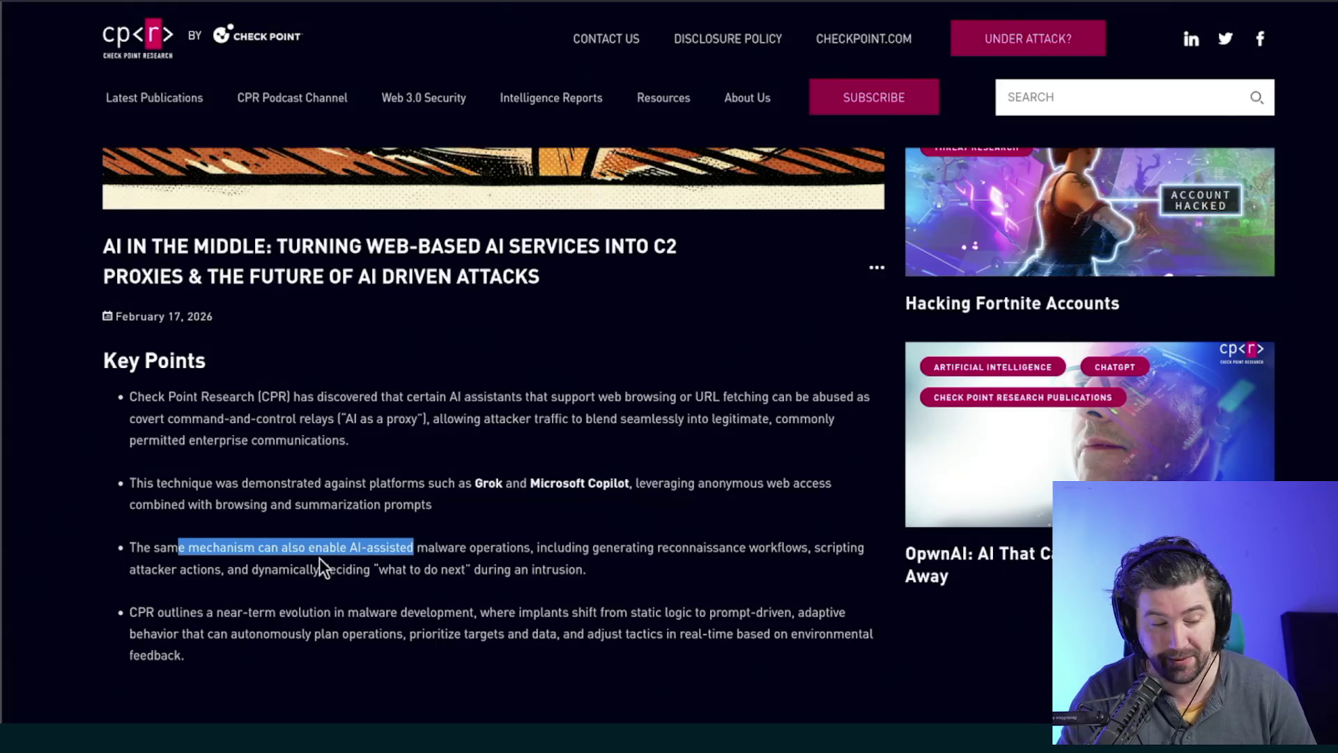
pyautogui.click(183, 569)
pyautogui.moveTo(191, 548)
pyautogui.mouseDown()
pyautogui.moveTo(722, 549)
pyautogui.moveTo(264, 576)
pyautogui.moveTo(516, 570)
pyautogui.mouseUp()
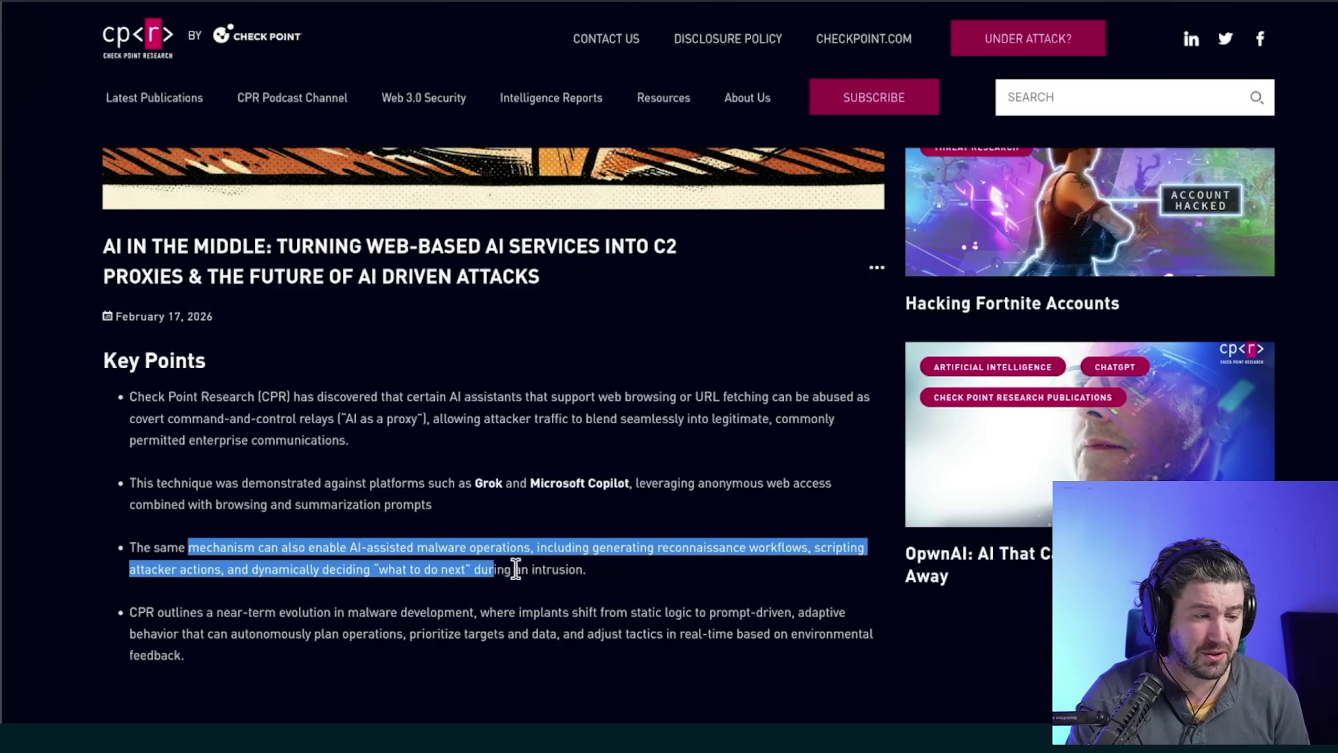
pyautogui.click(519, 570)
pyautogui.scroll(-2, 365, 622)
pyautogui.moveTo(180, 476); pyautogui.dragTo(460, 475)
# - Highlight the Introduction's opening words, then switch the article into Reader View
pyautogui.scroll(-3, 411, 559)
pyautogui.scroll(-2, 411, 558)
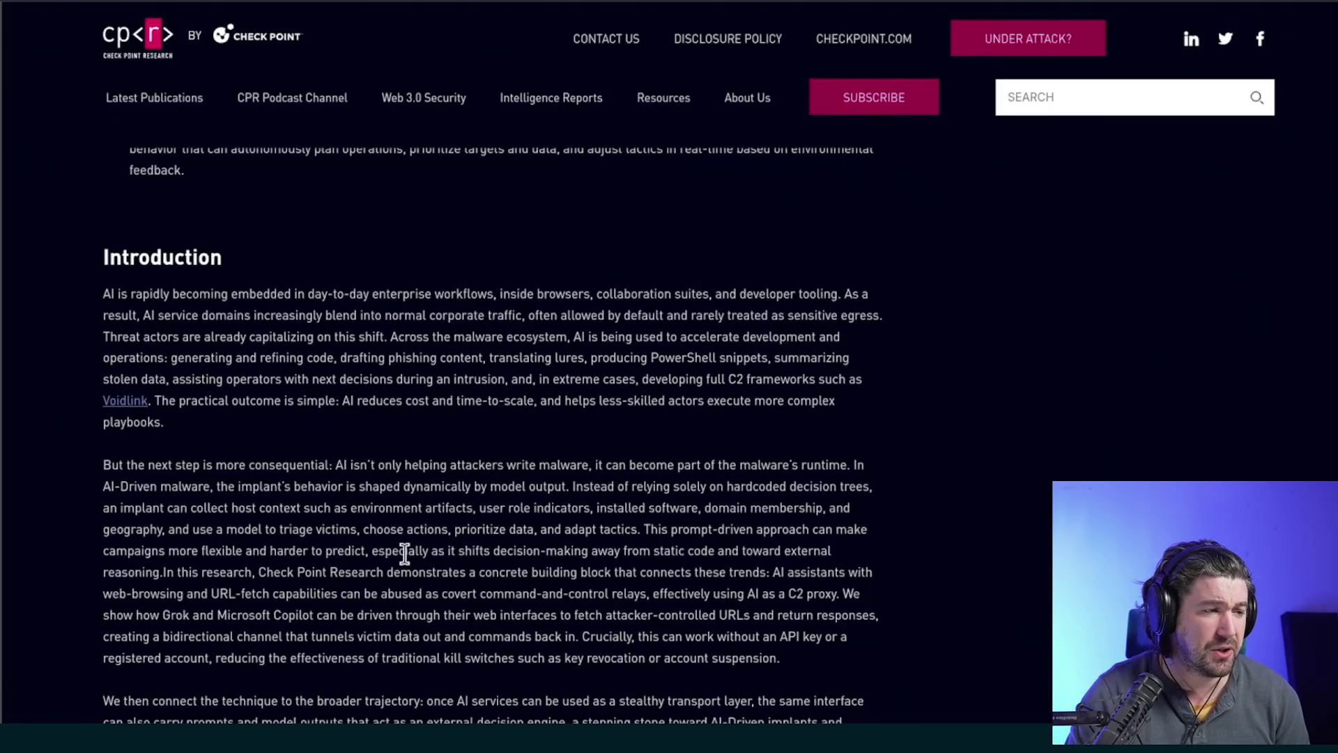
pyautogui.moveTo(135, 293); pyautogui.dragTo(219, 304)
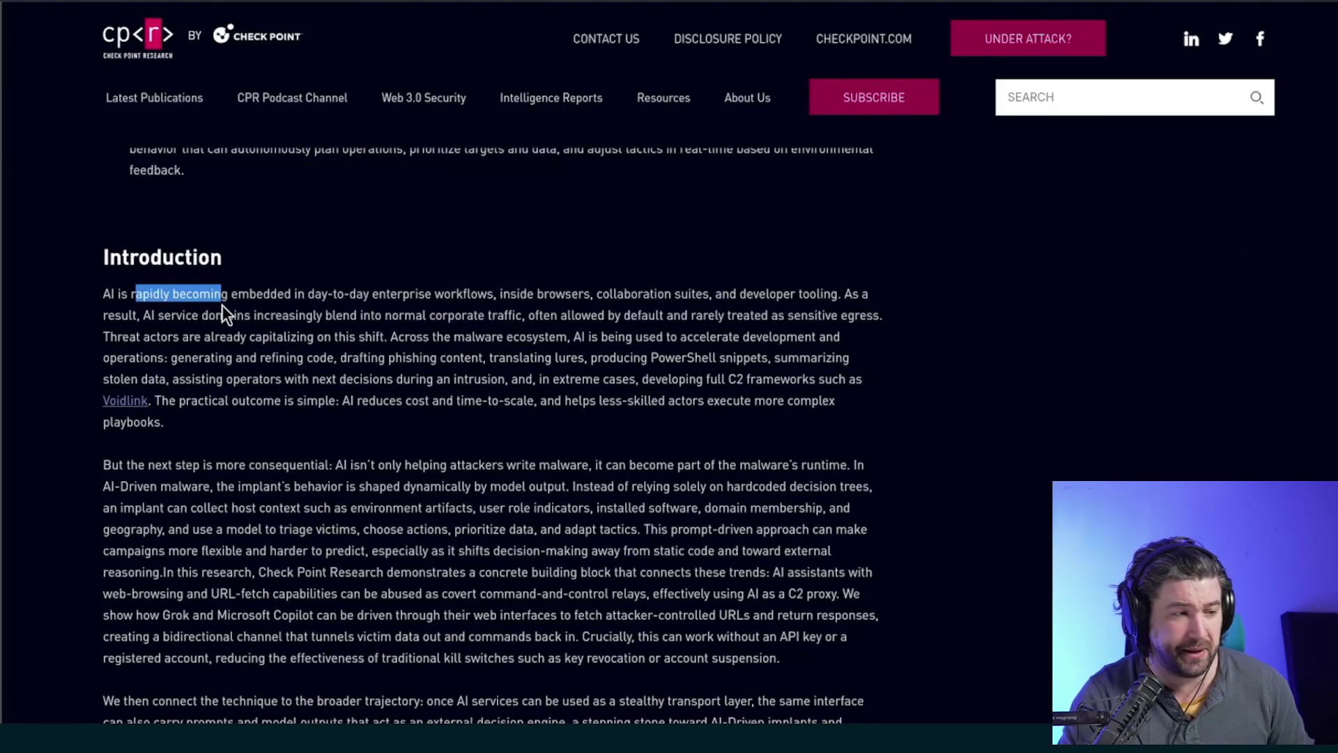
pyautogui.scroll(-3, 328, 336)
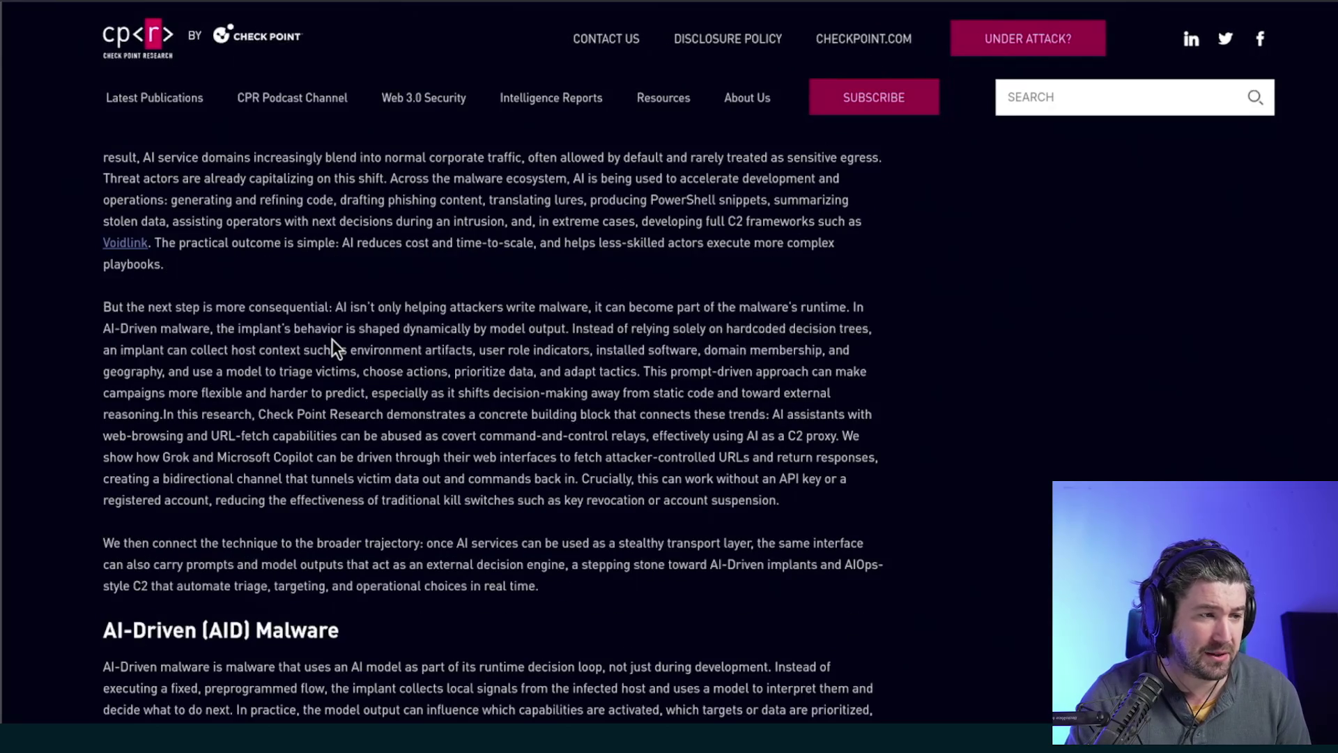
pyautogui.scroll(5, 331, 337)
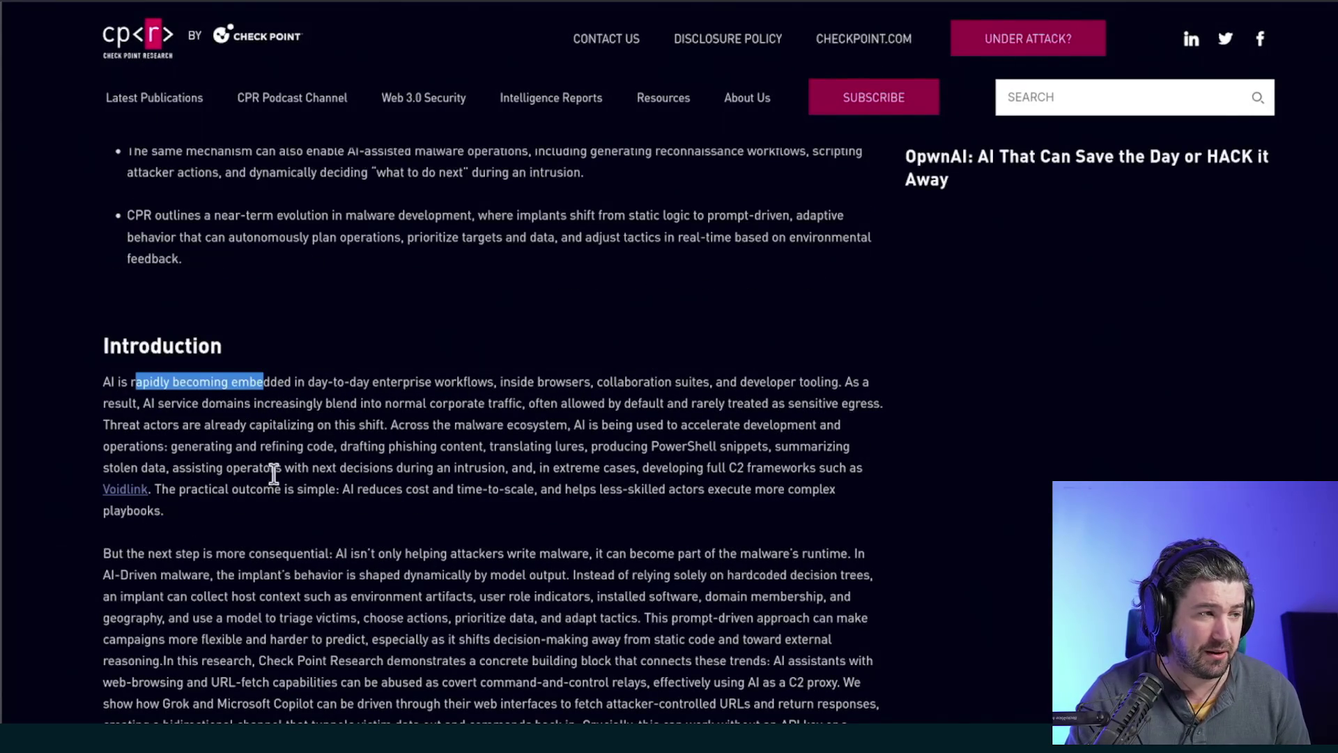
pyautogui.click(257, 466)
pyautogui.scroll(-1, 299, 477)
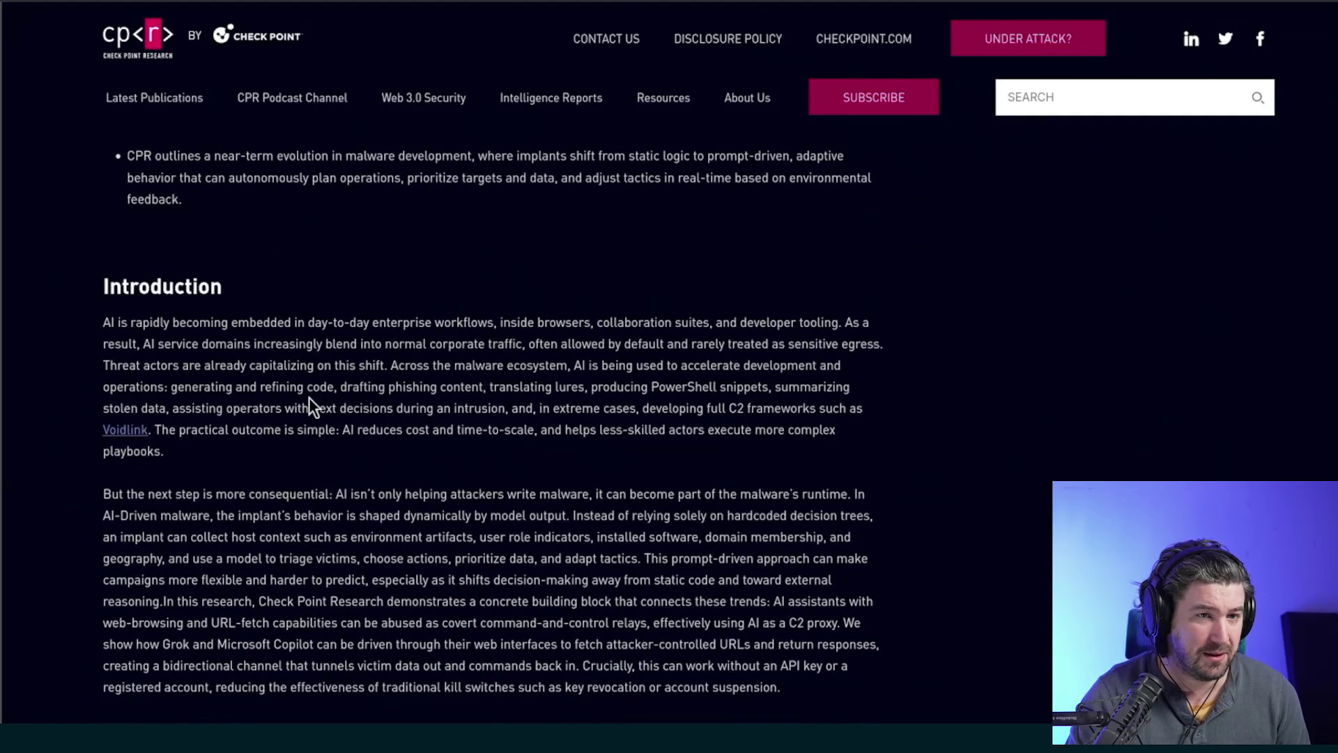
pyautogui.scroll(-2, 307, 402)
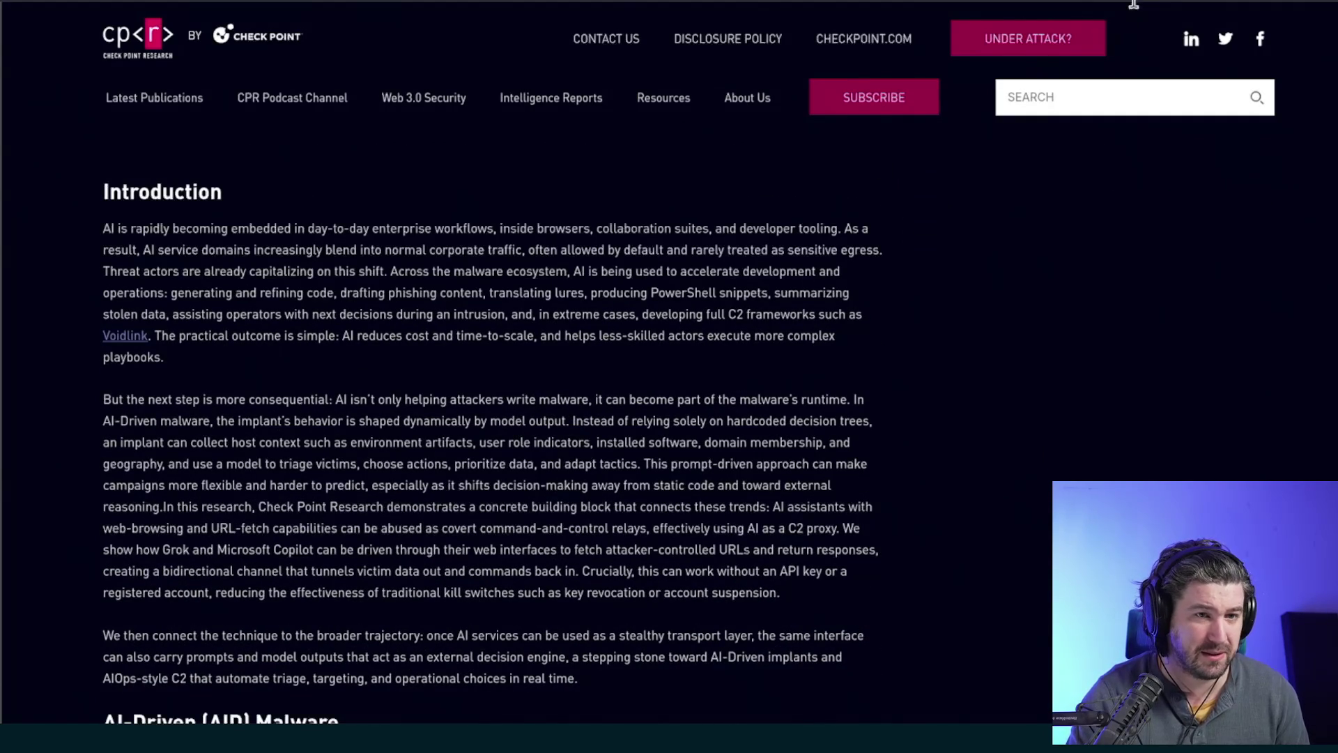
pyautogui.click(1157, 1)
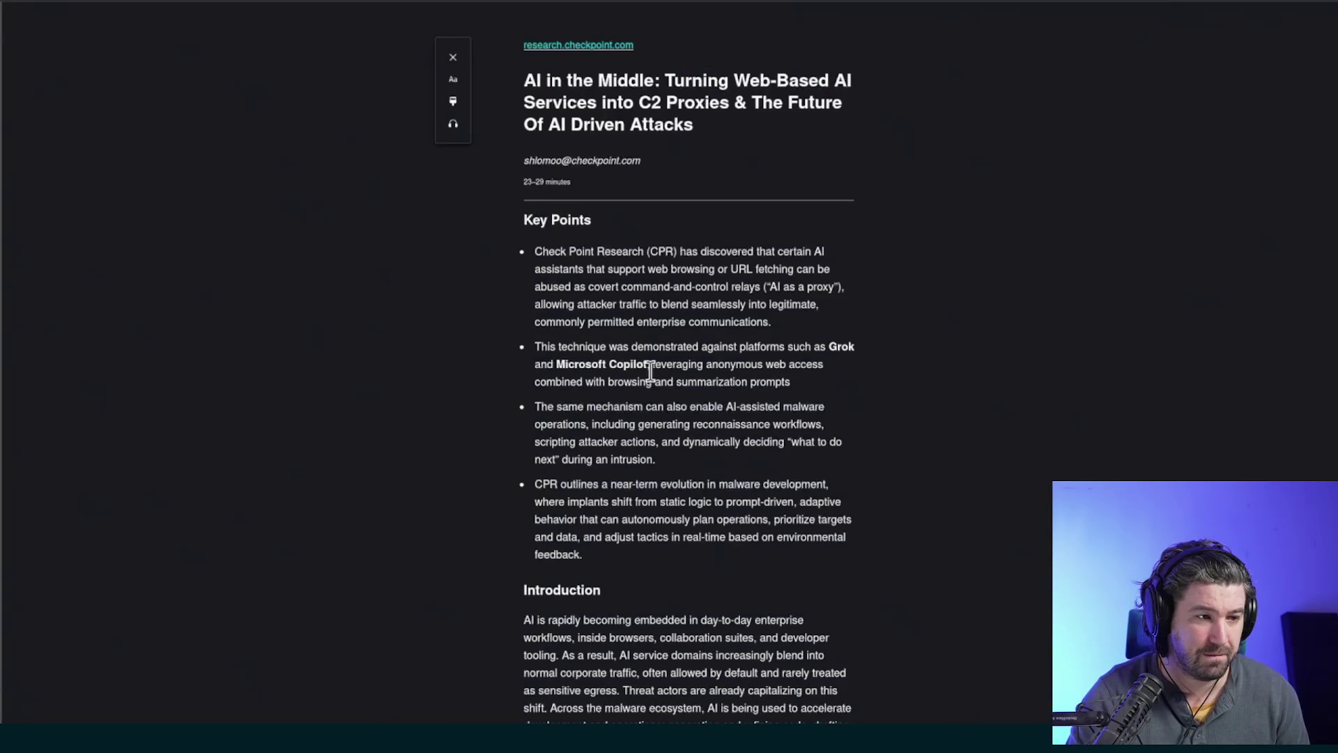
# - Enlarge the Reader View text with Ctrl+Plus and scroll down to the Introduction
pyautogui.hotkey('ctrl', '+')
pyautogui.hotkey('ctrl', '+')
pyautogui.hotkey('ctrl', '+')
pyautogui.hotkey('ctrl', '+')
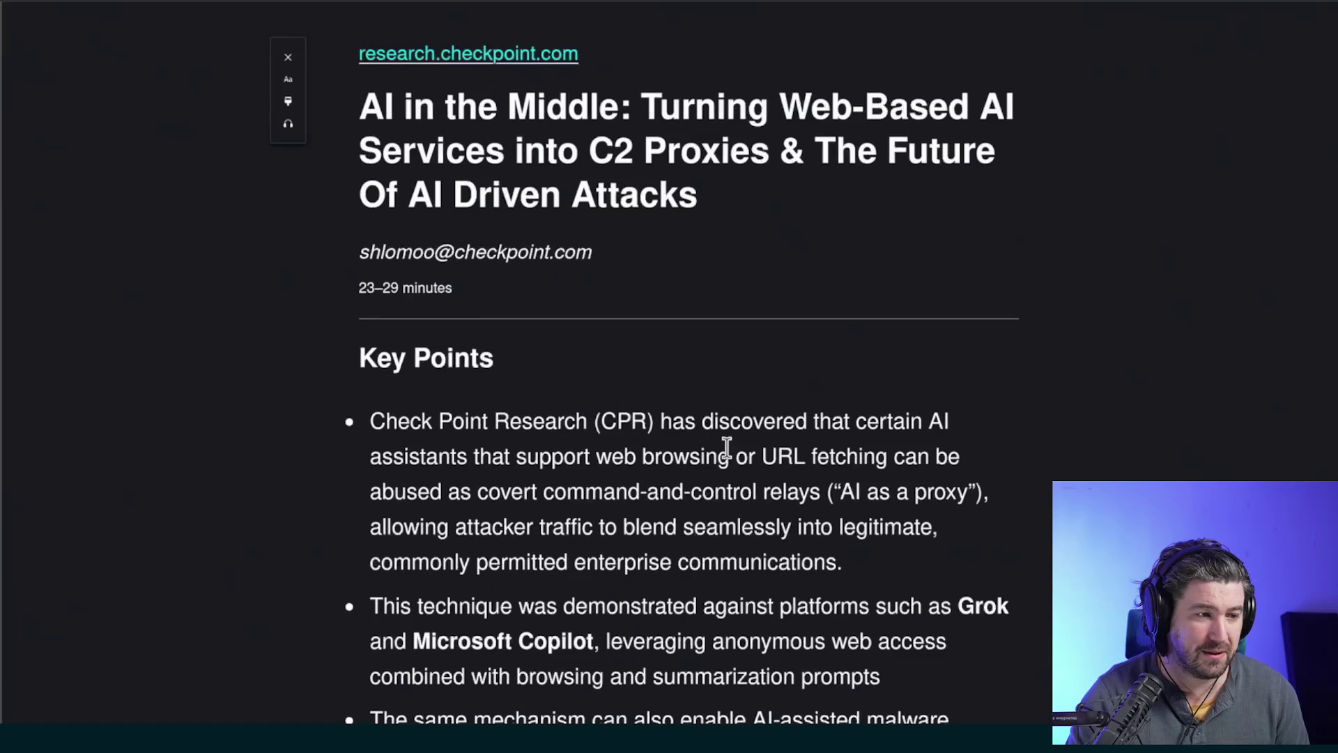
pyautogui.scroll(-10, 705, 440)
pyautogui.scroll(-1, 704, 442)
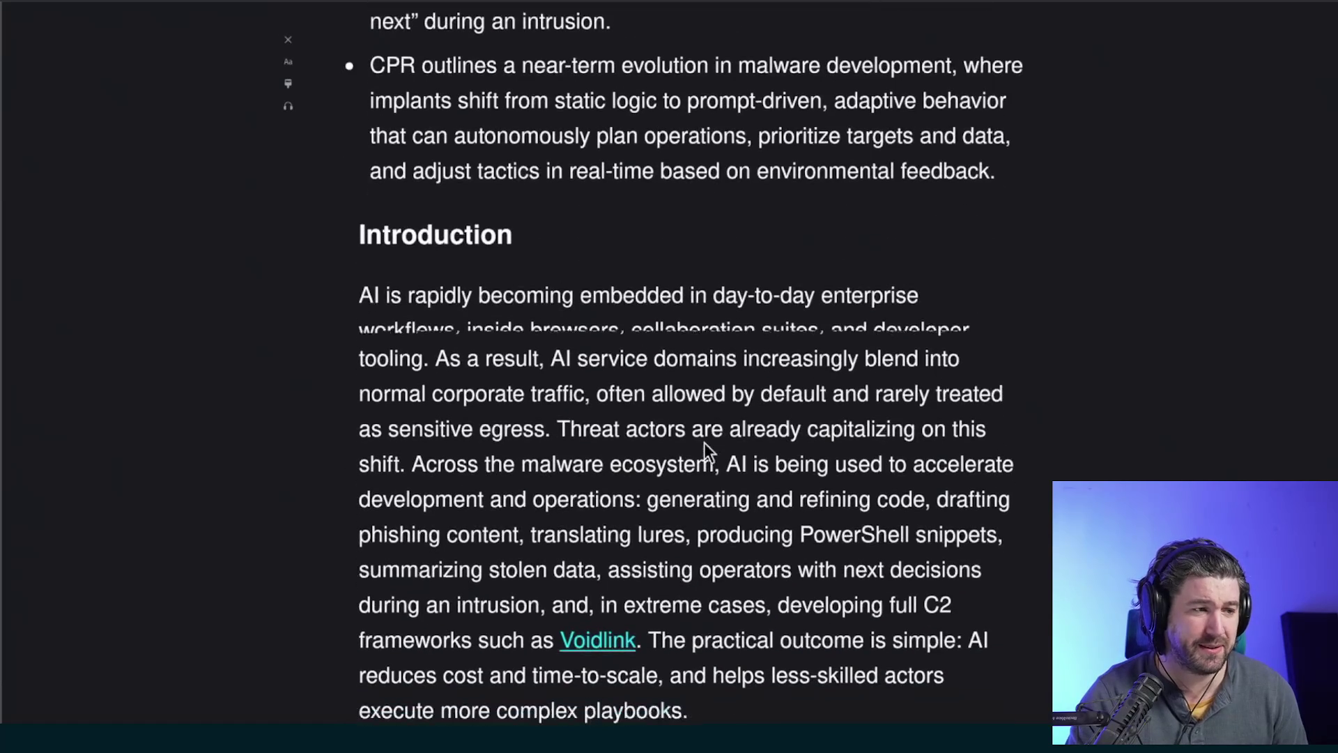
pyautogui.scroll(-2, 702, 439)
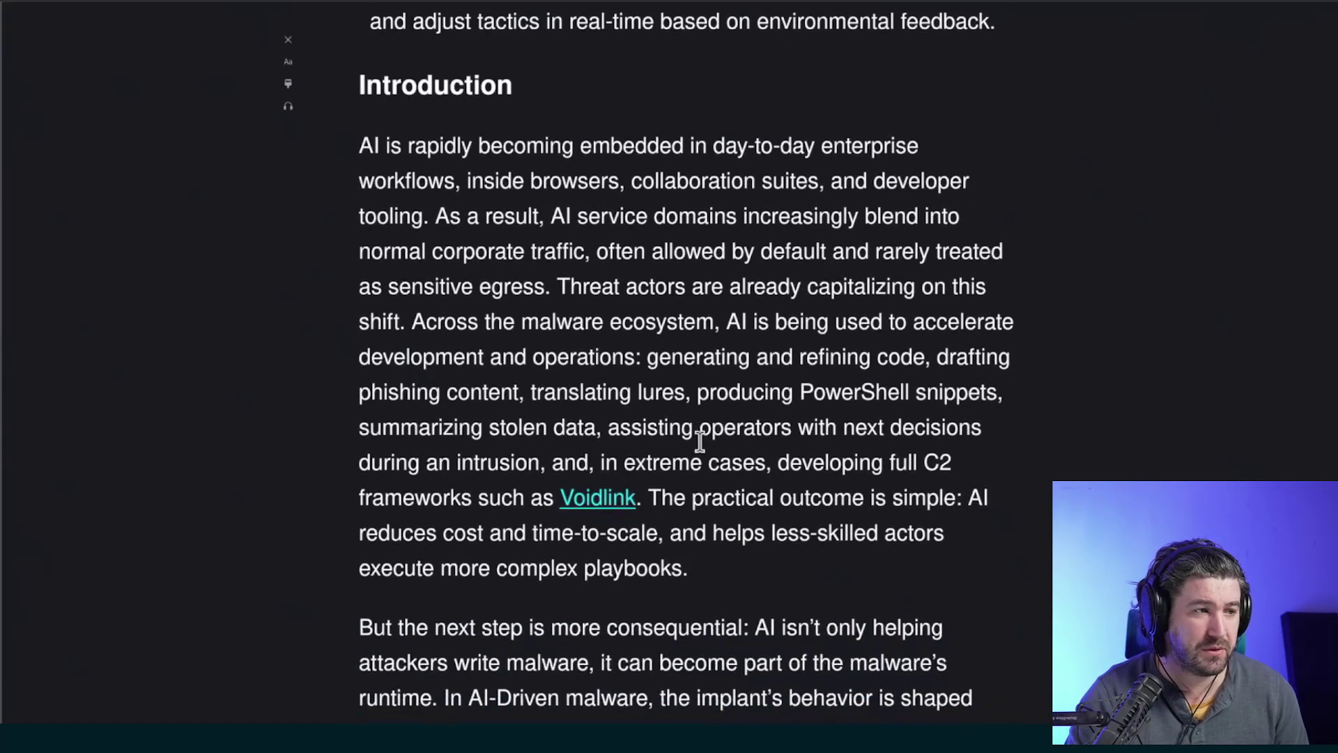
# - Highlight Introduction phrases while reading, selecting words like collaboration, tooling, service and ecosystem
pyautogui.moveTo(426, 146); pyautogui.dragTo(864, 145)
pyautogui.moveTo(387, 180); pyautogui.dragTo(681, 182)
pyautogui.doubleClick(685, 181)
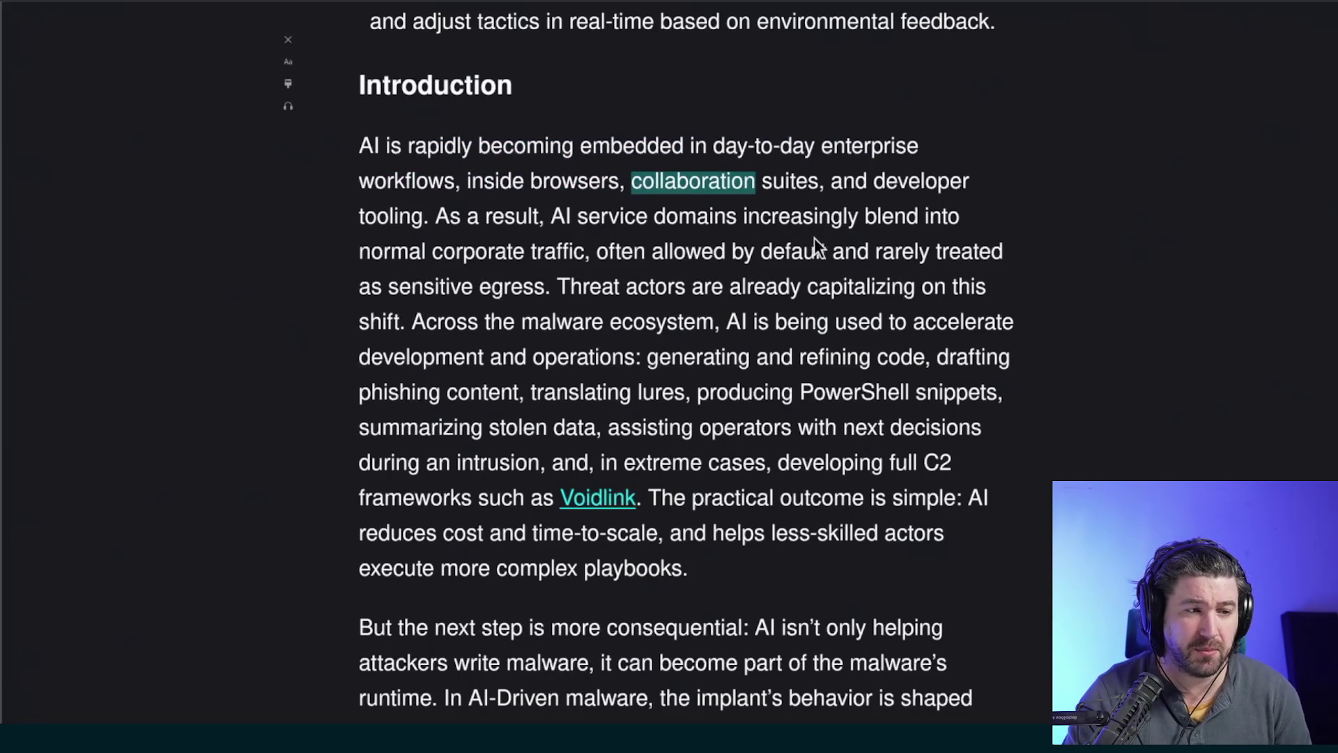
pyautogui.moveTo(364, 216); pyautogui.dragTo(398, 216)
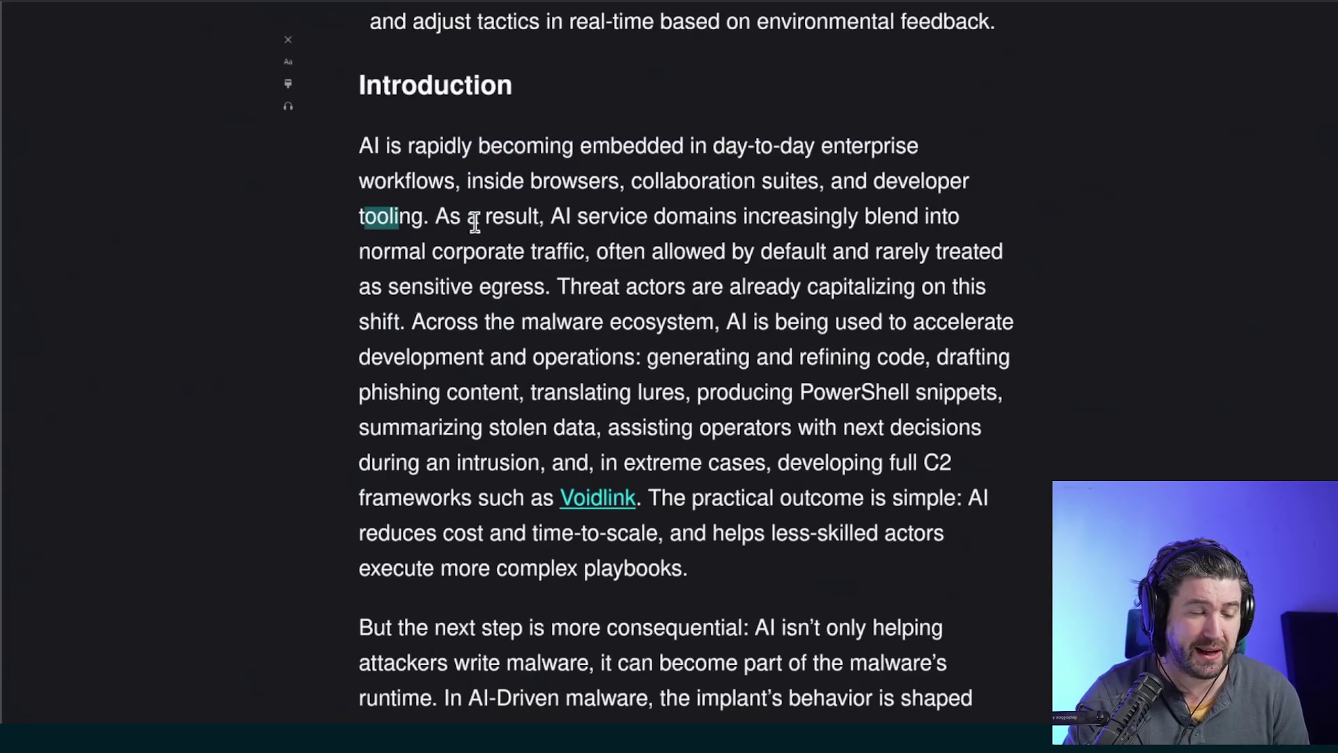
pyautogui.moveTo(572, 217); pyautogui.dragTo(606, 216)
pyautogui.moveTo(718, 223)
pyautogui.mouseDown()
pyautogui.moveTo(868, 221)
pyautogui.moveTo(519, 253)
pyautogui.moveTo(819, 251)
pyautogui.moveTo(501, 278)
pyautogui.moveTo(918, 288)
pyautogui.moveTo(453, 288)
pyautogui.moveTo(486, 324)
pyautogui.mouseUp()
pyautogui.click(568, 286)
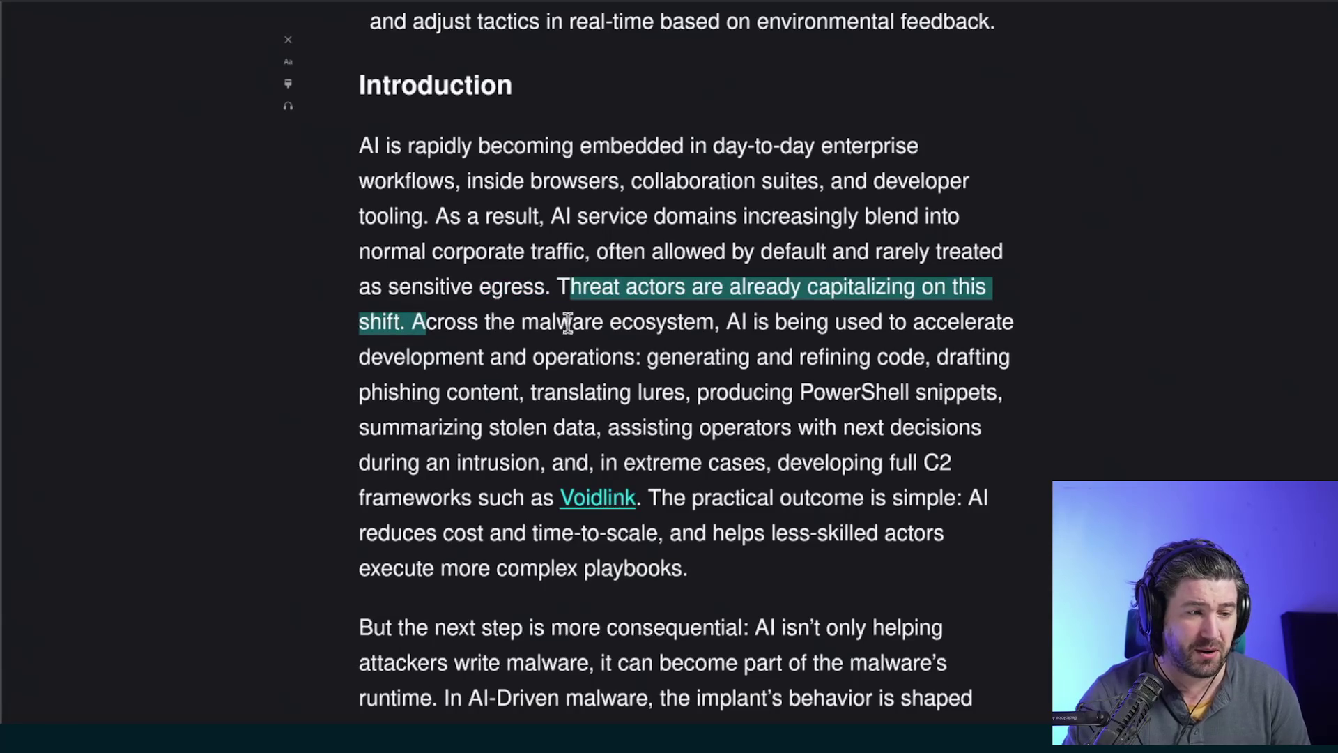
pyautogui.doubleClick(631, 322)
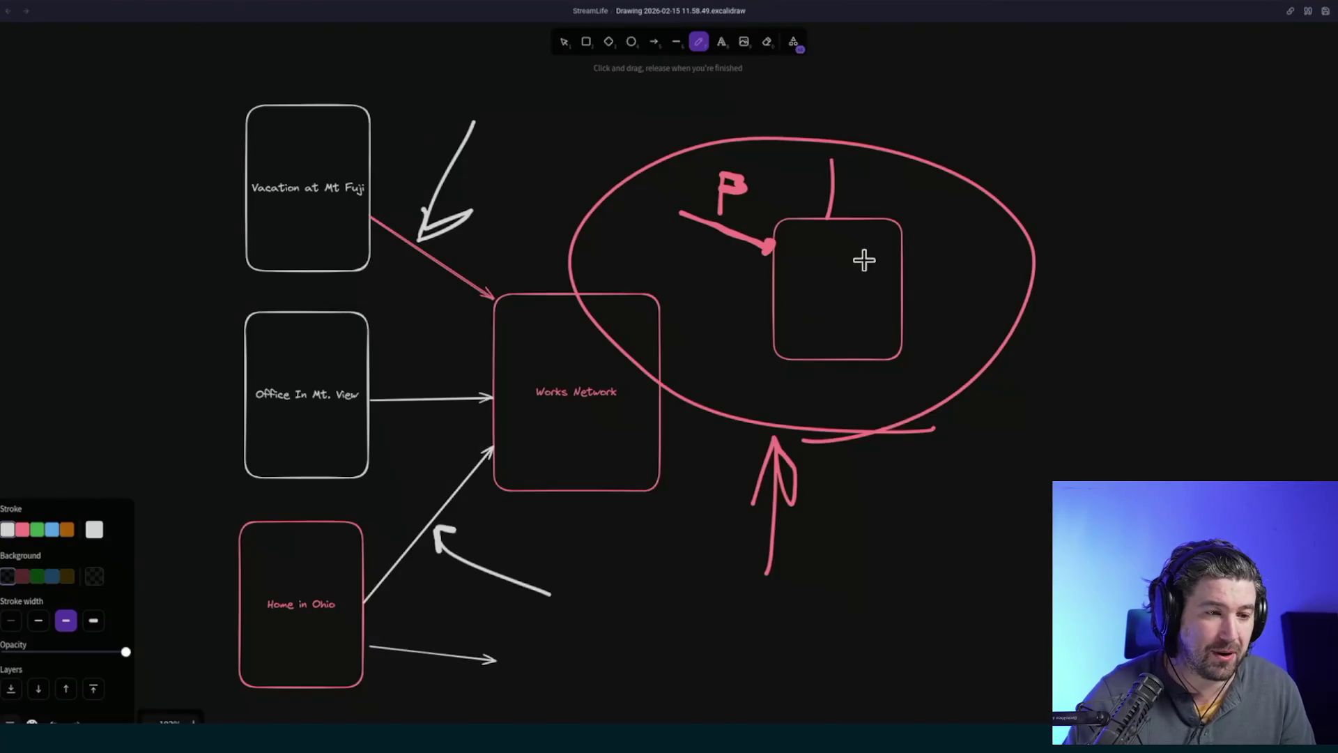
pyautogui.hscroll(15, 864, 259)
pyautogui.scroll(6, 864, 260)
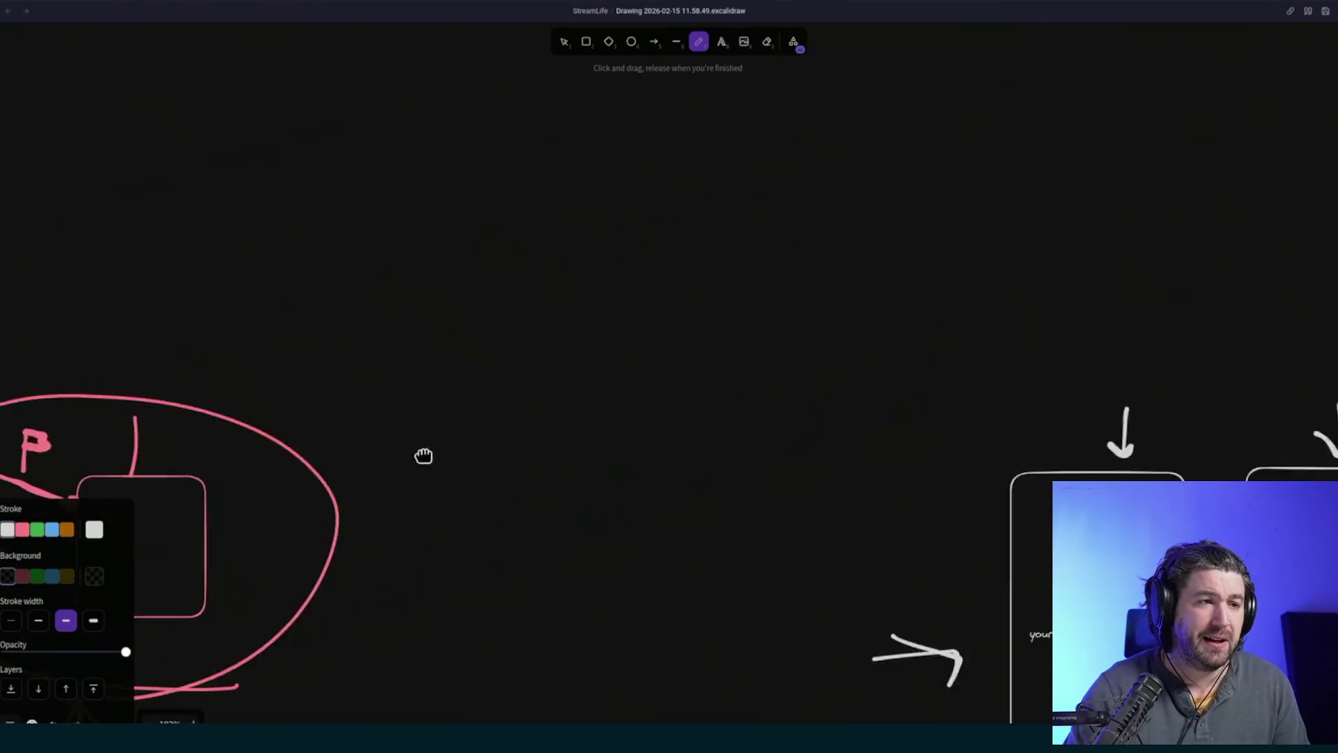
# - Draw a rectangle labelled 'local llm'
pyautogui.click(586, 45)
pyautogui.moveTo(752, 232)
pyautogui.mouseDown()
pyautogui.moveTo(919, 383)
pyautogui.moveTo(911, 395)
pyautogui.mouseUp()
pyautogui.press('Return')
pyautogui.write('local llm')
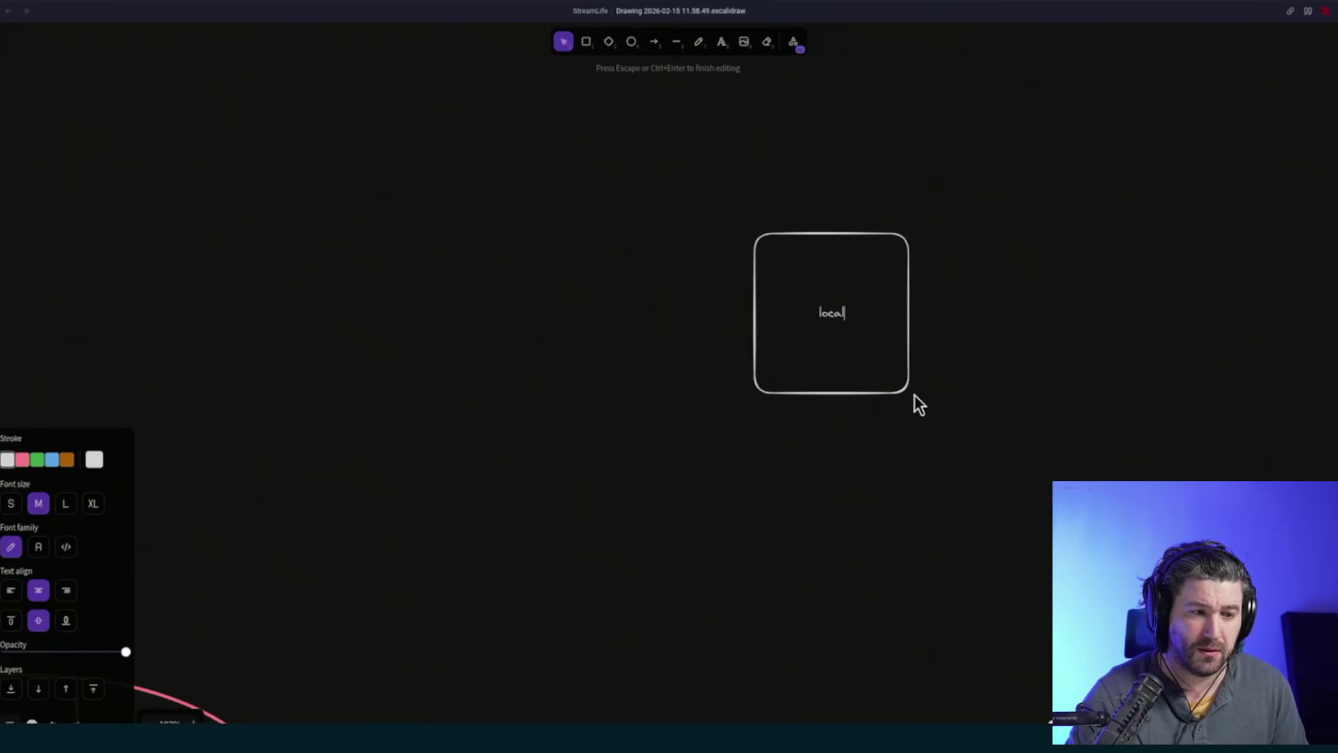
pyautogui.press('Escape')
pyautogui.scroll(2, 976, 362)
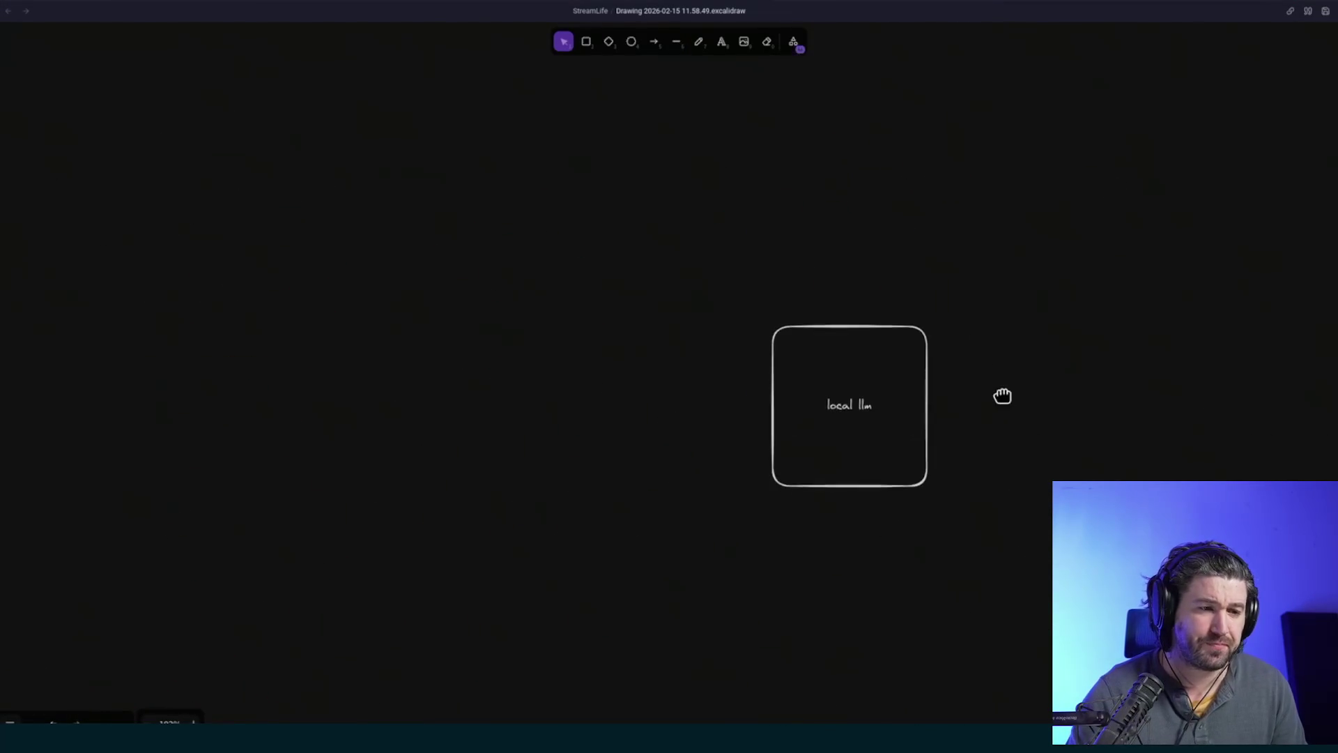
pyautogui.scroll(5, 976, 418)
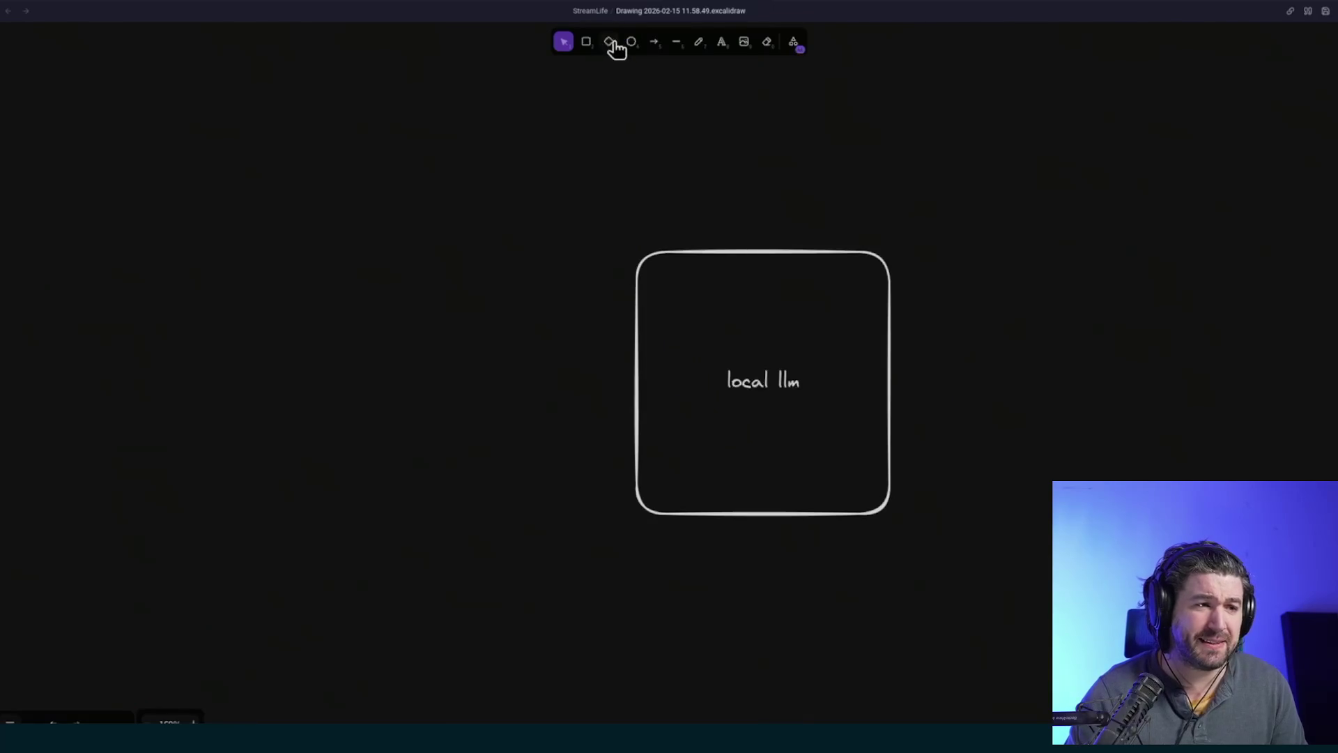
pyautogui.scroll(3, 627, 62)
# - Add an 'email' box up-left of local llm and draw an arrow from local llm to it
pyautogui.click(586, 42)
pyautogui.moveTo(352, 139)
pyautogui.mouseDown()
pyautogui.moveTo(403, 170)
pyautogui.moveTo(550, 324)
pyautogui.mouseUp()
pyautogui.press('Return')
pyautogui.write('email')
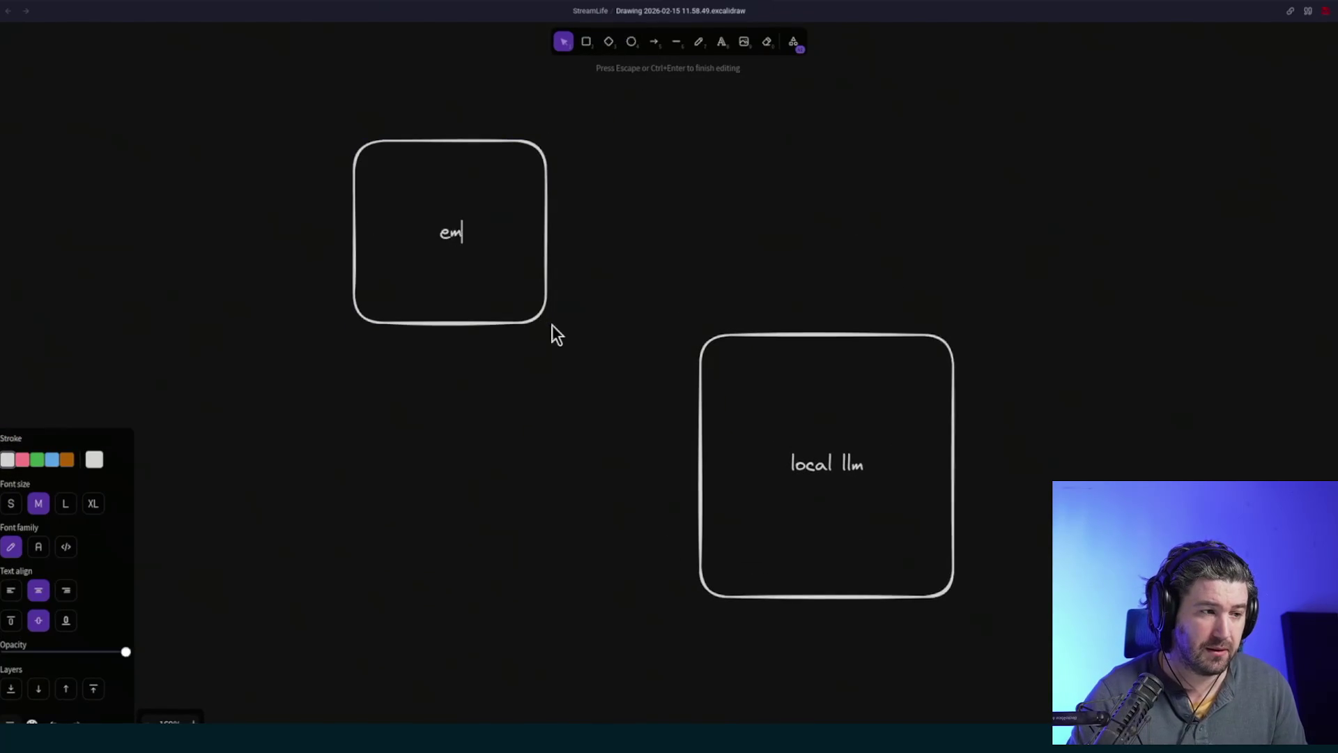
pyautogui.click(664, 248)
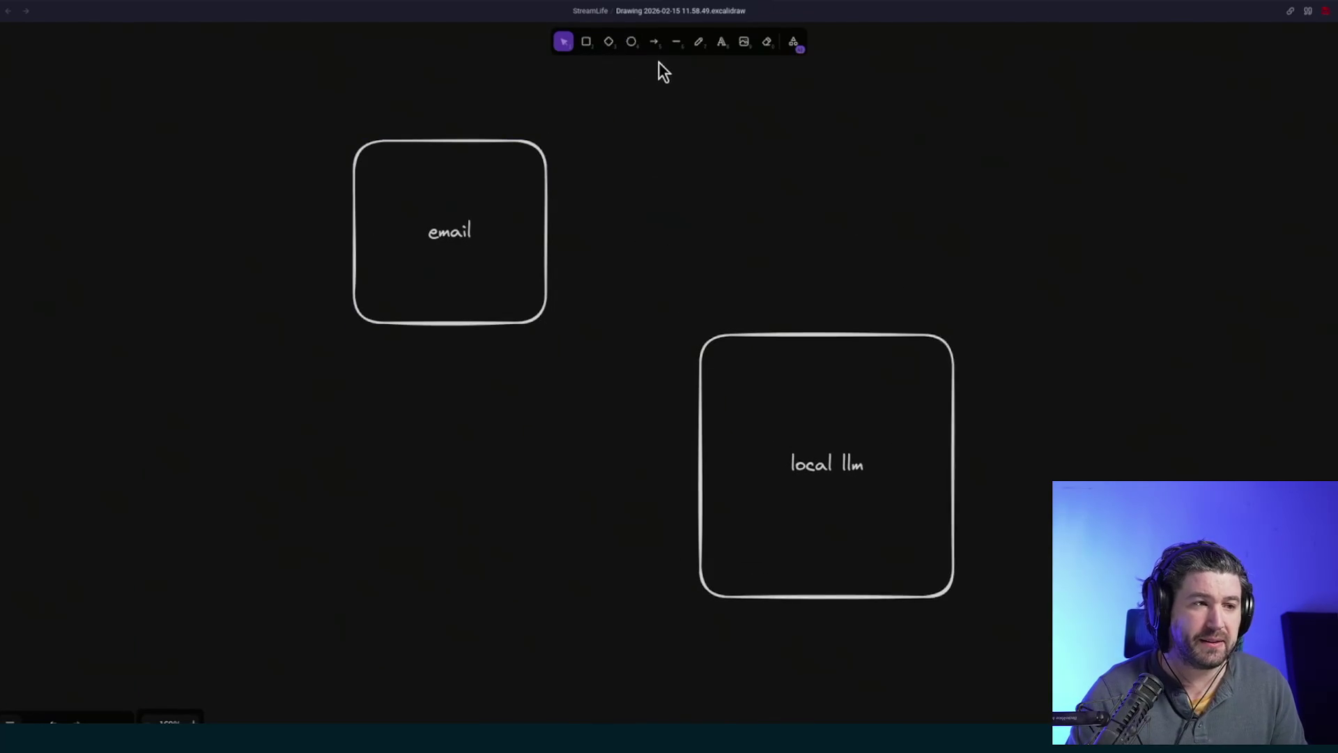
pyautogui.click(653, 42)
pyautogui.moveTo(696, 403); pyautogui.dragTo(549, 294)
pyautogui.click(1064, 392)
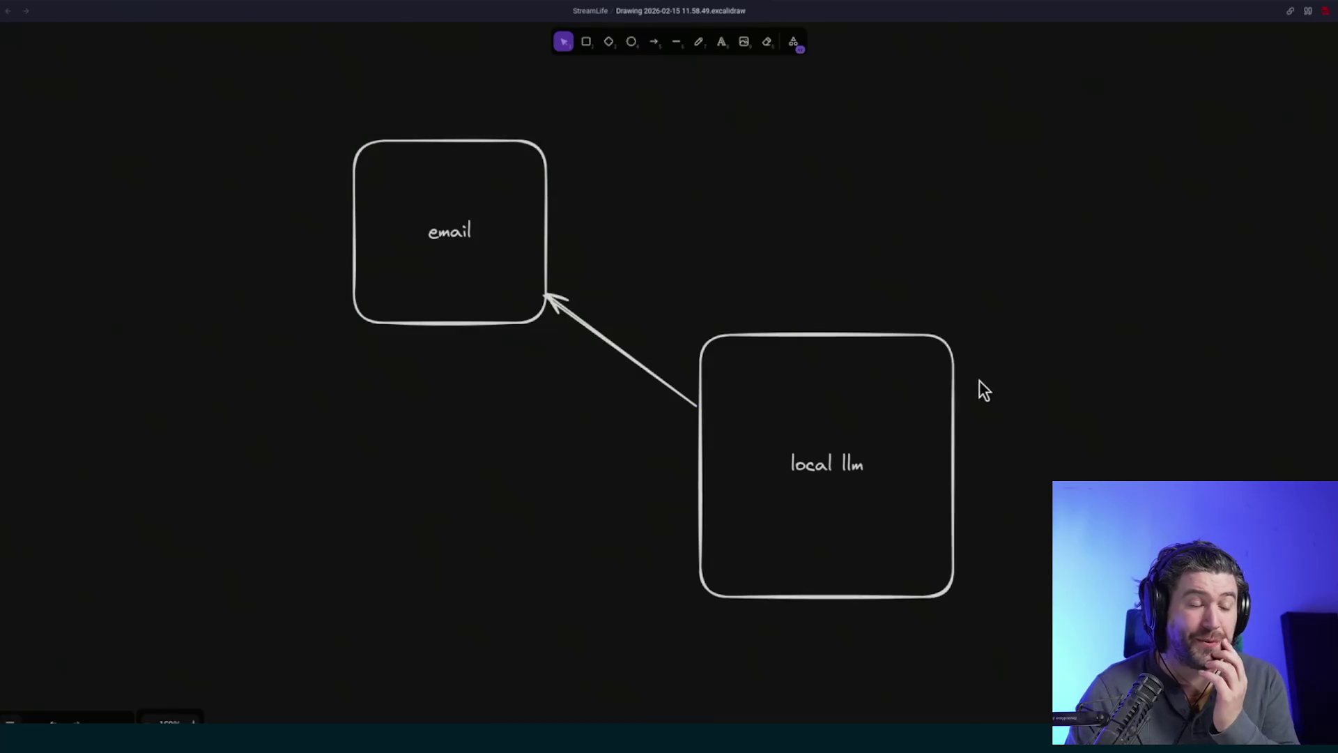
# - Draw an arrow up from local llm to a new box labelled 'send email'
pyautogui.click(653, 42)
pyautogui.moveTo(832, 334); pyautogui.dragTo(831, 233)
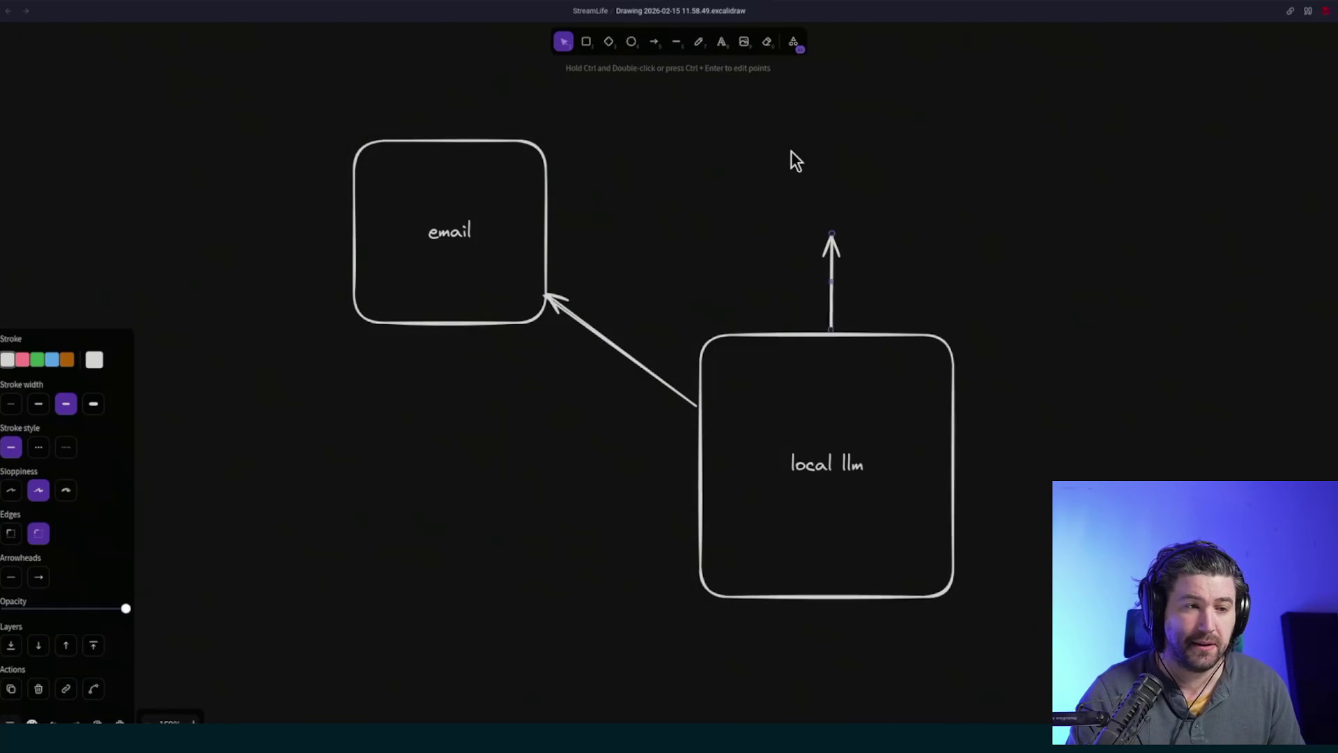
pyautogui.click(586, 41)
pyautogui.moveTo(757, 145); pyautogui.dragTo(926, 239)
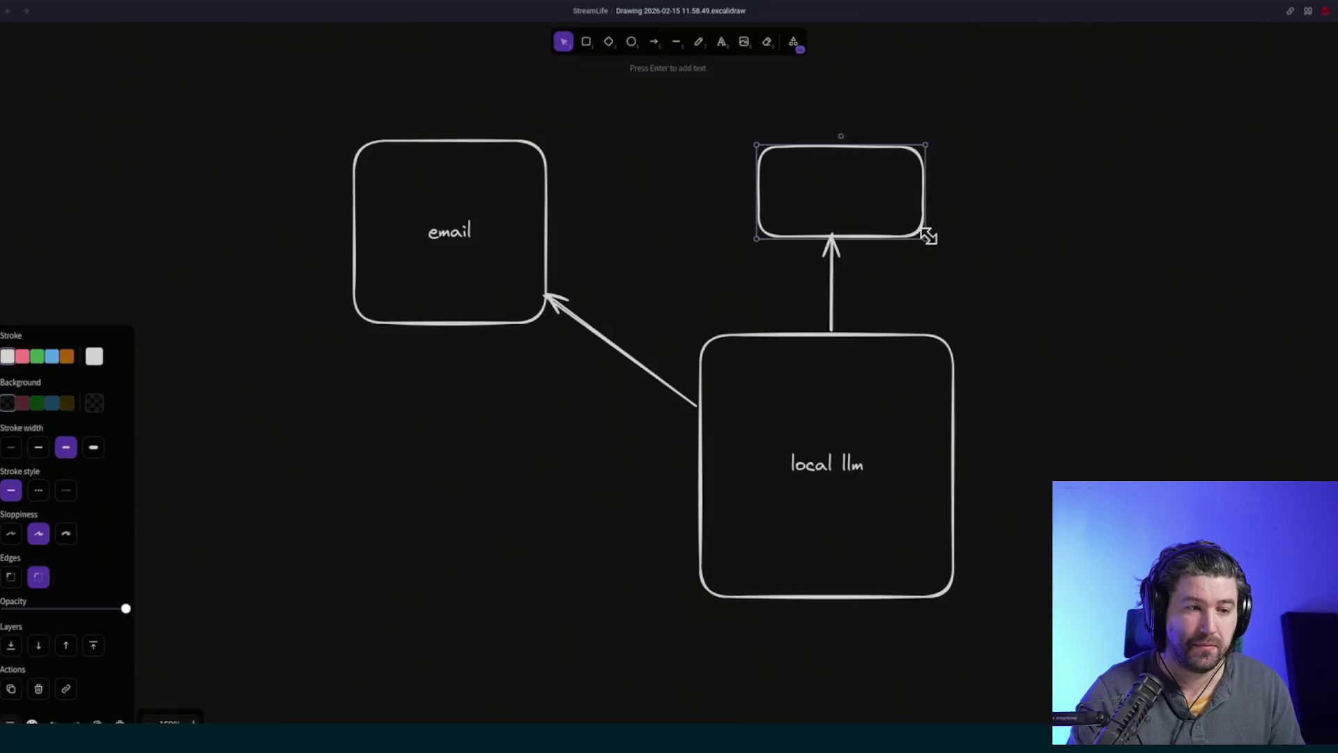
pyautogui.press('Return')
pyautogui.write('send email')
pyautogui.click(961, 228)
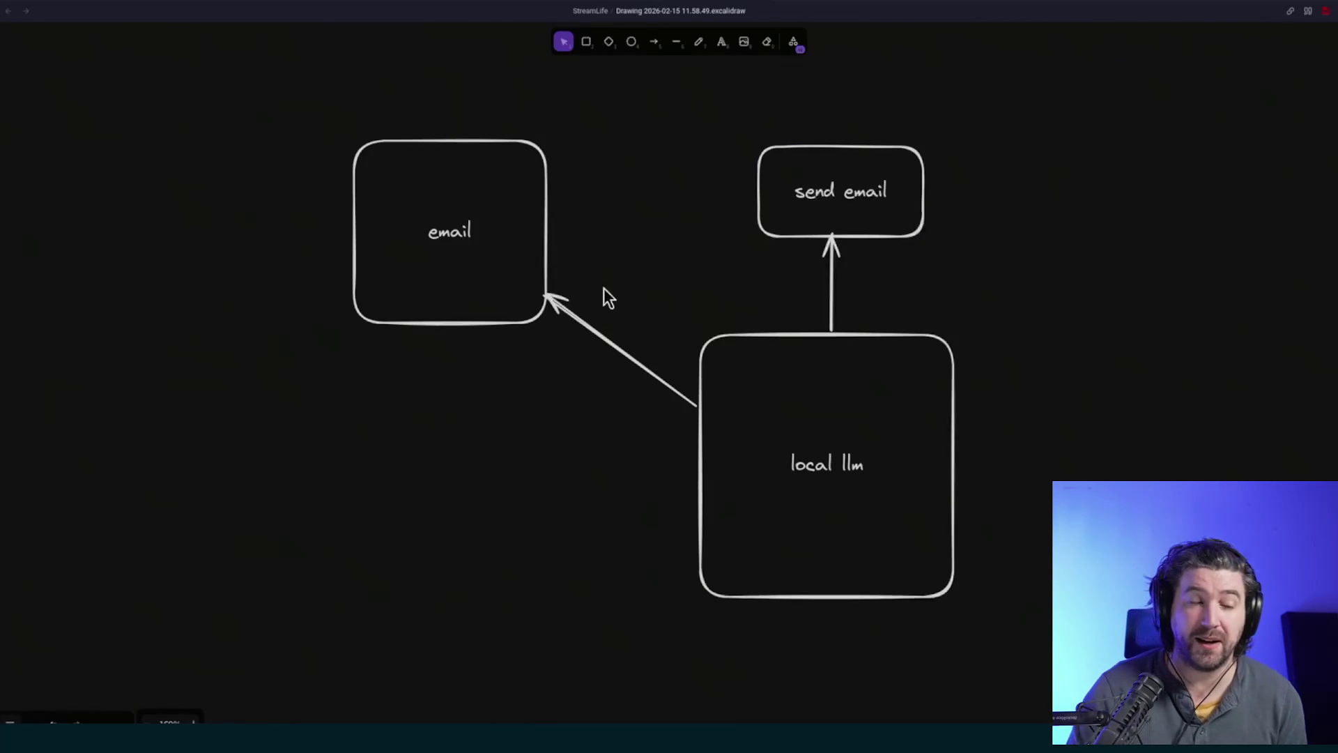
pyautogui.click(469, 218)
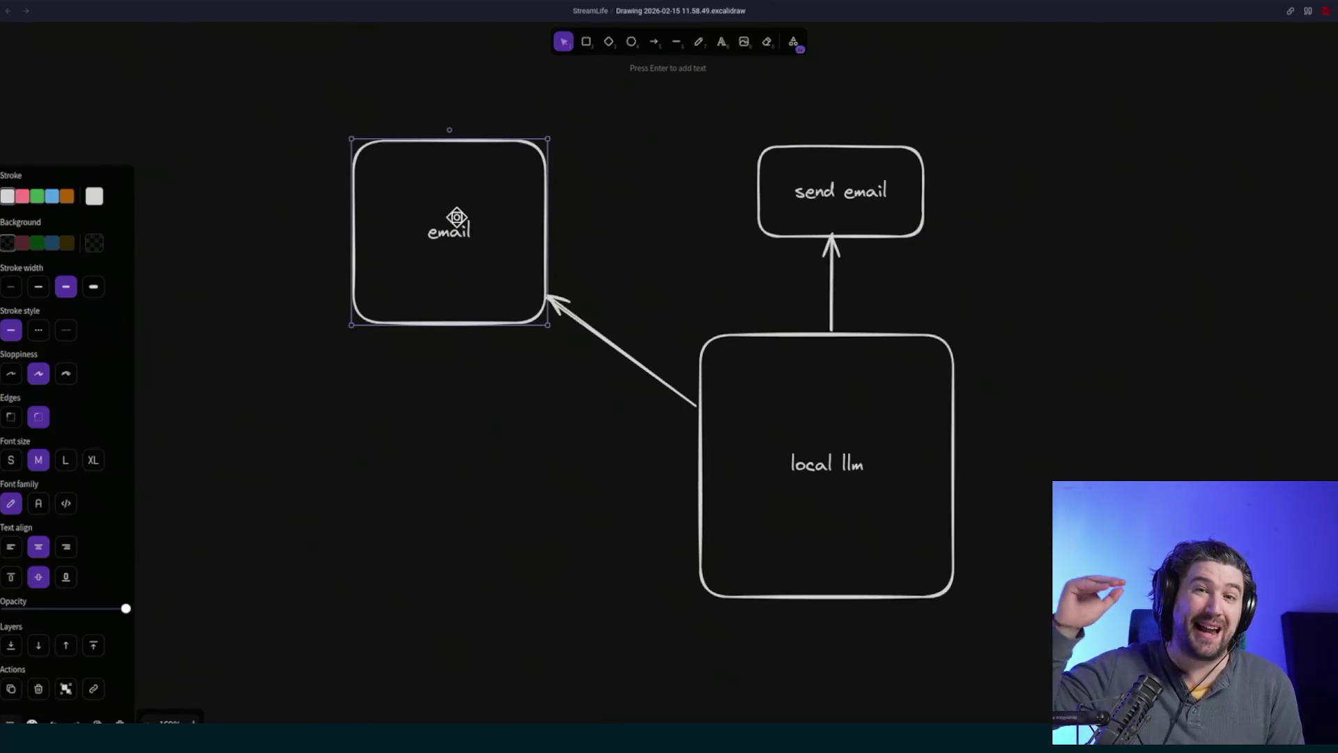
pyautogui.click(777, 422)
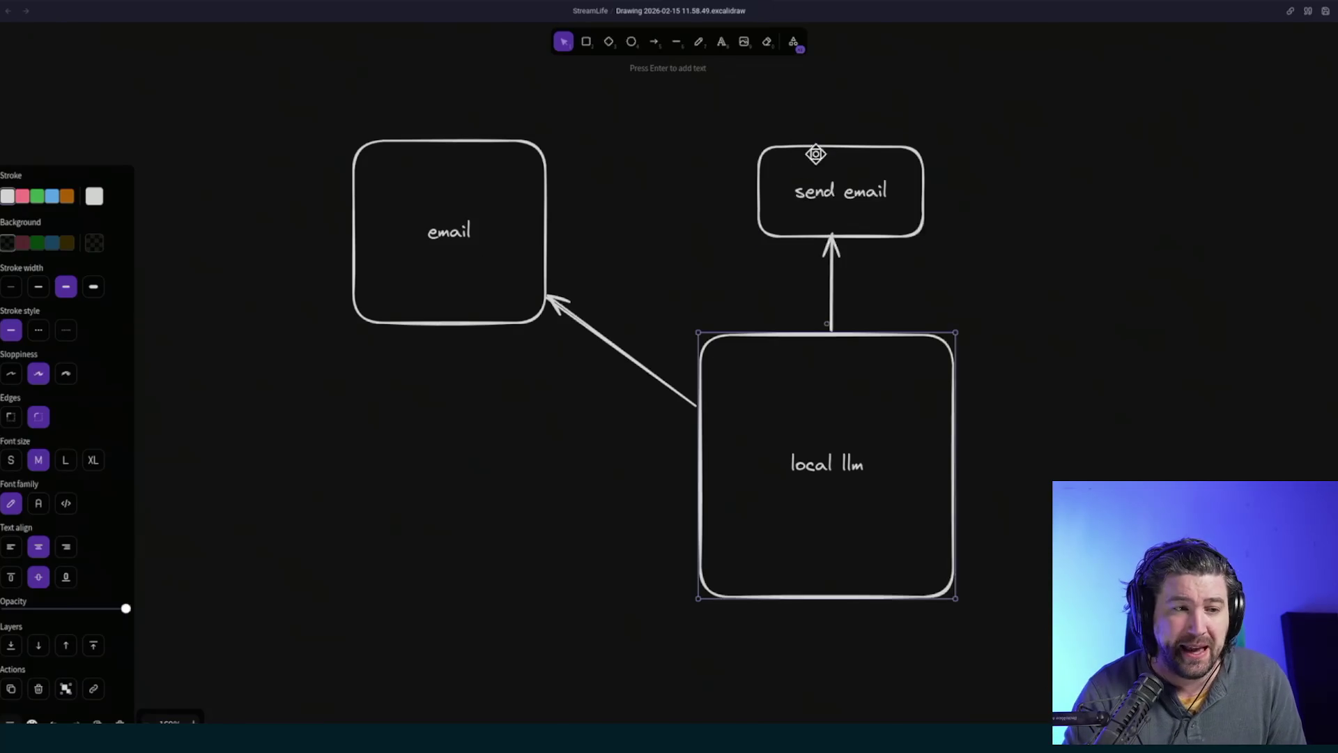
pyautogui.click(801, 167)
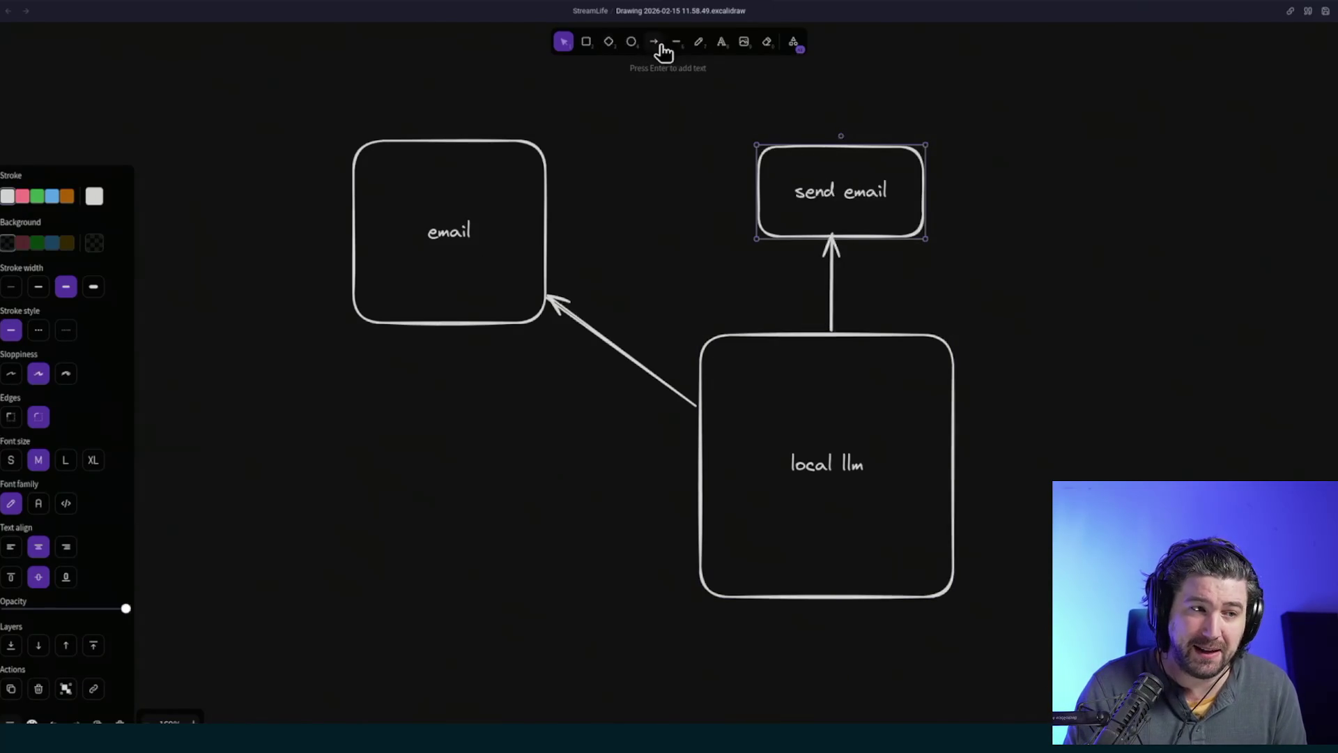
pyautogui.click(699, 44)
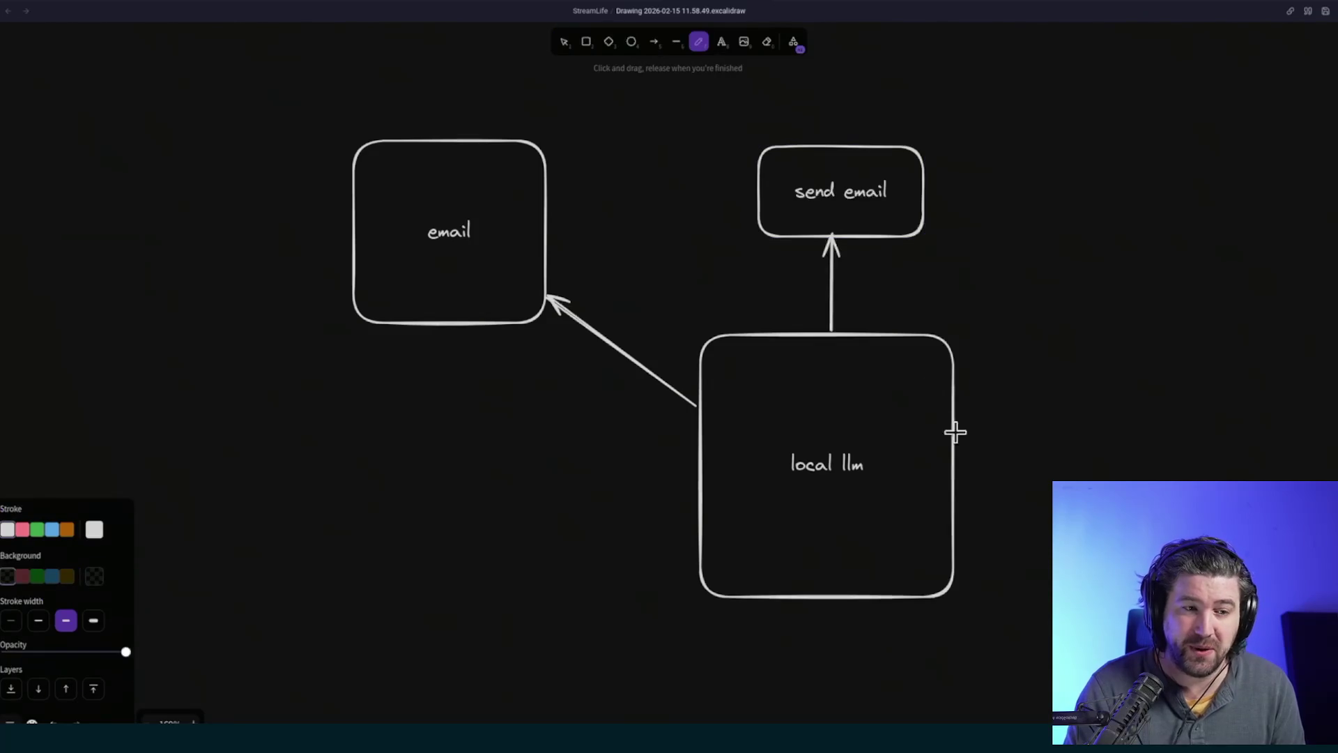
# - Freehand-draw a line right from local llm, a thick stroke from email to local llm, and a loop around send email
pyautogui.moveTo(952, 485)
pyautogui.mouseDown()
pyautogui.moveTo(1108, 477)
pyautogui.moveTo(1089, 471)
pyautogui.moveTo(1110, 481)
pyautogui.mouseUp()
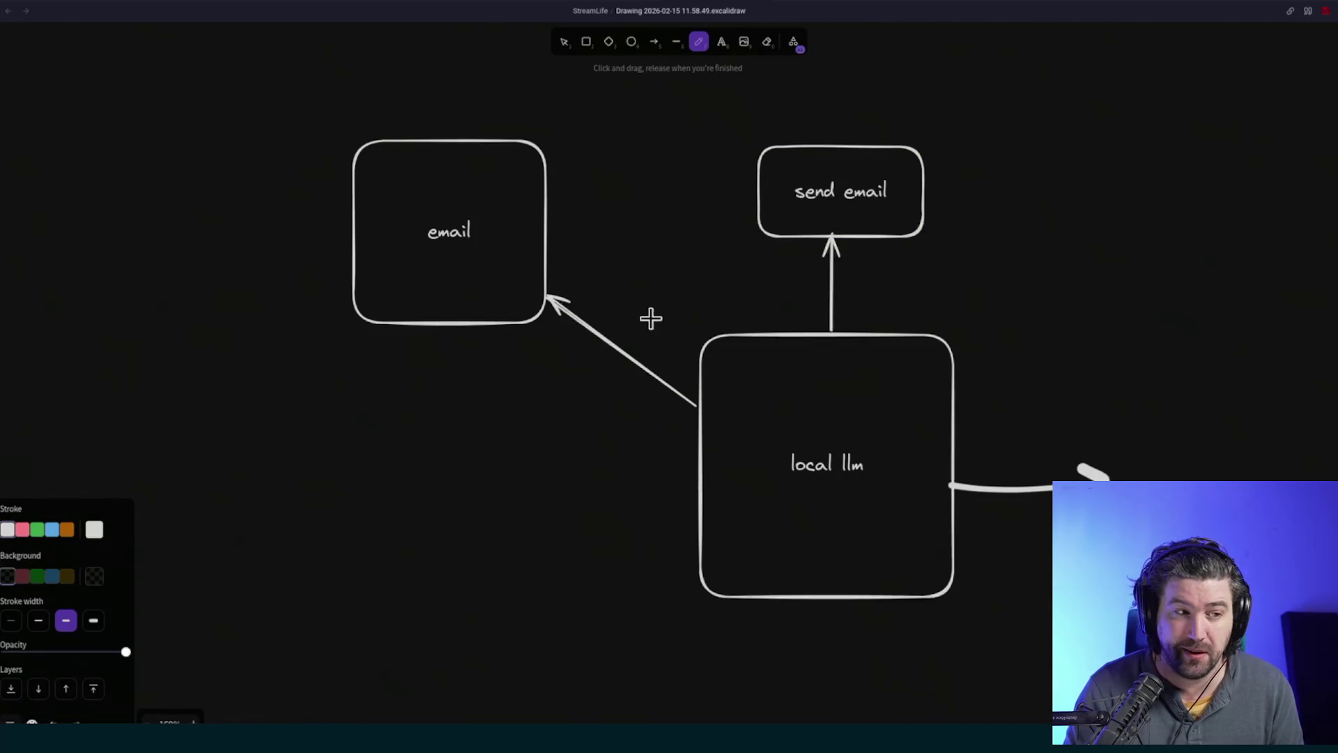
pyautogui.moveTo(545, 265)
pyautogui.mouseDown()
pyautogui.moveTo(690, 359)
pyautogui.moveTo(694, 346)
pyautogui.mouseUp()
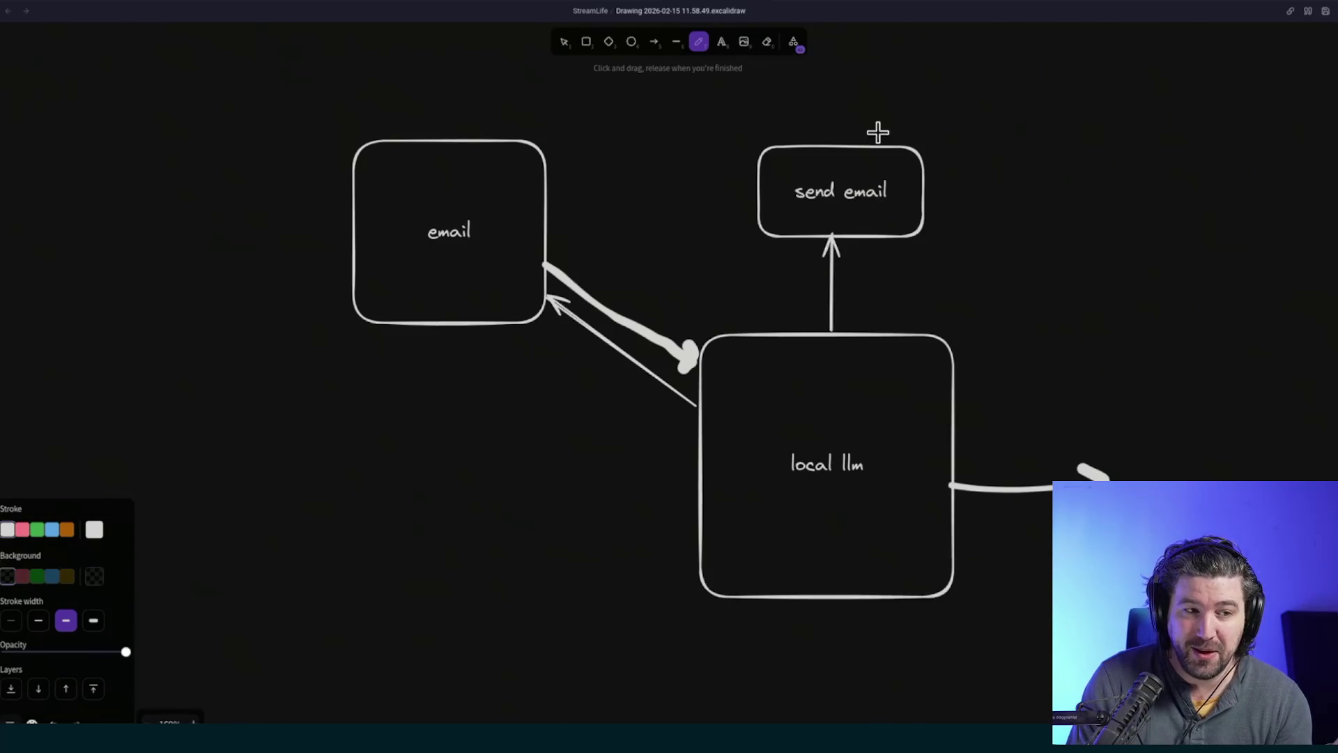
pyautogui.moveTo(961, 132)
pyautogui.mouseDown()
pyautogui.moveTo(729, 128)
pyautogui.moveTo(826, 253)
pyautogui.moveTo(999, 110)
pyautogui.moveTo(872, 118)
pyautogui.mouseUp()
pyautogui.moveTo(1153, 374)
pyautogui.mouseDown()
pyautogui.moveTo(1138, 439)
pyautogui.moveTo(1212, 530)
pyautogui.moveTo(1142, 377)
pyautogui.mouseUp()
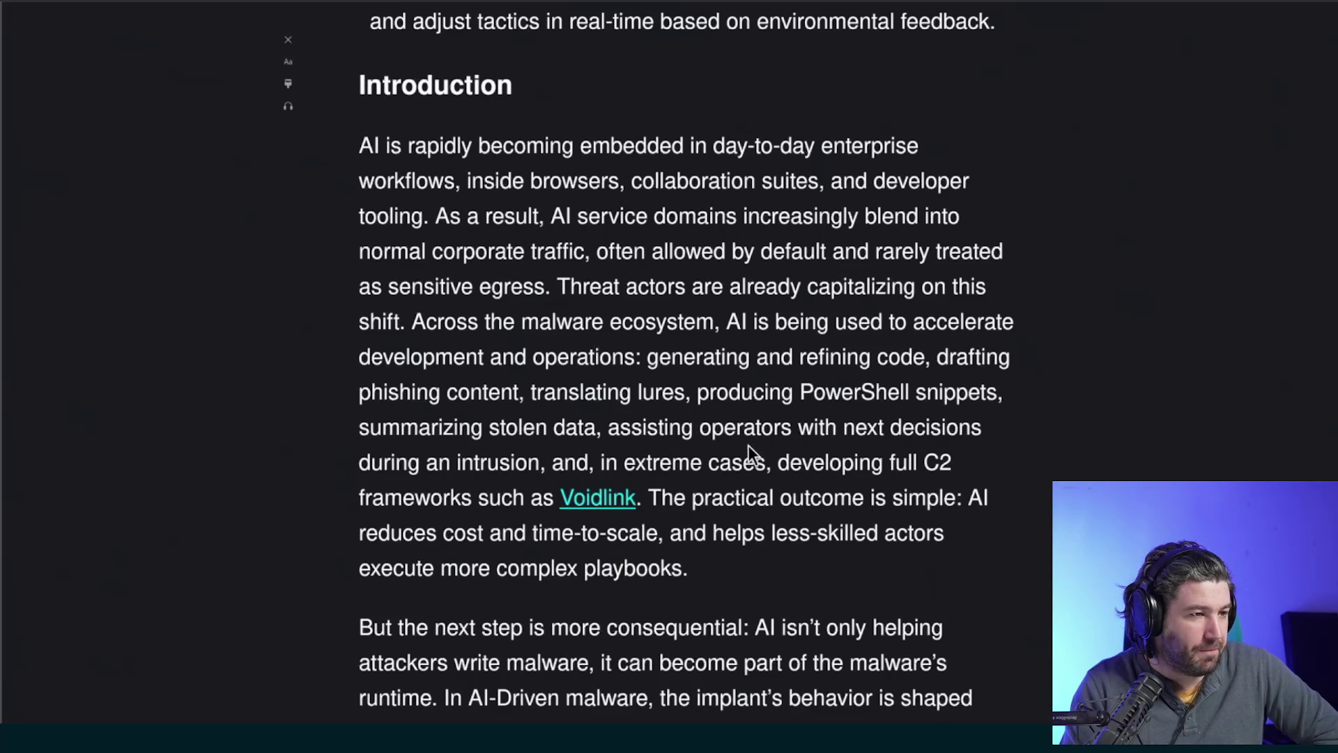
# - Highlight phrases in the AI-driven implant paragraph, including consequential, In AI-Driven and dynamically by model output
pyautogui.scroll(-3, 751, 452)
pyautogui.moveTo(396, 460); pyautogui.dragTo(631, 461)
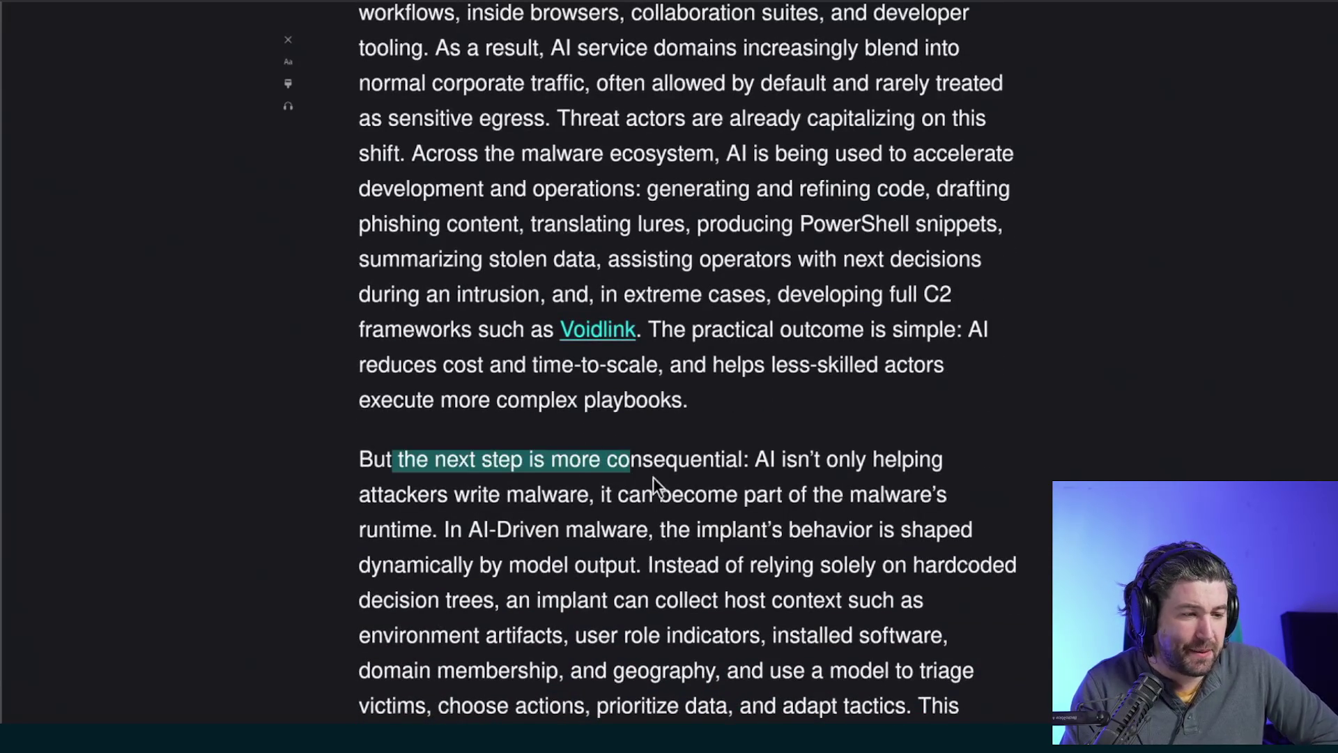
pyautogui.doubleClick(712, 460)
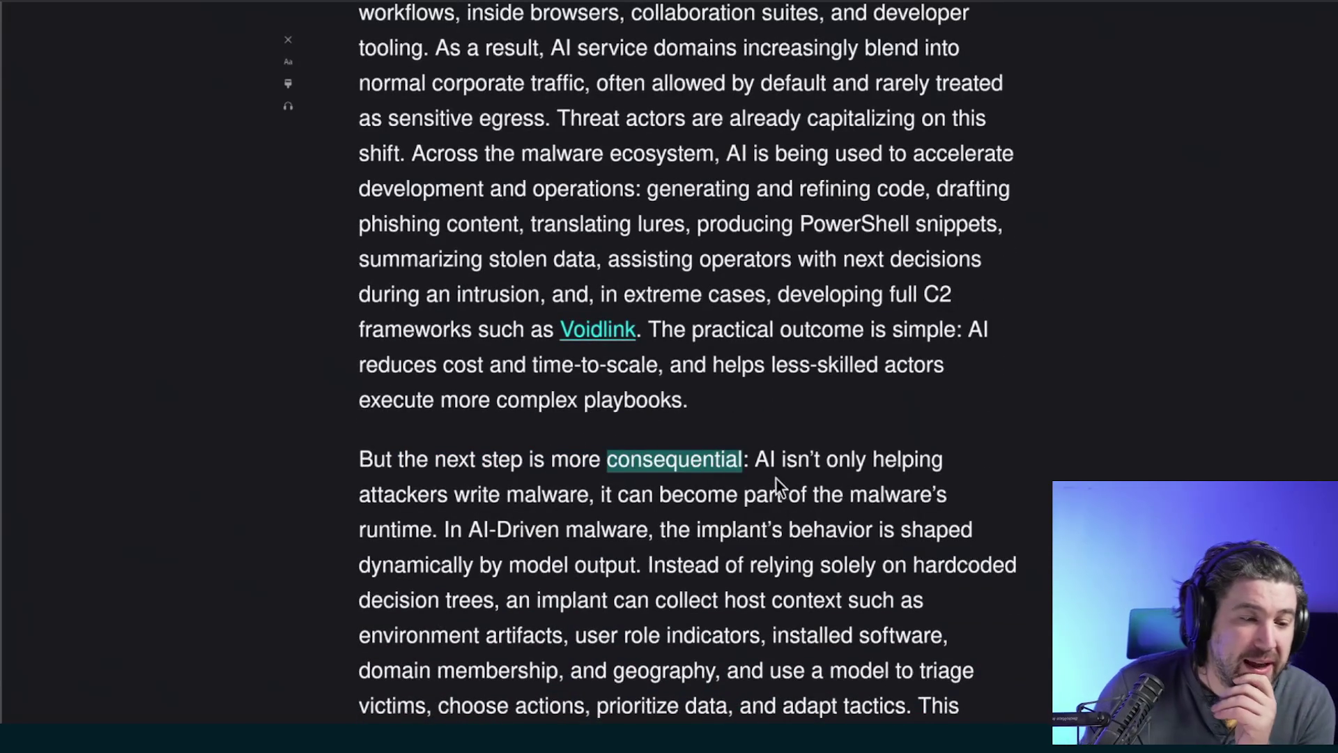
pyautogui.moveTo(777, 461); pyautogui.dragTo(922, 473)
pyautogui.moveTo(438, 497); pyautogui.dragTo(542, 496)
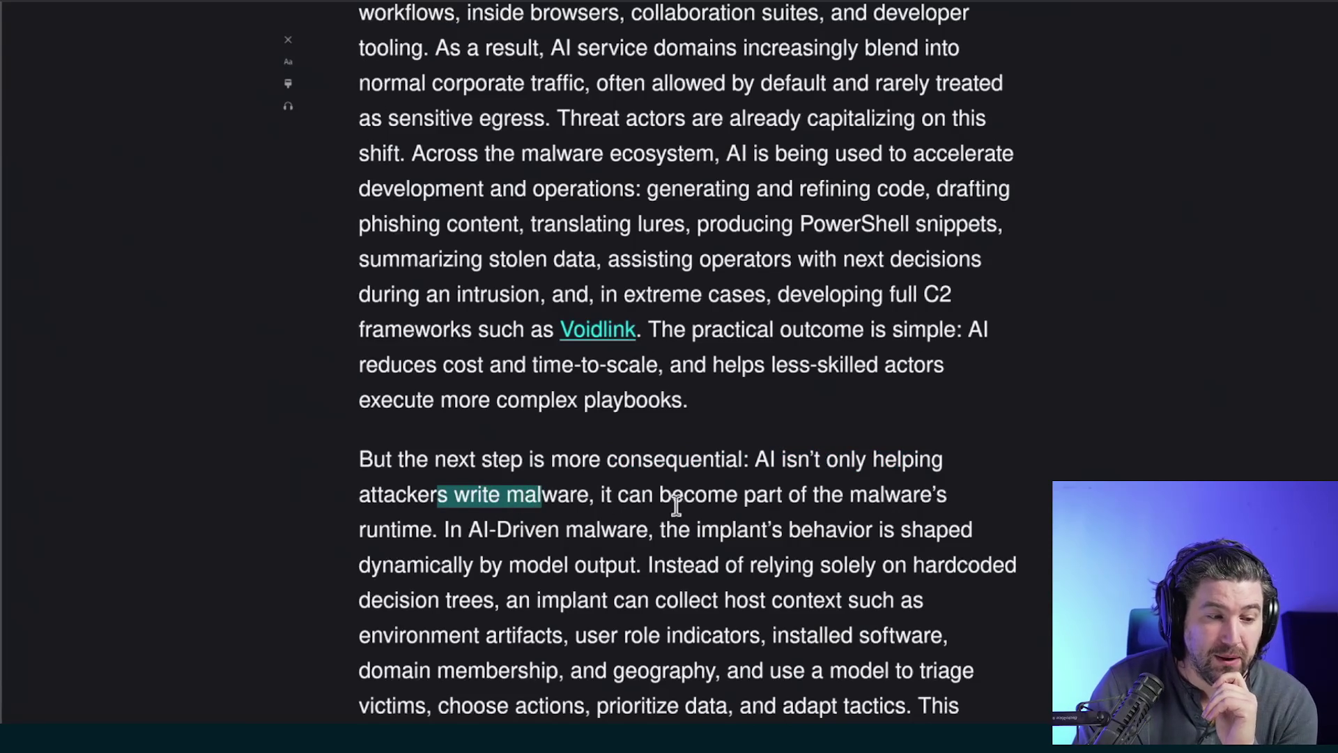
pyautogui.scroll(-1, 669, 502)
pyautogui.click(397, 472)
pyautogui.moveTo(446, 474); pyautogui.dragTo(561, 480)
pyautogui.click(602, 479)
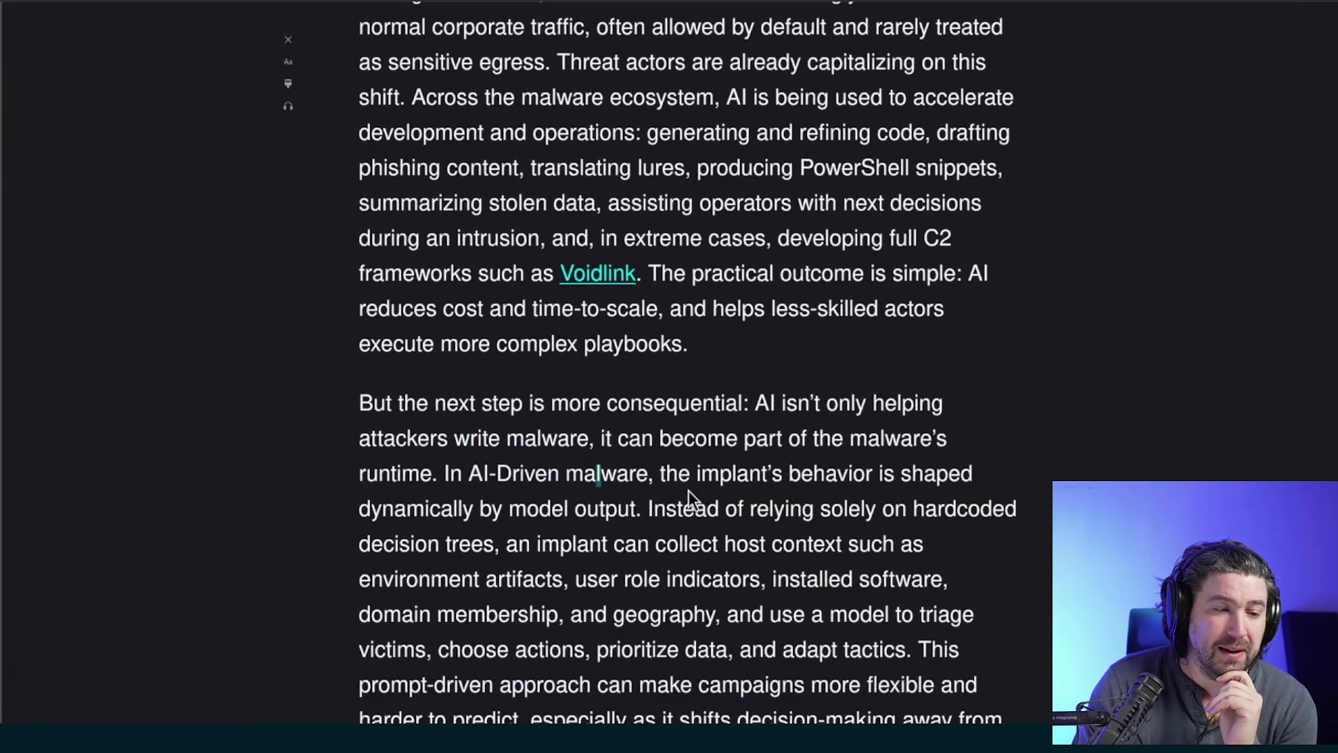
pyautogui.moveTo(674, 474); pyautogui.dragTo(757, 474)
pyautogui.moveTo(429, 509); pyautogui.dragTo(613, 510)
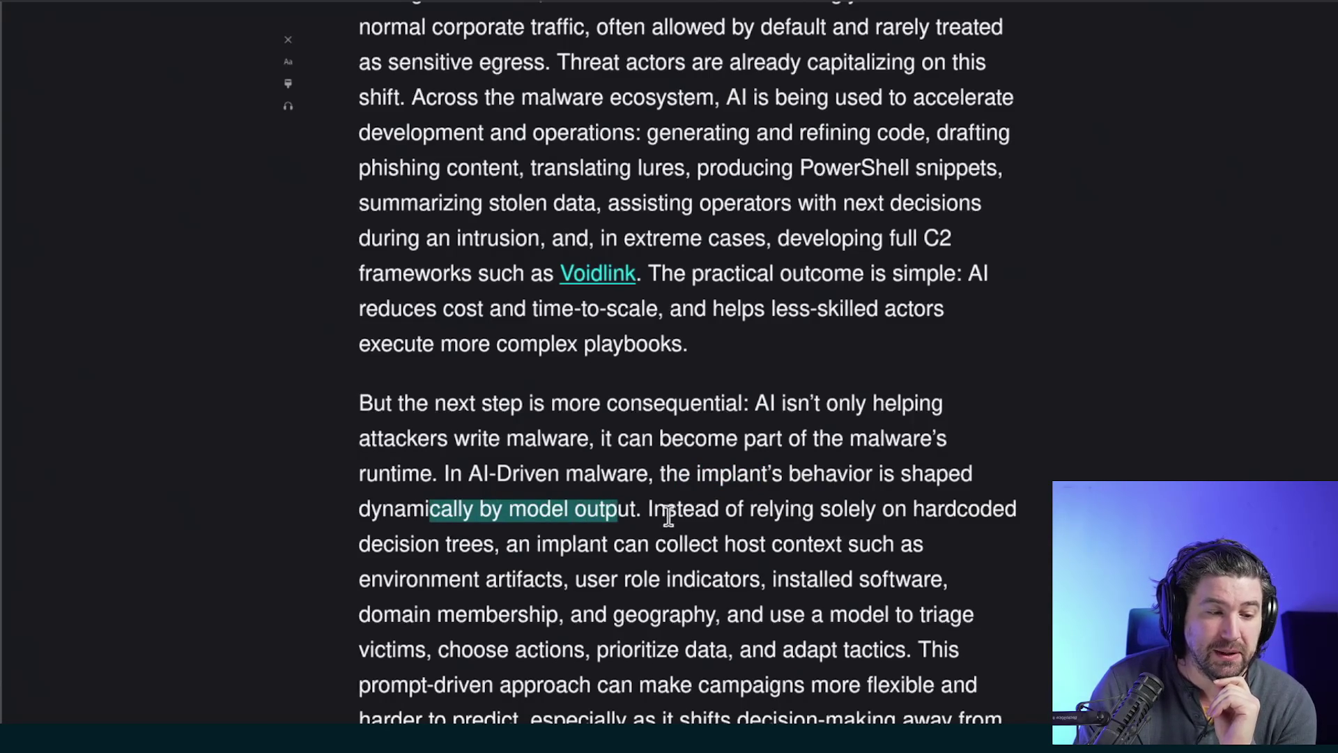
# - Highlight the environment artifacts, domain membership and choosing-actions phrases, select adapt, and scroll to AI-Driven (AID) Malware
pyautogui.scroll(-2, 637, 533)
pyautogui.moveTo(470, 433); pyautogui.dragTo(783, 435)
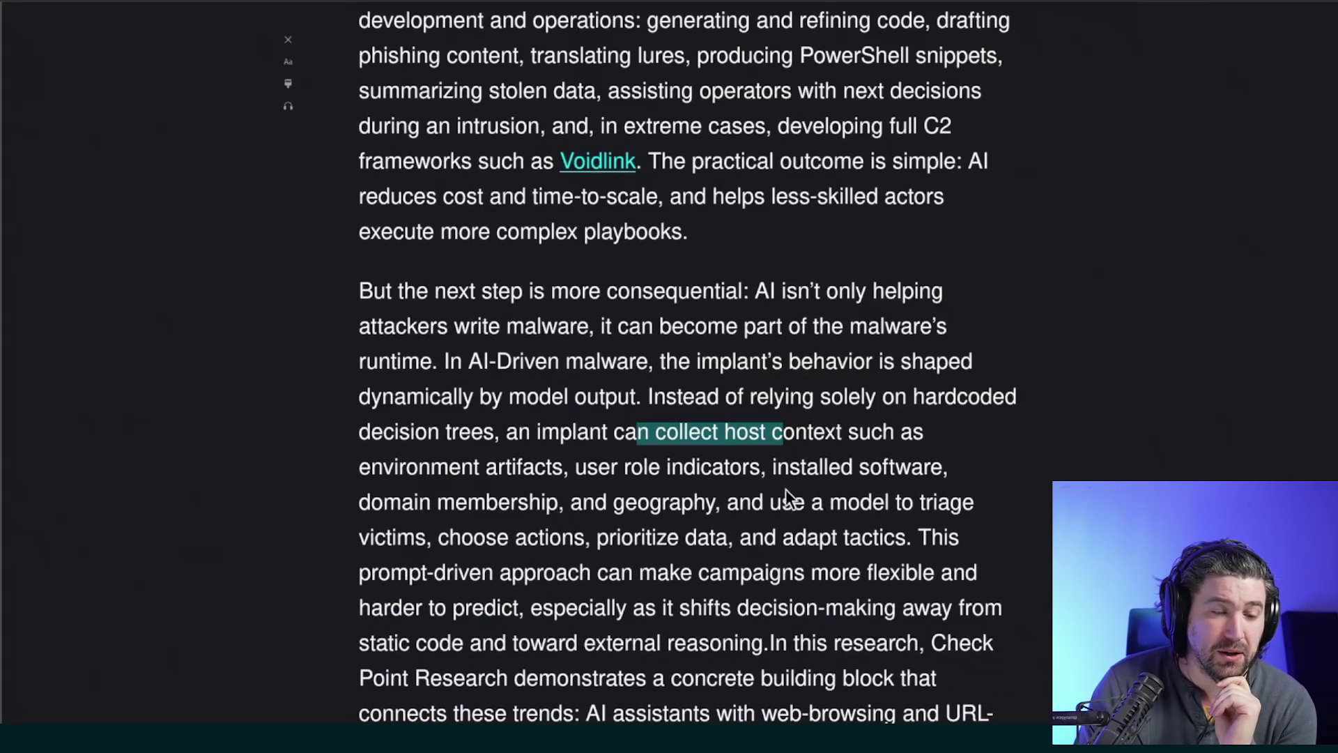
pyautogui.moveTo(395, 465); pyautogui.dragTo(684, 468)
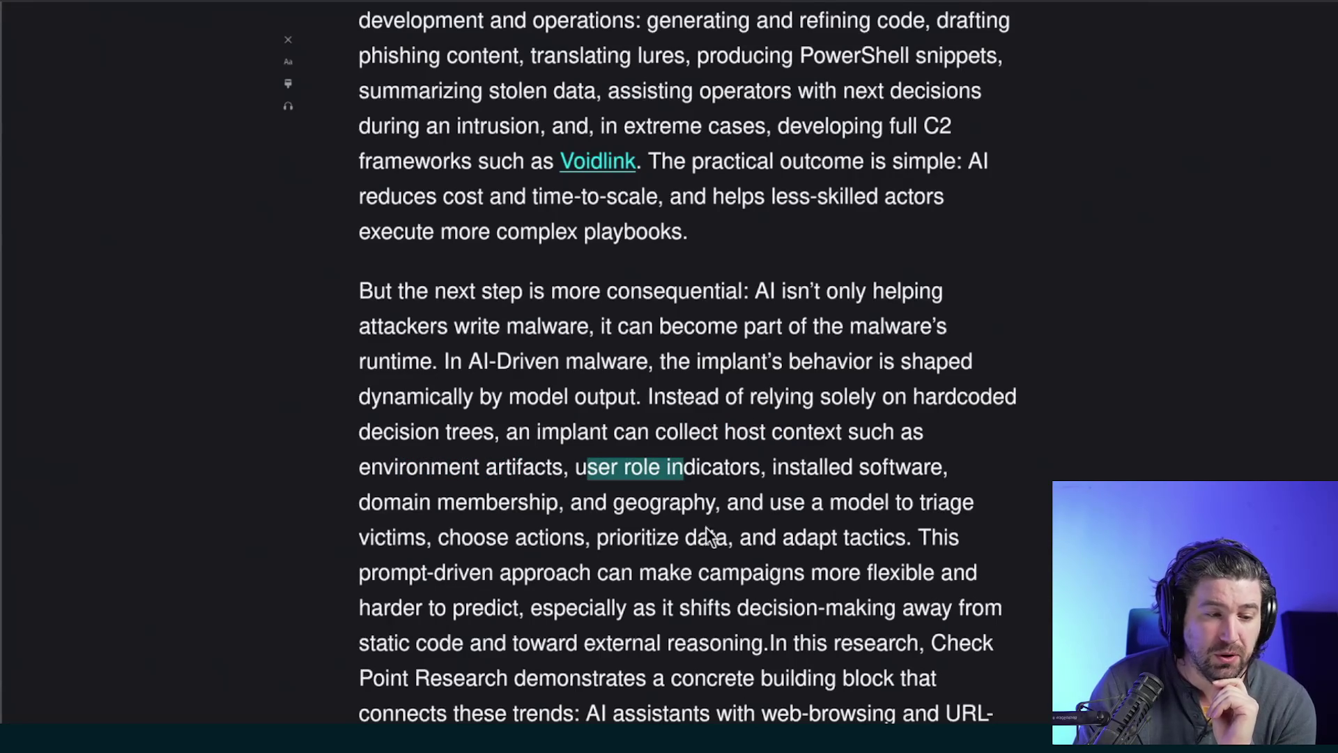
pyautogui.moveTo(409, 501); pyautogui.dragTo(714, 503)
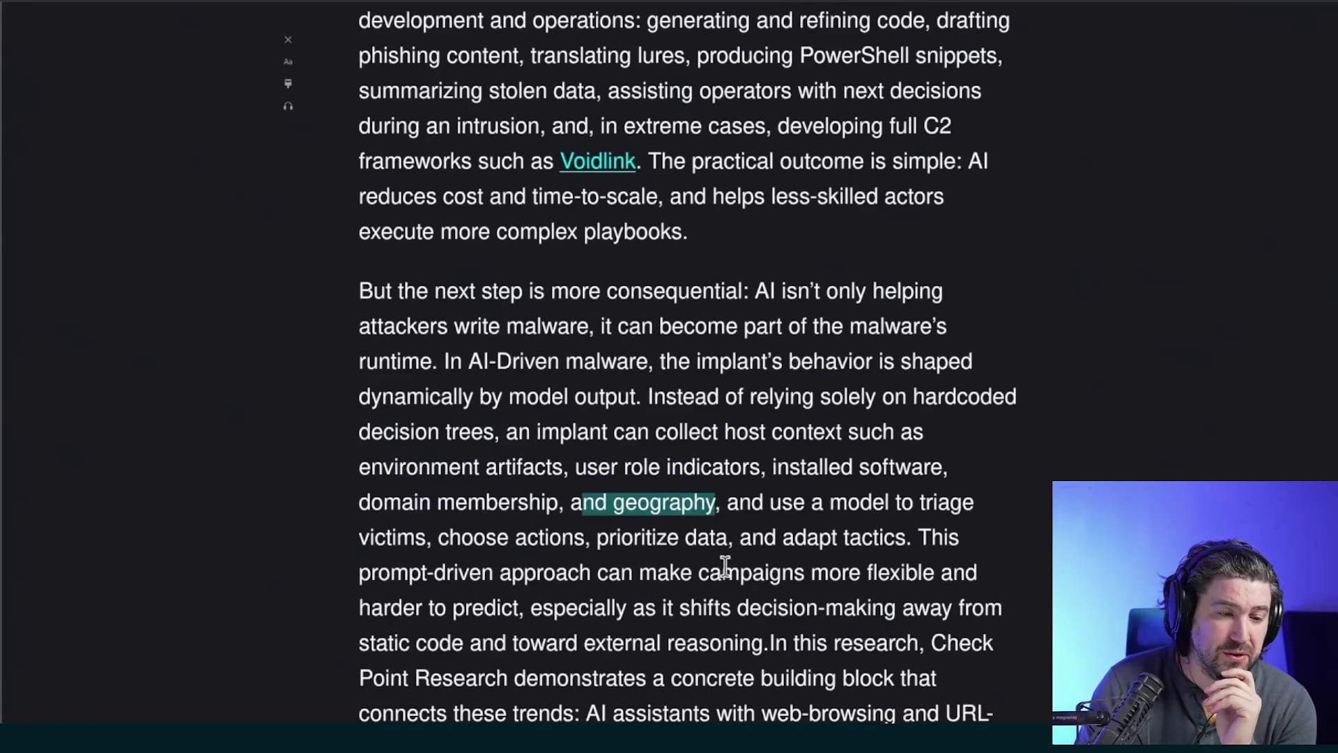
pyautogui.moveTo(374, 538); pyautogui.dragTo(590, 542)
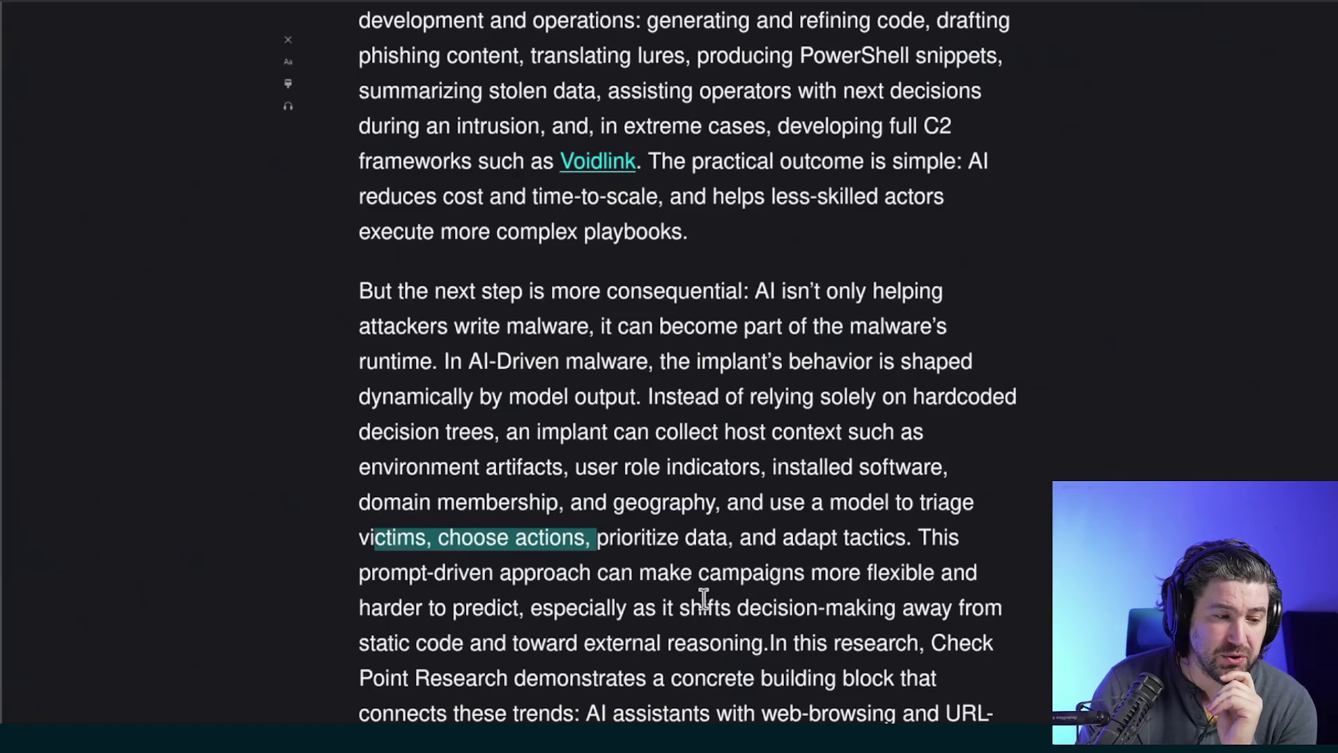
pyautogui.scroll(-1, 692, 595)
pyautogui.moveTo(673, 484); pyautogui.dragTo(717, 484)
pyautogui.click(794, 479)
pyautogui.doubleClick(794, 480)
pyautogui.scroll(-8, 885, 591)
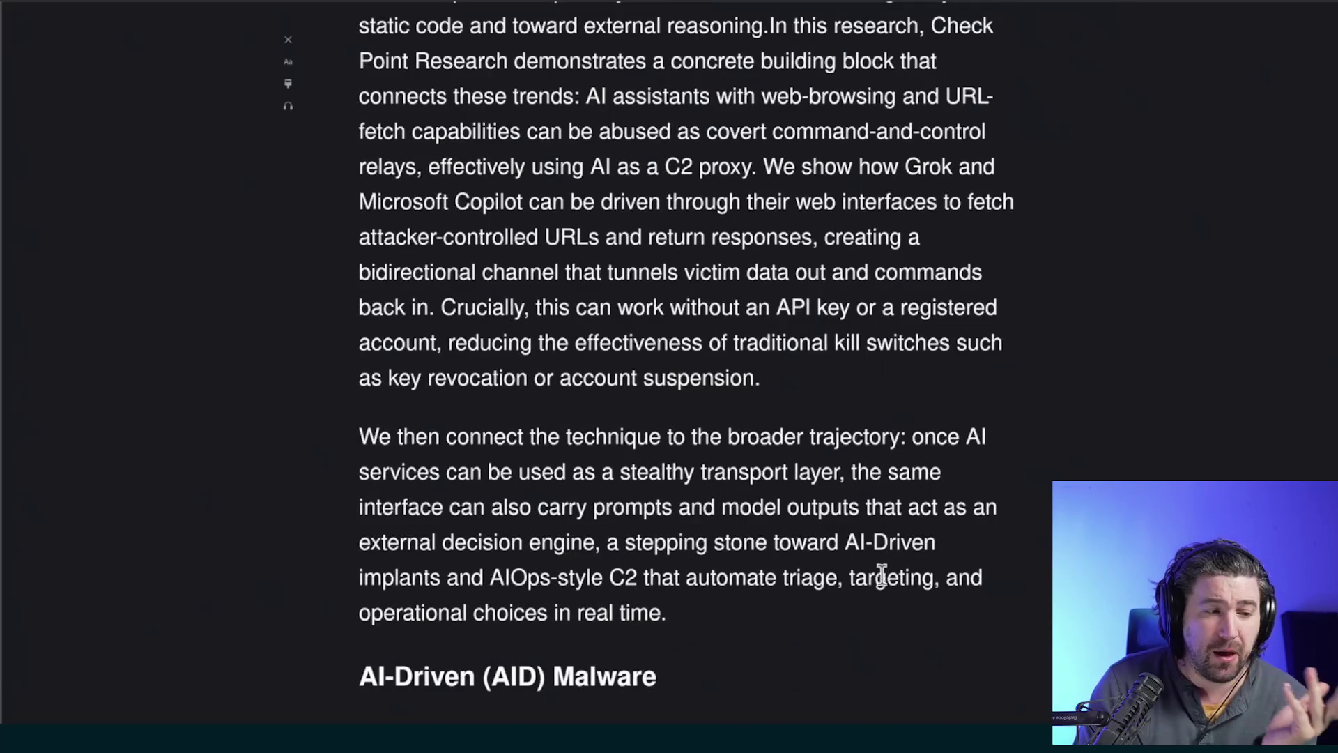
pyautogui.scroll(-1, 883, 577)
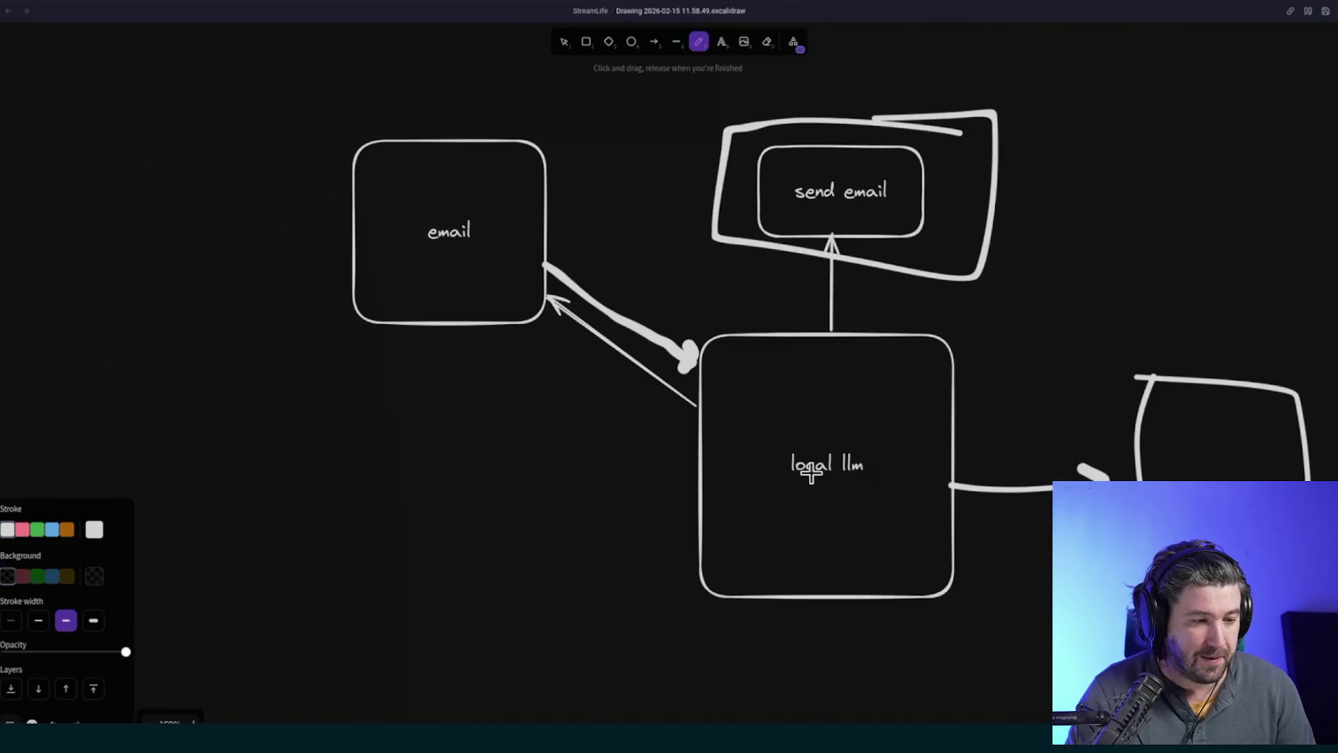
# - Bring the small box into view and freehand-draw an arrow into it
pyautogui.hscroll(3, 1067, 418)
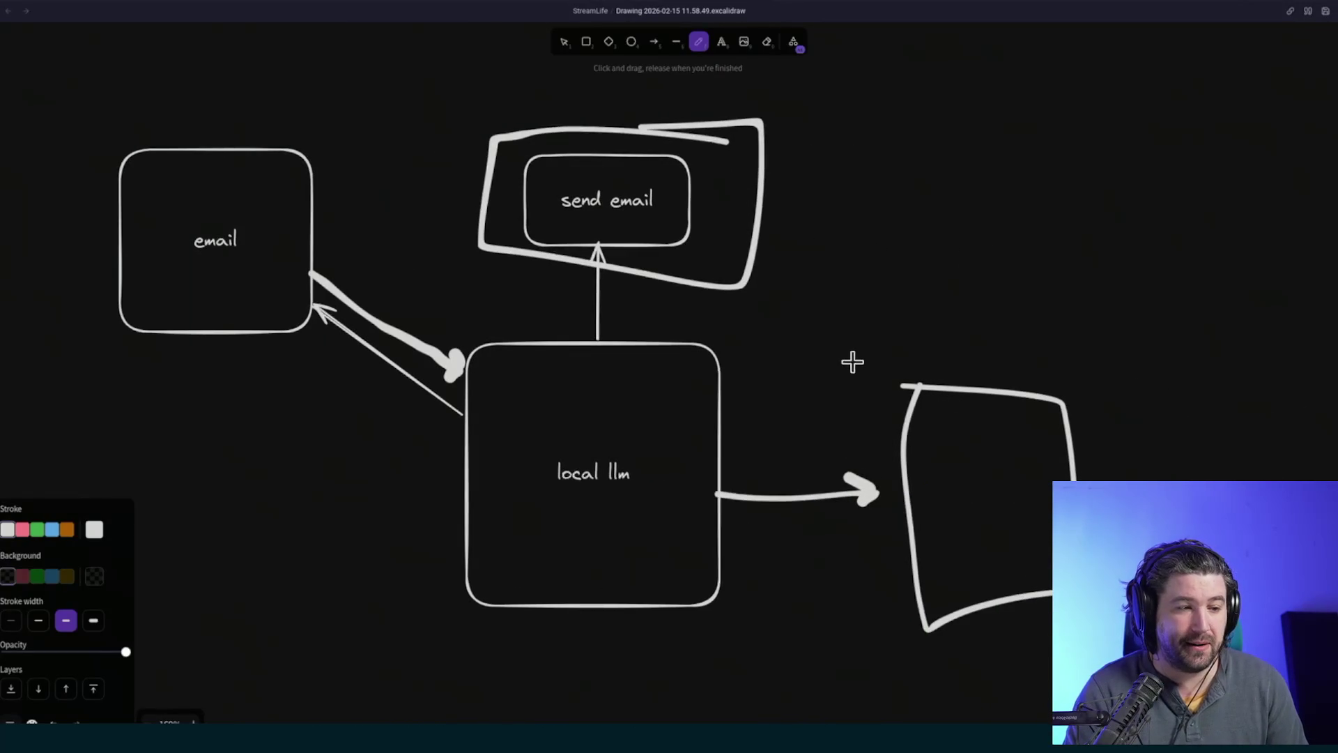
pyautogui.moveTo(1064, 323); pyautogui.dragTo(562, 335)
pyautogui.moveTo(928, 353)
pyautogui.mouseDown()
pyautogui.moveTo(630, 356)
pyautogui.moveTo(867, 397)
pyautogui.moveTo(869, 337)
pyautogui.moveTo(696, 338)
pyautogui.mouseUp()
pyautogui.hscroll(-5, 590, 373)
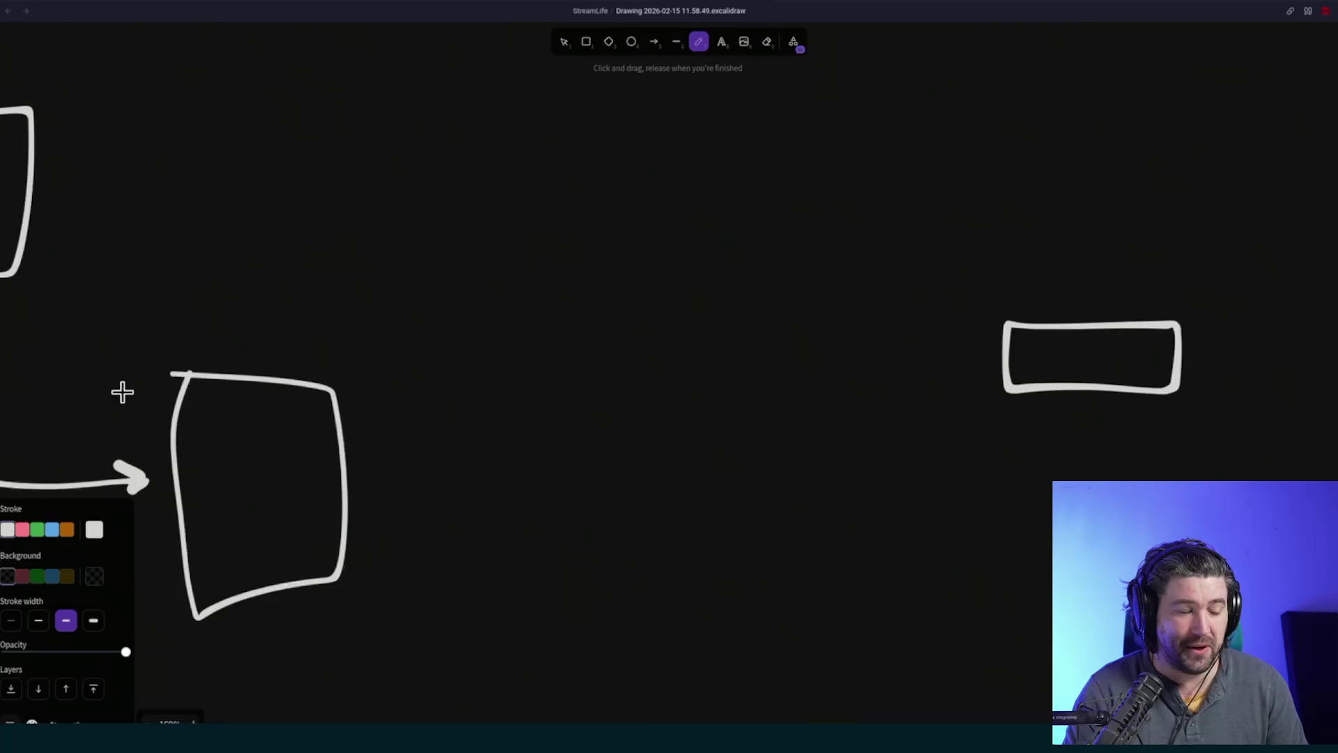
pyautogui.hscroll(-3, 81, 406)
pyautogui.moveTo(439, 337); pyautogui.dragTo(169, 354)
pyautogui.moveTo(284, 465)
pyautogui.mouseDown()
pyautogui.moveTo(893, 371)
pyautogui.moveTo(841, 363)
pyautogui.mouseUp()
# - Draw upper and lower branch arrows out of the small box and begin a box at the upper tip
pyautogui.hscroll(5, 1051, 349)
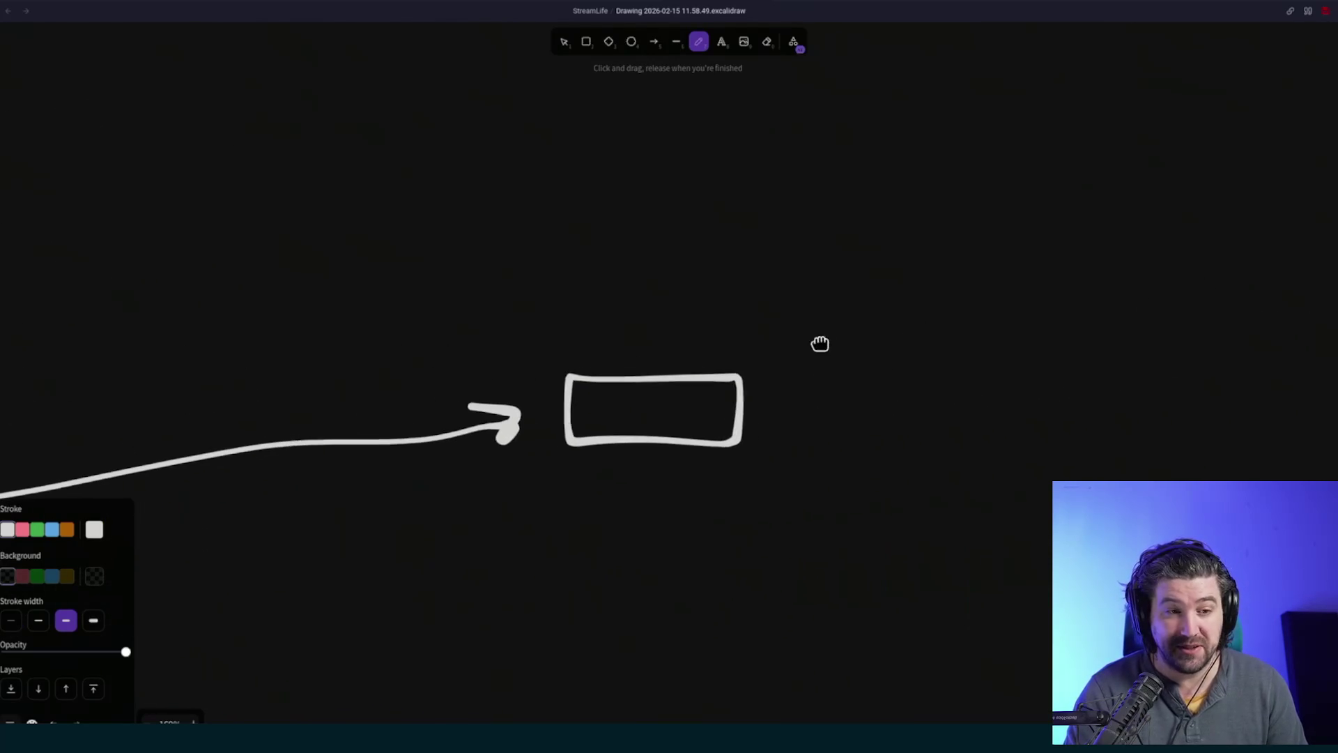
pyautogui.moveTo(732, 377); pyautogui.dragTo(852, 310)
pyautogui.moveTo(836, 251); pyautogui.dragTo(875, 252)
pyautogui.moveTo(724, 447)
pyautogui.mouseDown()
pyautogui.moveTo(920, 510)
pyautogui.moveTo(894, 526)
pyautogui.moveTo(855, 448)
pyautogui.mouseUp()
pyautogui.moveTo(901, 187)
pyautogui.mouseDown()
pyautogui.moveTo(899, 302)
pyautogui.moveTo(1126, 307)
pyautogui.moveTo(922, 179)
pyautogui.moveTo(899, 184)
pyautogui.moveTo(932, 263)
pyautogui.moveTo(963, 263)
pyautogui.mouseUp()
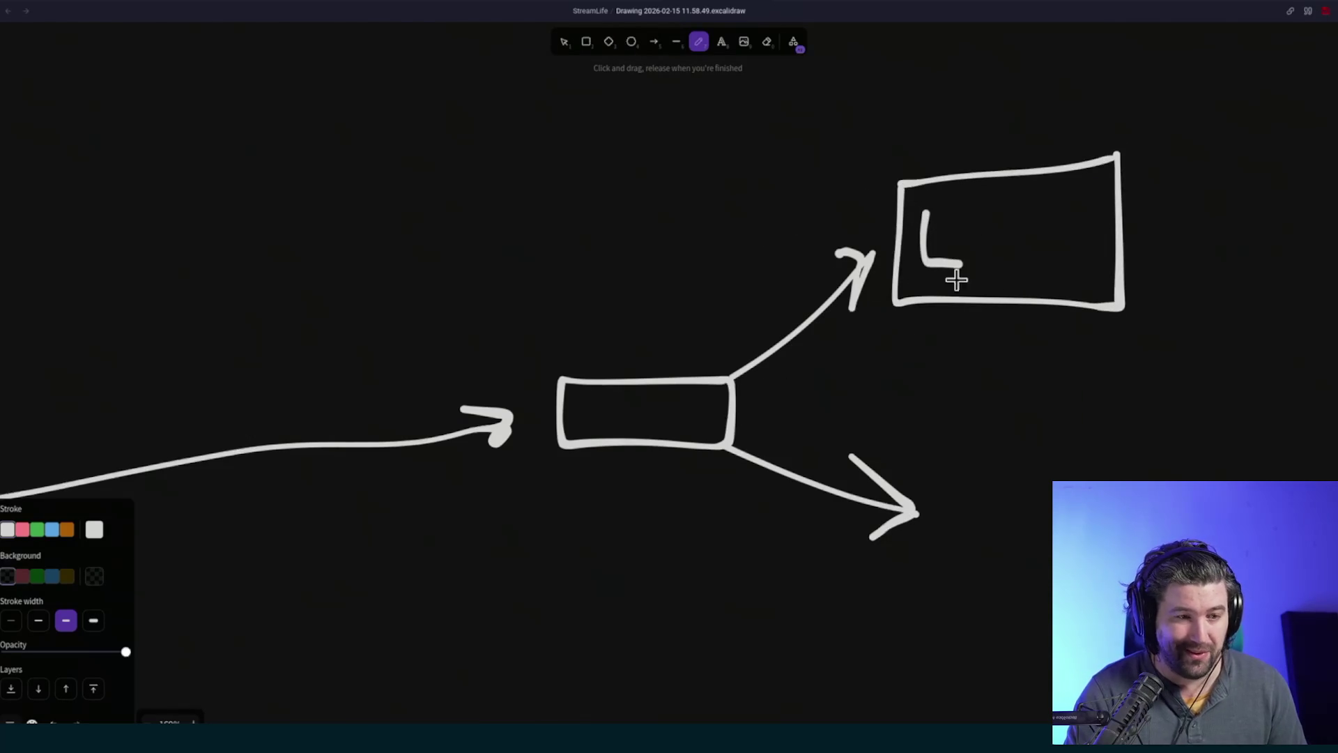
# - Finish writing LLLM in the upper box and draw a lower box labelled ALL
pyautogui.moveTo(976, 212)
pyautogui.mouseDown()
pyautogui.moveTo(978, 254)
pyautogui.moveTo(1040, 259)
pyautogui.moveTo(1054, 210)
pyautogui.moveTo(1101, 248)
pyautogui.mouseUp()
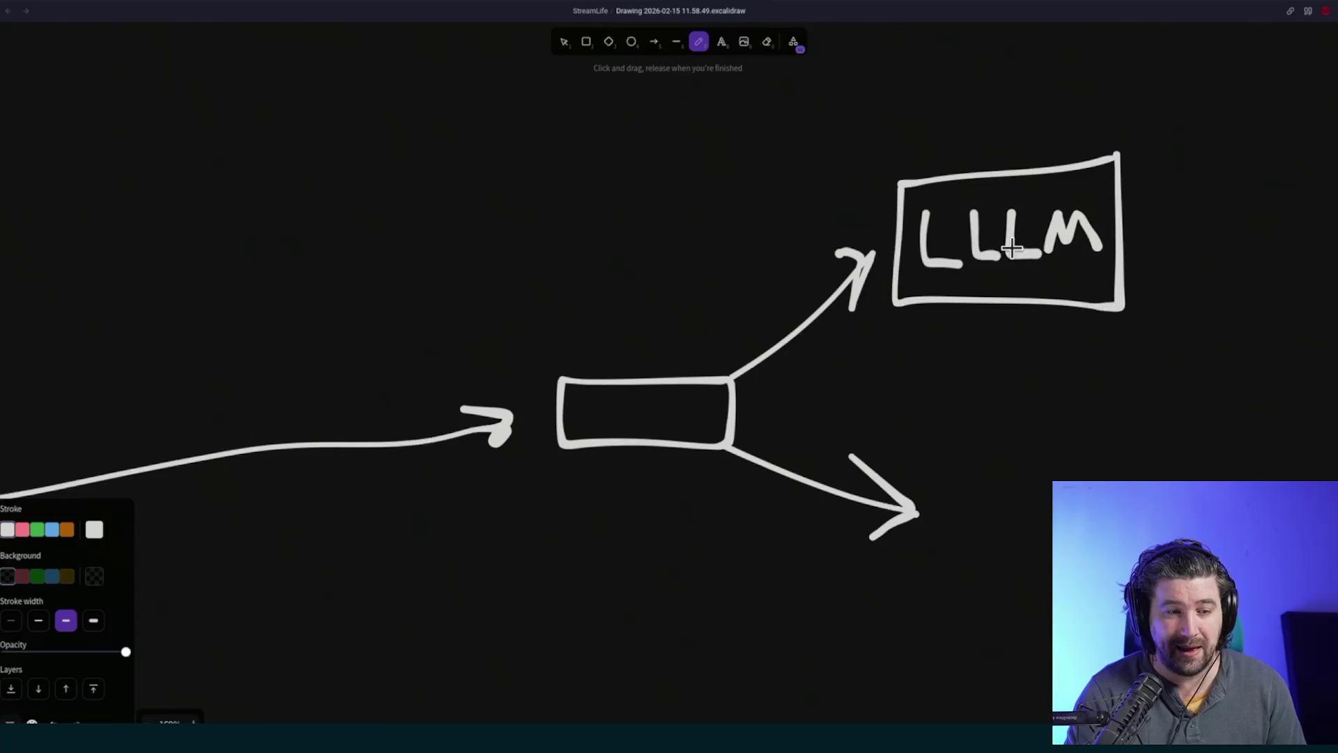
pyautogui.moveTo(929, 465)
pyautogui.mouseDown()
pyautogui.moveTo(1021, 606)
pyautogui.moveTo(1073, 607)
pyautogui.moveTo(940, 439)
pyautogui.mouseUp()
pyautogui.moveTo(943, 559)
pyautogui.mouseDown()
pyautogui.moveTo(975, 547)
pyautogui.moveTo(985, 511)
pyautogui.moveTo(1017, 532)
pyautogui.moveTo(1049, 528)
pyautogui.mouseUp()
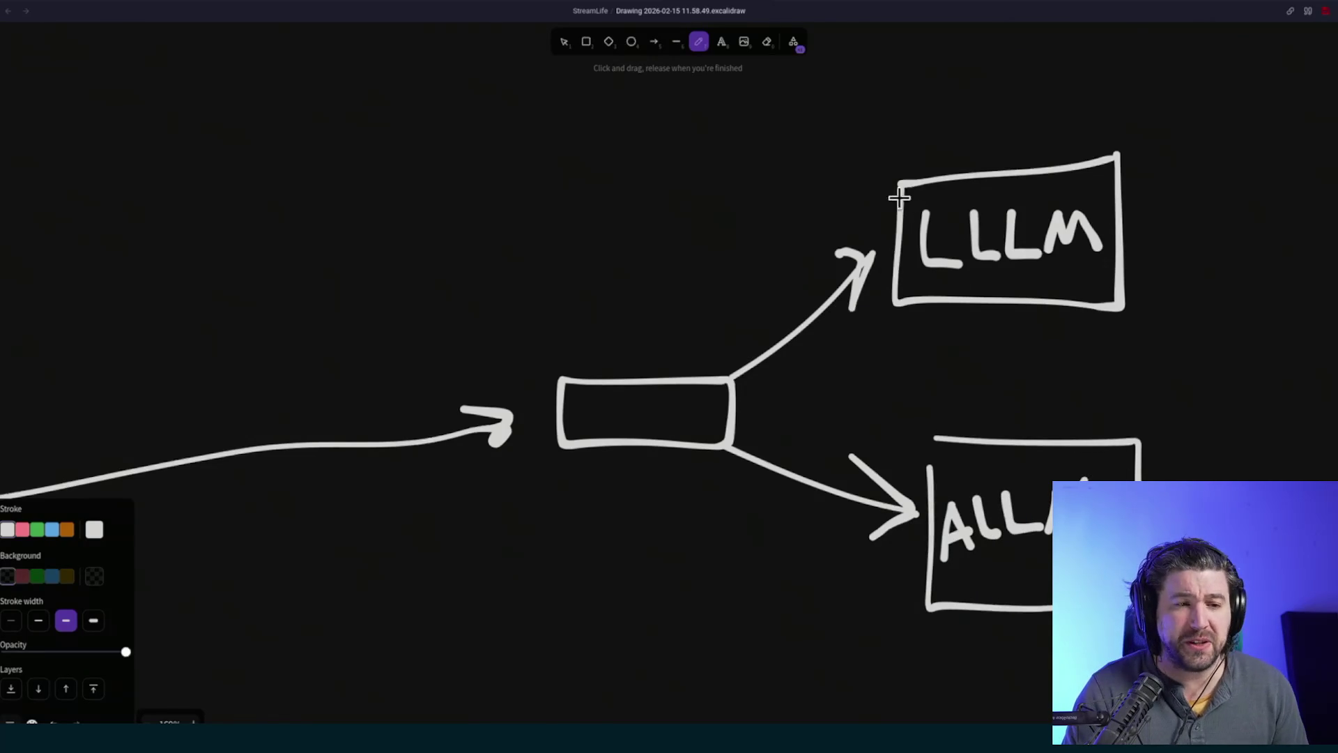
# - Add a small mark above LLLM and an N exit arrow from the lower box's corner
pyautogui.moveTo(965, 93)
pyautogui.mouseDown()
pyautogui.moveTo(965, 124)
pyautogui.moveTo(1000, 114)
pyautogui.moveTo(996, 90)
pyautogui.mouseUp()
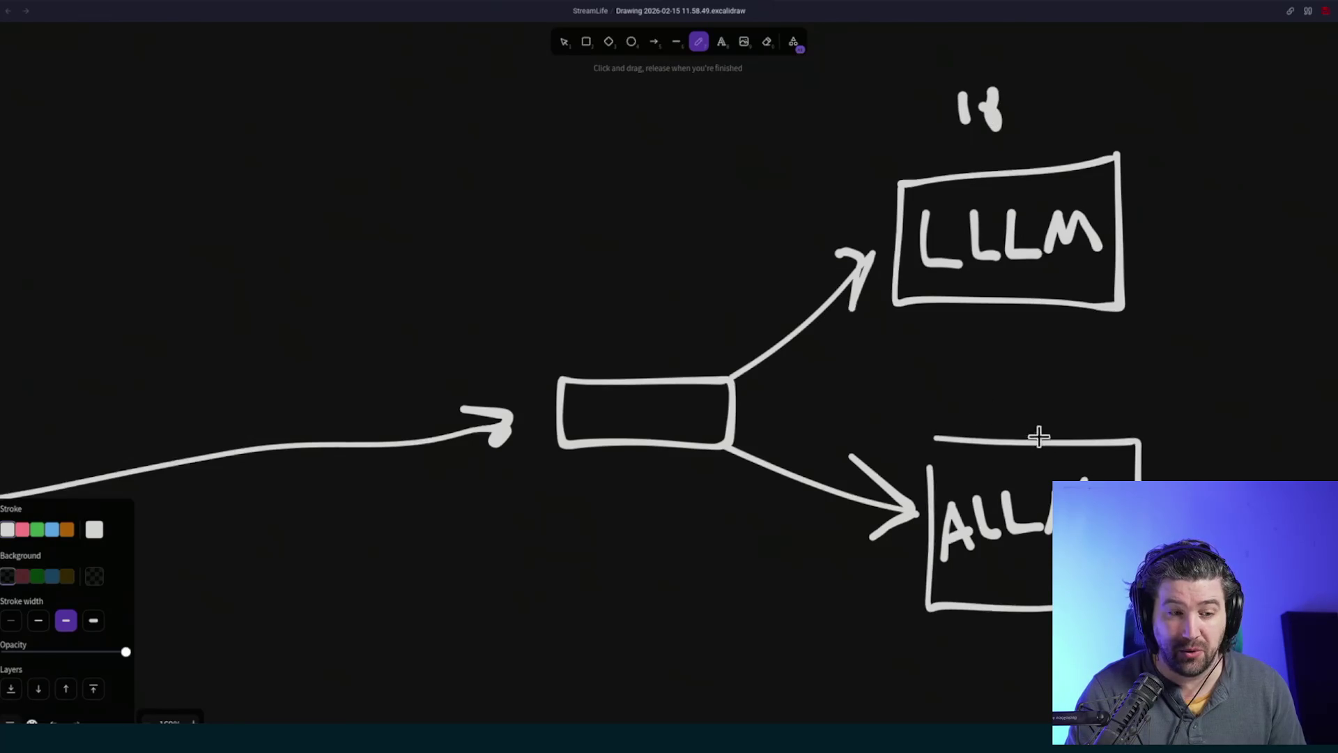
pyautogui.moveTo(1140, 466); pyautogui.dragTo(1222, 395)
pyautogui.moveTo(1119, 380)
pyautogui.mouseDown()
pyautogui.moveTo(1155, 392)
pyautogui.moveTo(1155, 405)
pyautogui.moveTo(1164, 362)
pyautogui.moveTo(1177, 400)
pyautogui.moveTo(1155, 363)
pyautogui.moveTo(1182, 354)
pyautogui.mouseUp()
pyautogui.hotkey('ctrl', 'z')
pyautogui.hotkey('ctrl', 'z')
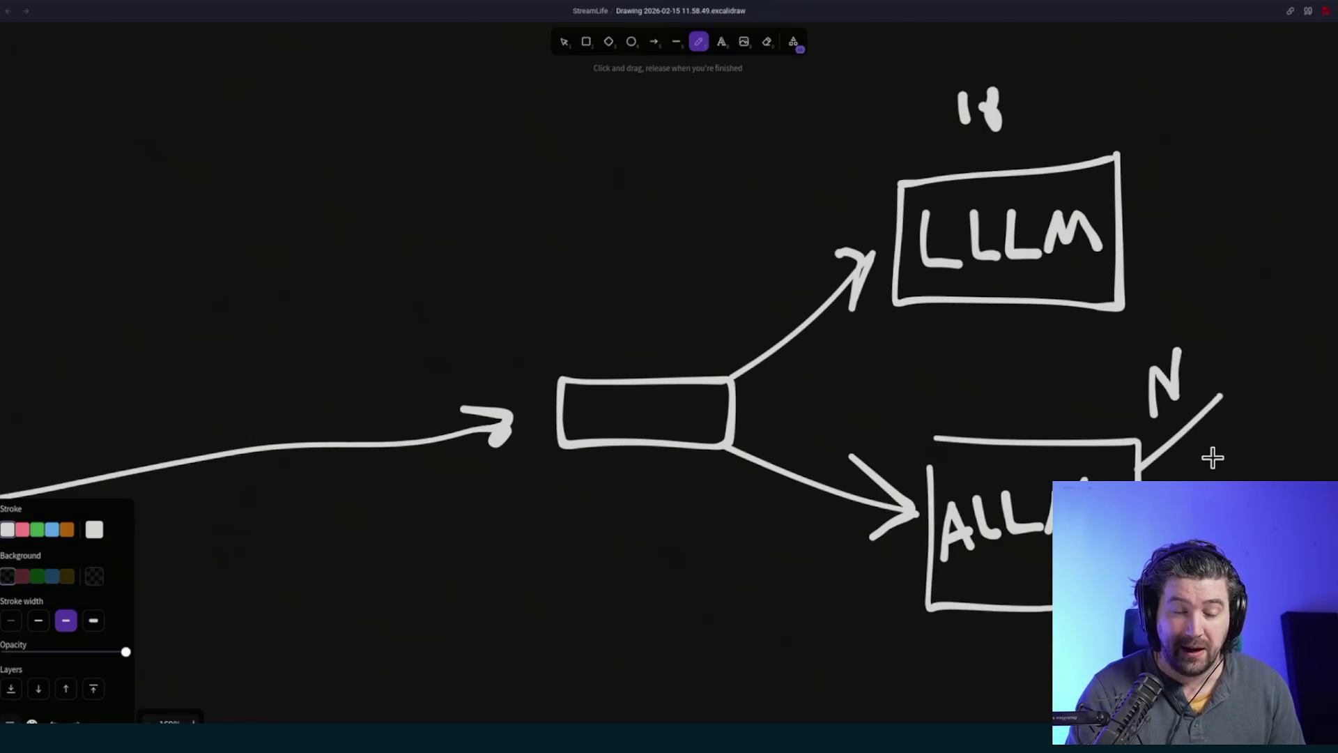
pyautogui.moveTo(1203, 400); pyautogui.dragTo(1224, 416)
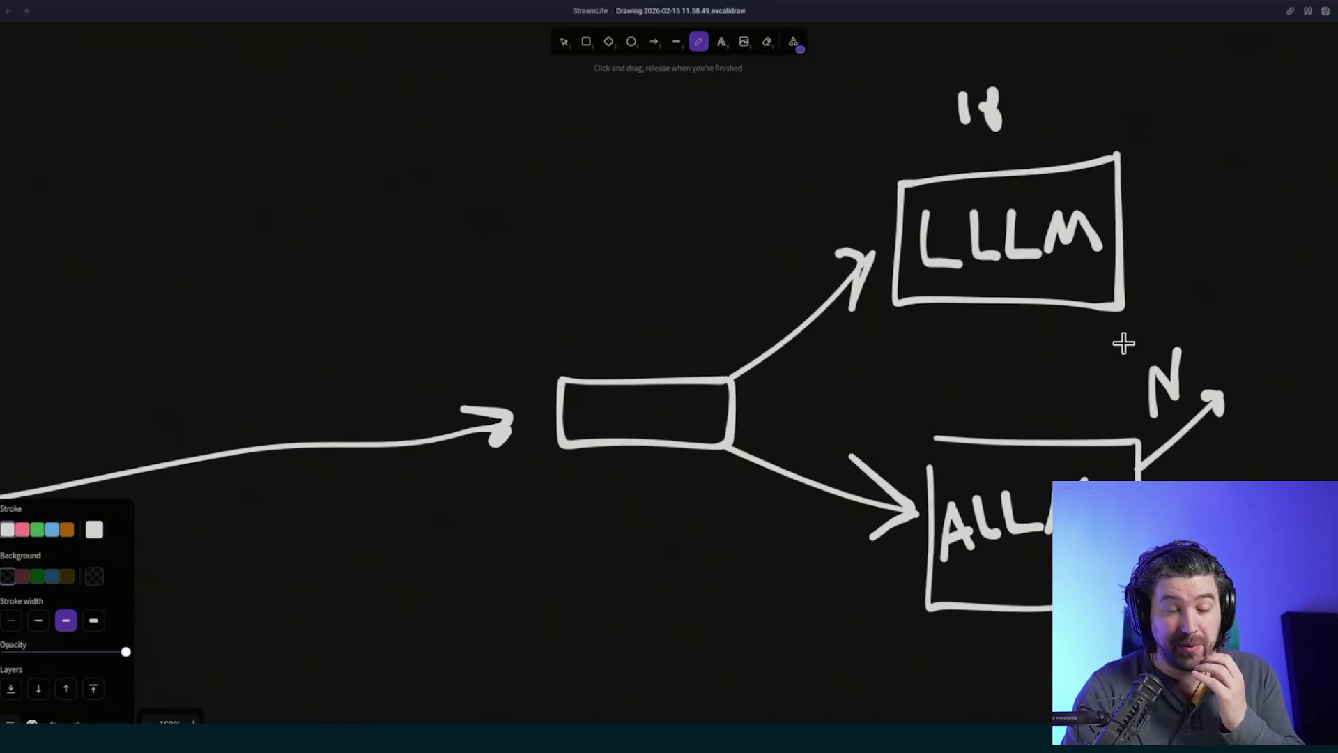
# - Draw a curved arrow looping up toward LLLM and a small upward arrow at N
pyautogui.click(950, 363)
pyautogui.moveTo(948, 361)
pyautogui.mouseDown()
pyautogui.moveTo(1042, 336)
pyautogui.moveTo(1031, 321)
pyautogui.moveTo(1005, 339)
pyautogui.mouseUp()
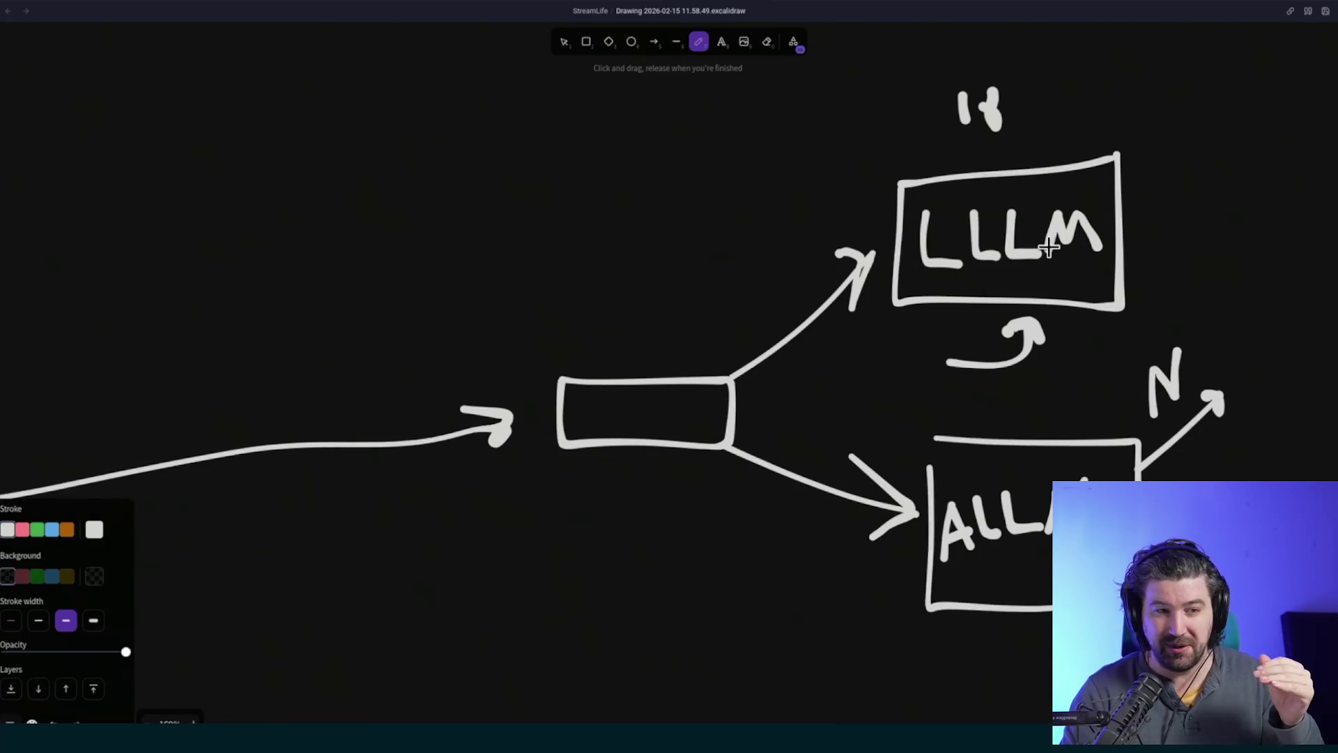
pyautogui.moveTo(1198, 481); pyautogui.dragTo(1193, 453)
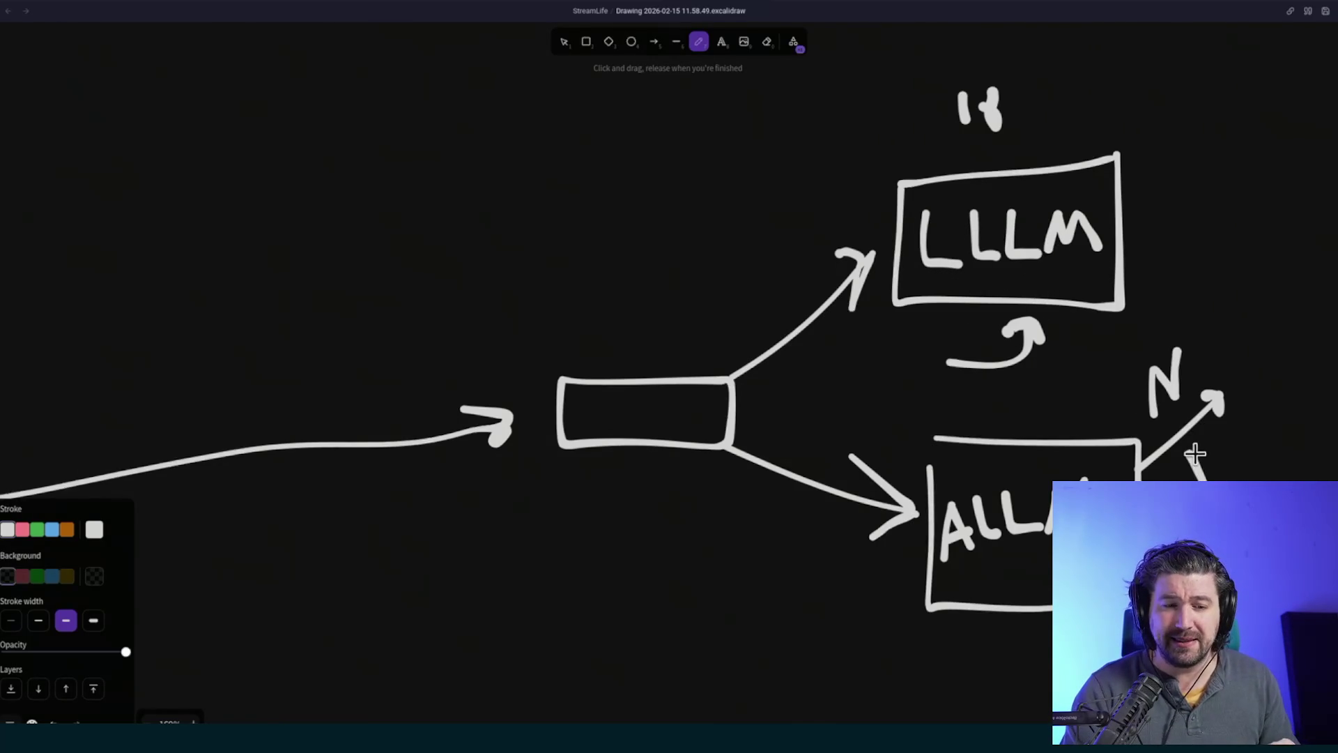
# - Pan around the Excalidraw canvas to review the LLM flow diagrams, then return to Firefox
pyautogui.scroll(-5, 856, 481)
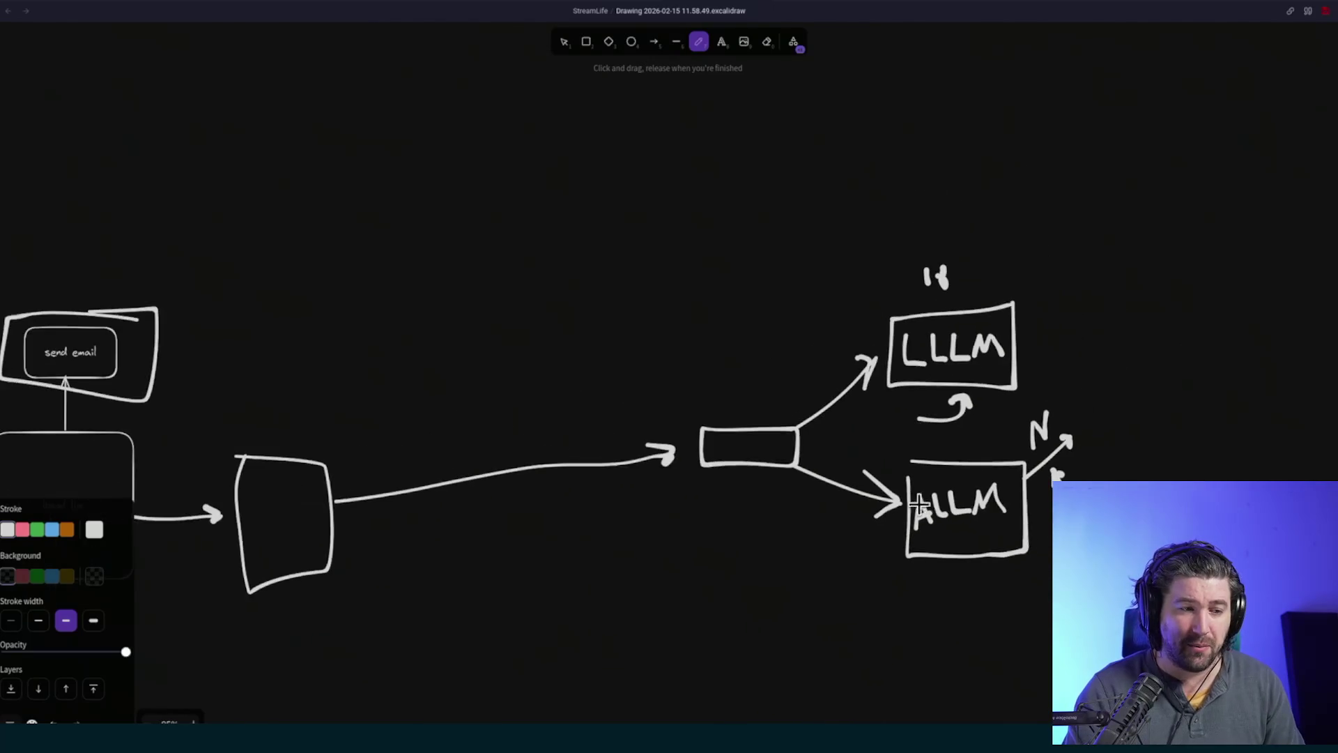
pyautogui.scroll(-2, 571, 550)
pyautogui.scroll(3, 615, 549)
pyautogui.scroll(-3, 1177, 292)
pyautogui.hscroll(-5, 1177, 293)
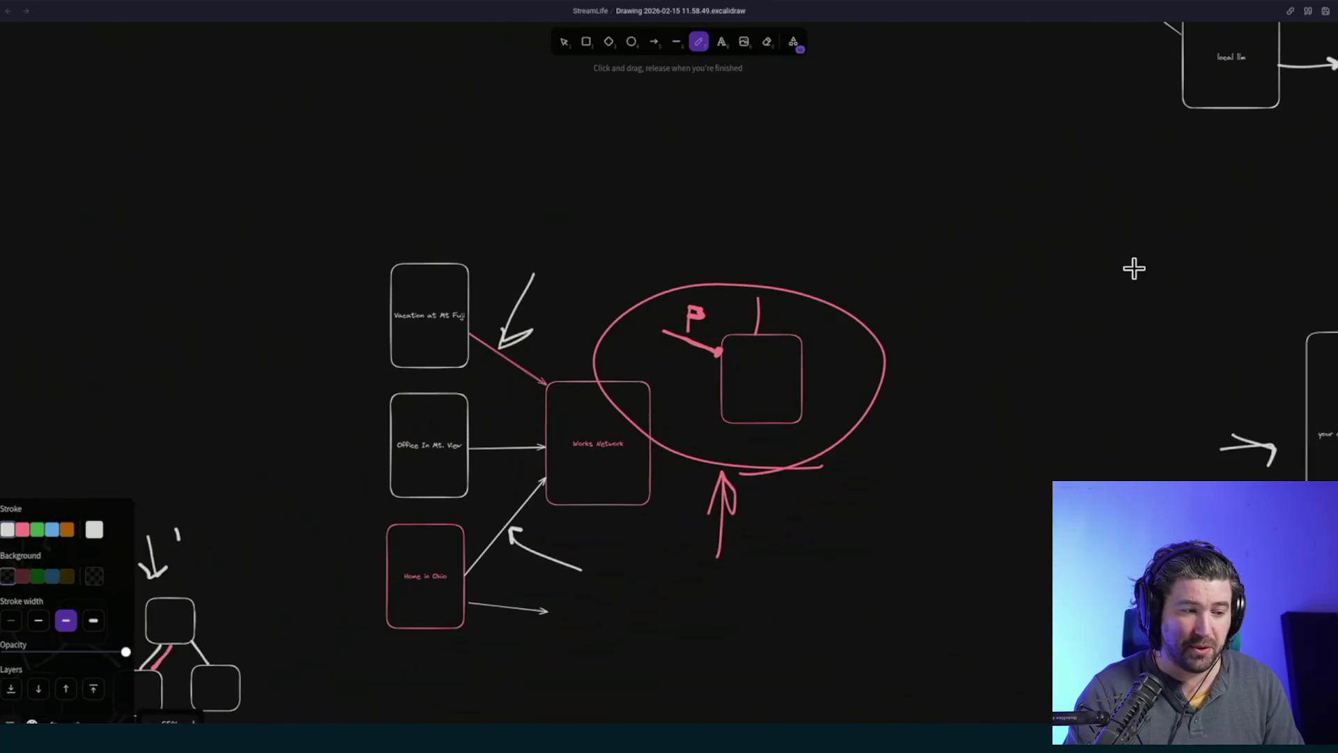
pyautogui.scroll(3, 626, 506)
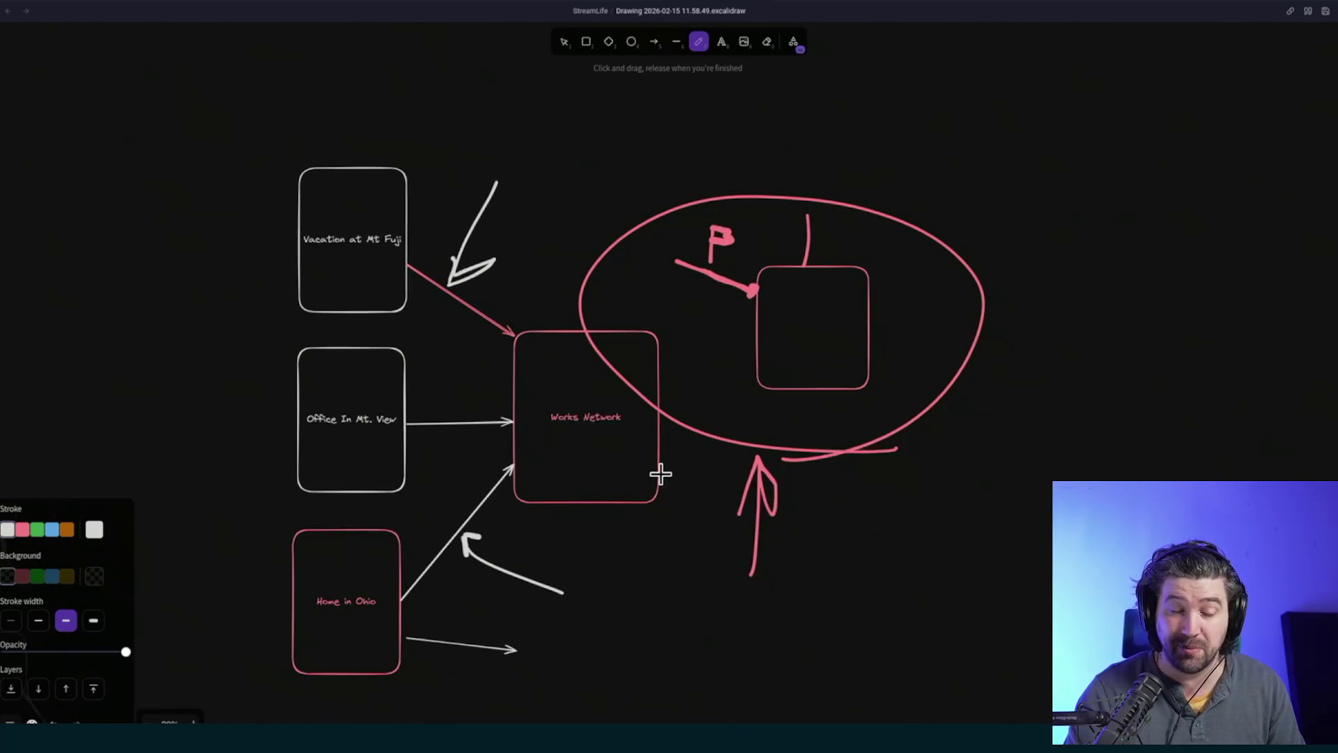
pyautogui.scroll(-5, 659, 476)
pyautogui.hscroll(2, 980, 328)
pyautogui.hscroll(5, 1052, 383)
pyautogui.scroll(2, 1051, 383)
pyautogui.scroll(2, 1229, 294)
pyautogui.scroll(5, 1229, 294)
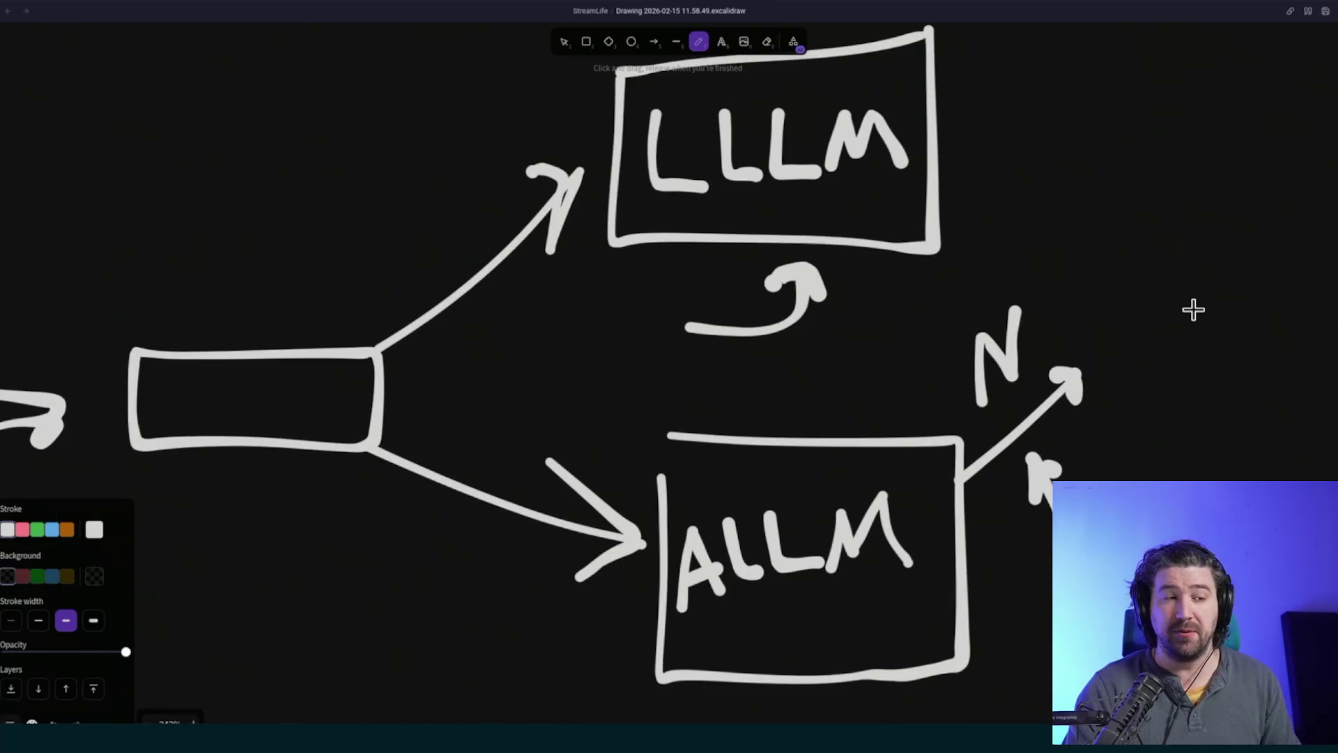
pyautogui.scroll(-5, 627, 439)
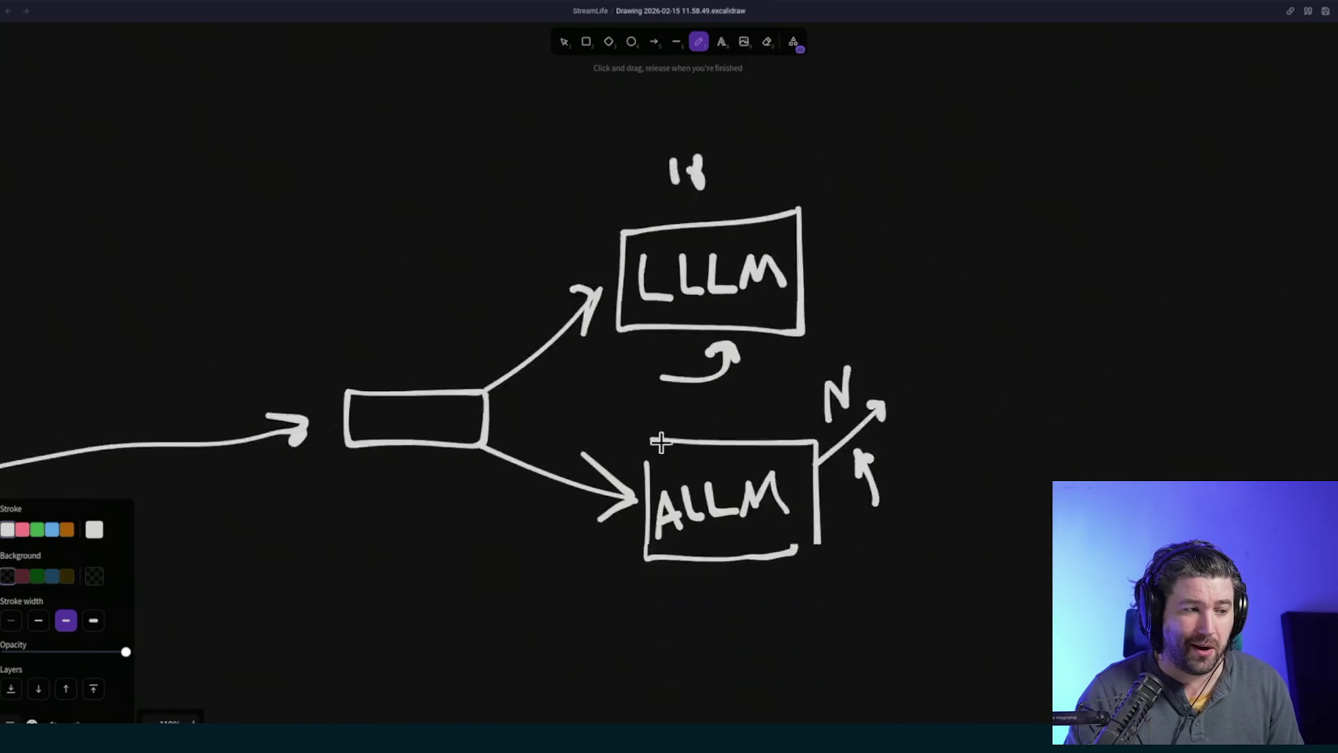
pyautogui.hscroll(-5, 328, 418)
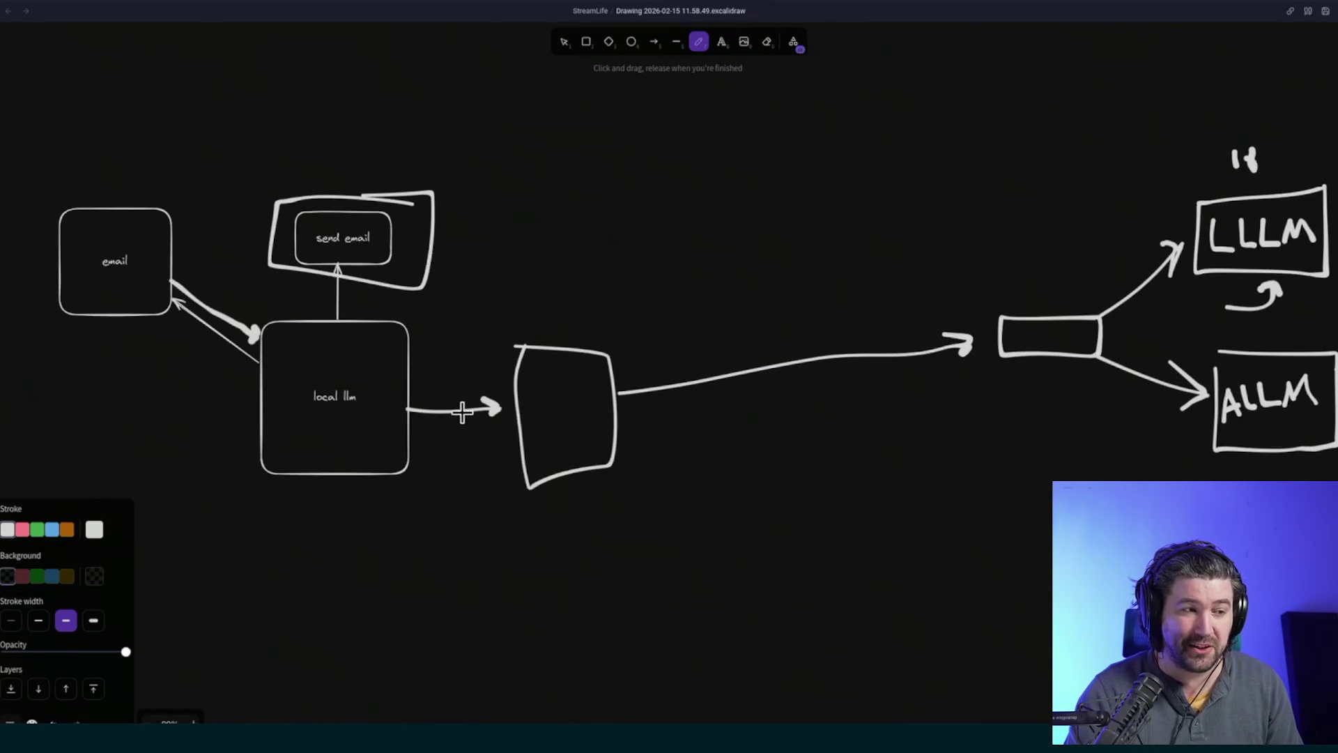
pyautogui.hscroll(6, 708, 397)
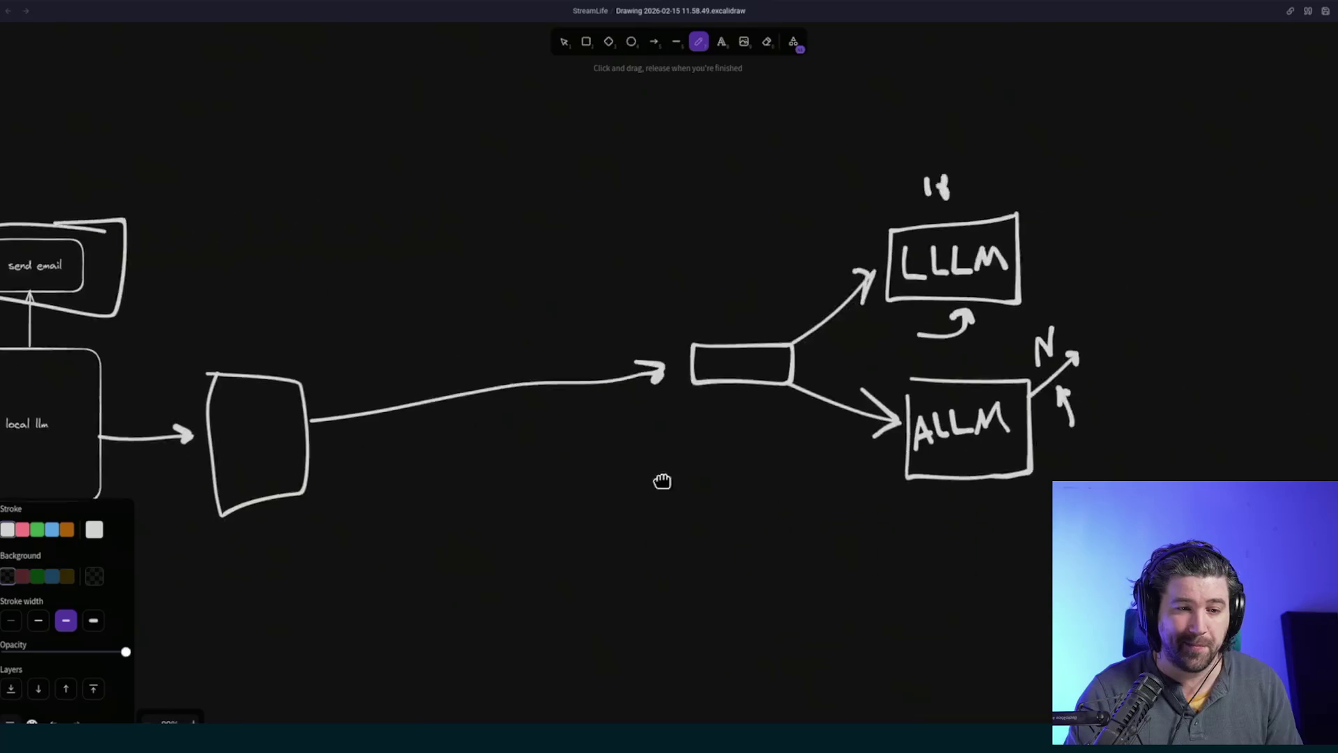
pyautogui.scroll(2, 967, 395)
pyautogui.scroll(3, 968, 395)
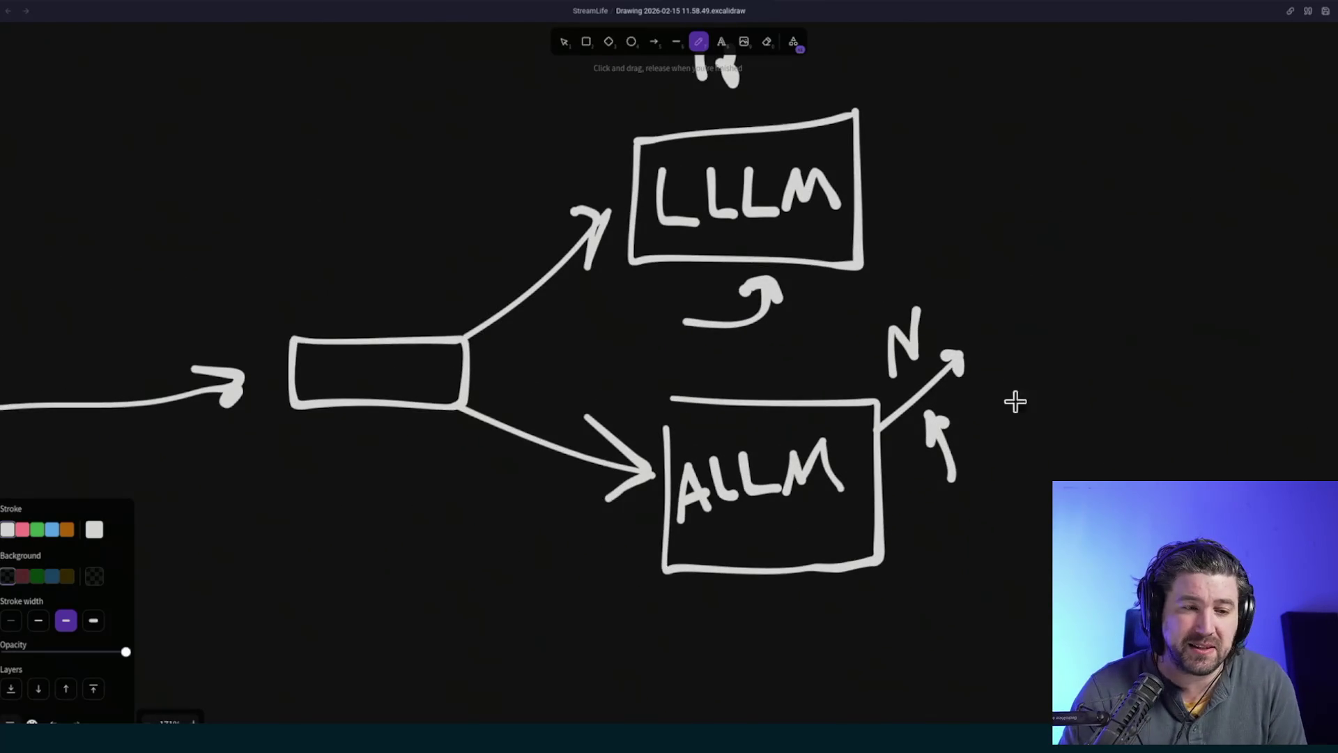
pyautogui.scroll(4, 961, 337)
pyautogui.hscroll(2, 962, 337)
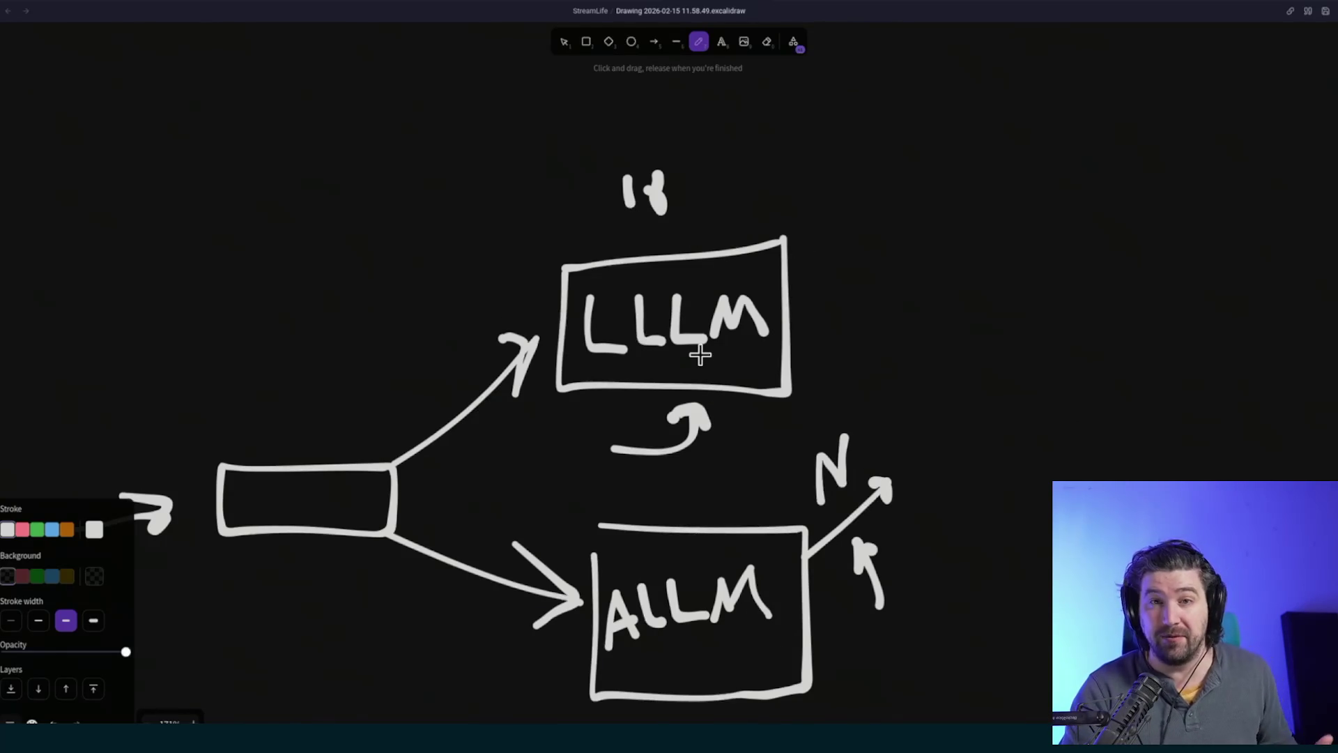
pyautogui.press('super+Tab')
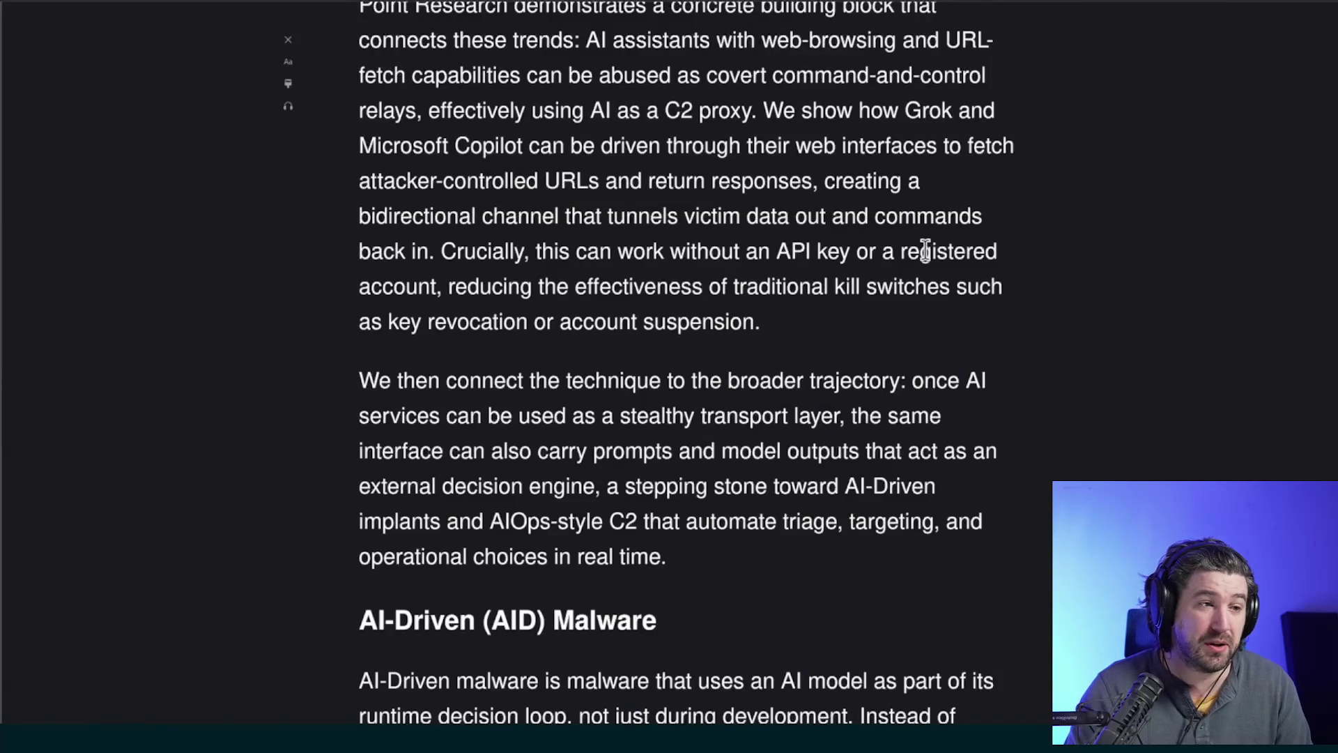
# - Dismiss the address bar suggestions, open the OX IDE-extension vulnerabilities tab, and highlight its title
pyautogui.click(821, 13)
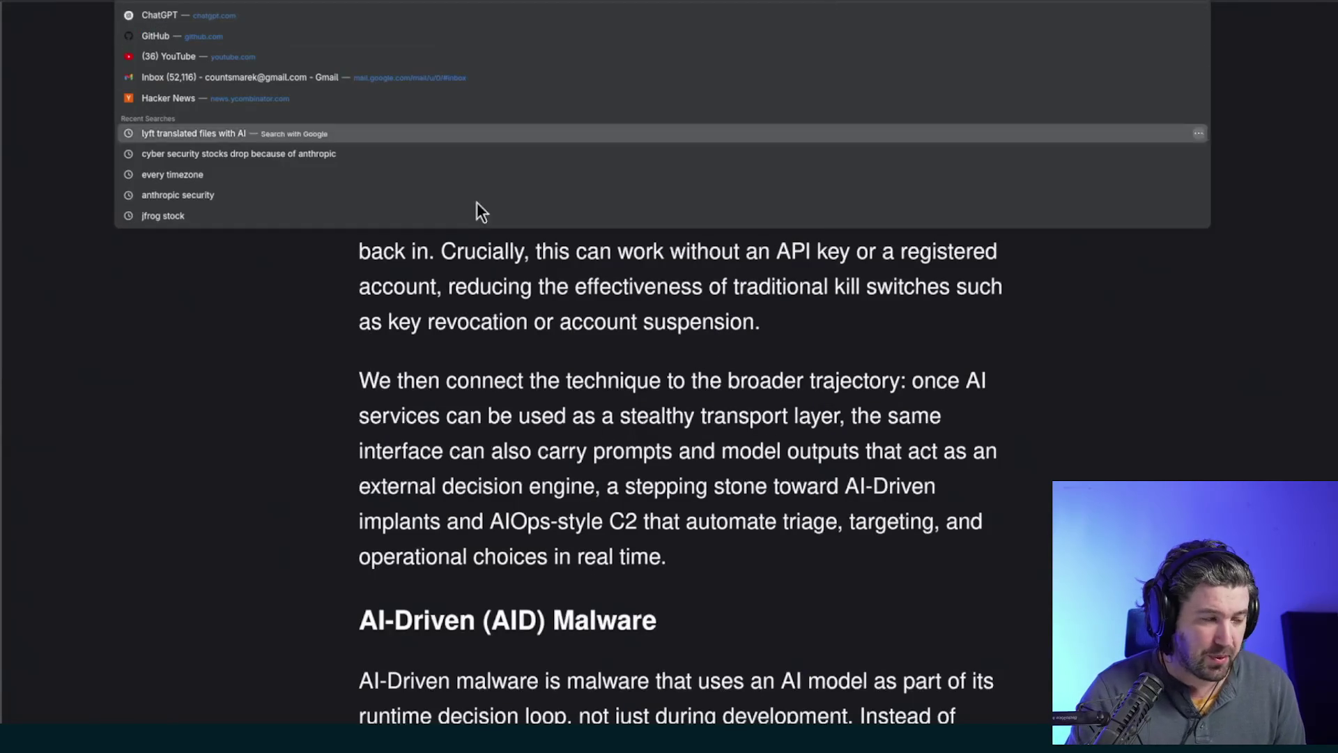
pyautogui.press('Escape')
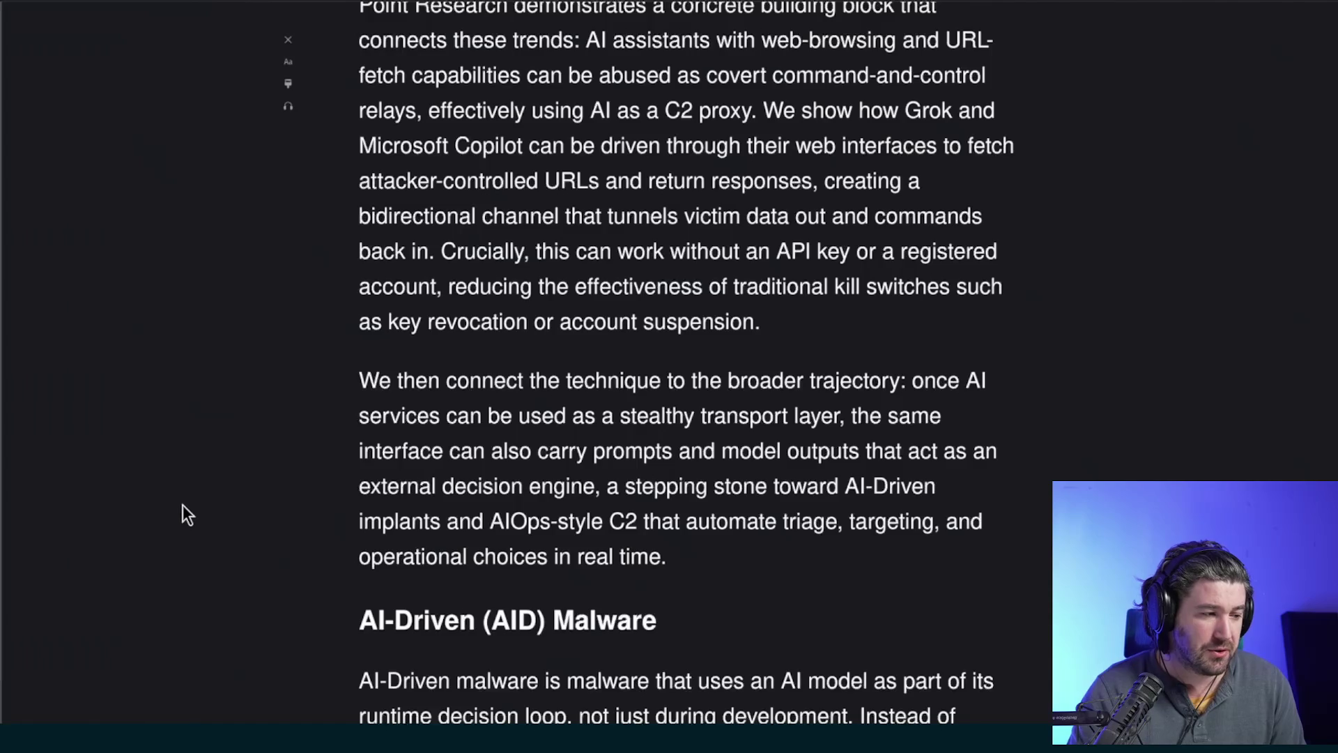
pyautogui.scroll(-3, 183, 505)
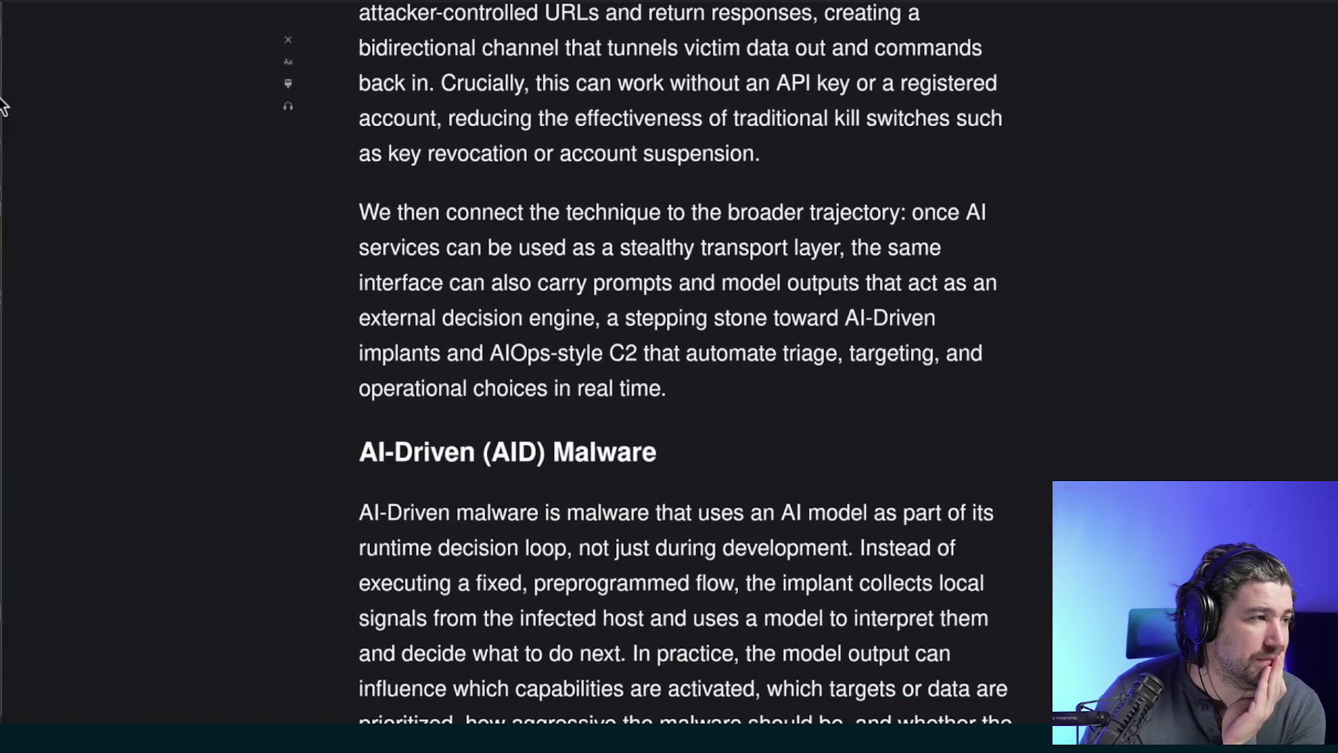
pyautogui.click(3, 101)
pyautogui.moveTo(440, 322); pyautogui.dragTo(831, 312)
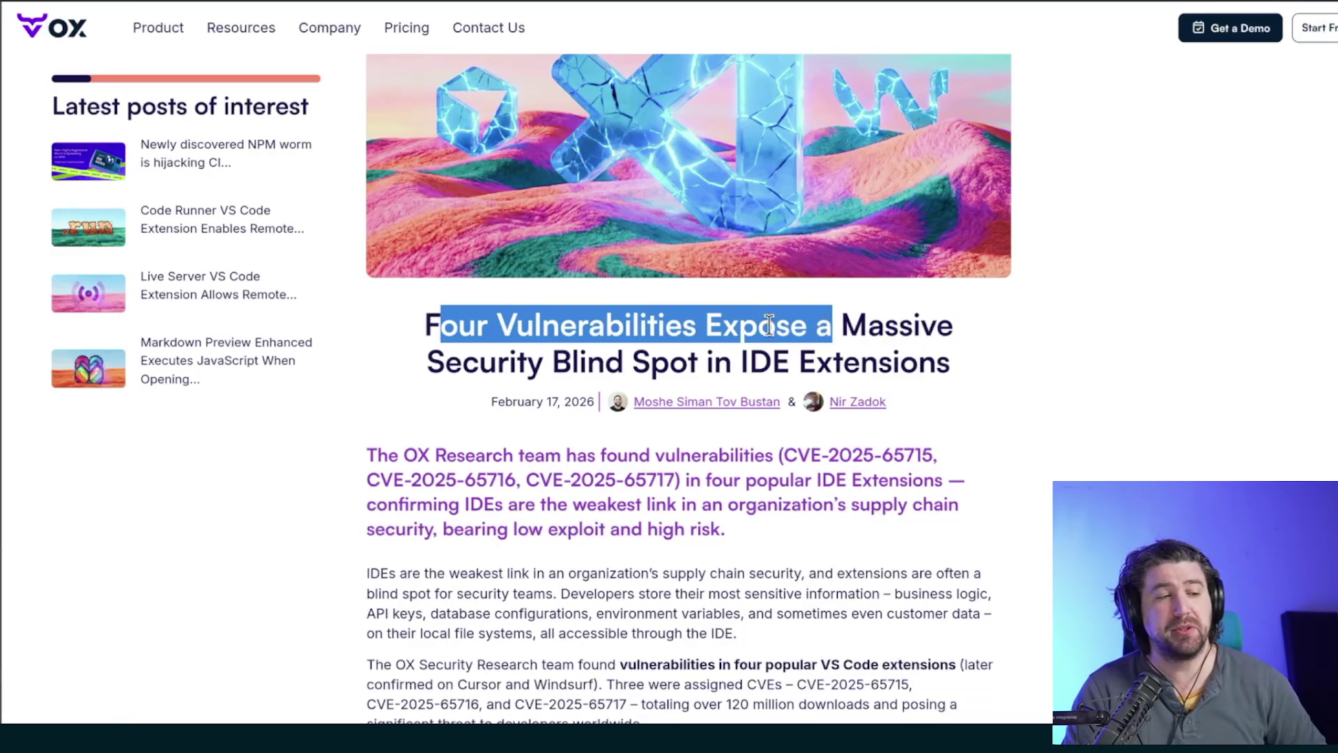
# - Highlight the rest of the OX article title and scroll down toward the Research Findings table
pyautogui.click(510, 361)
pyautogui.moveTo(510, 361); pyautogui.dragTo(890, 364)
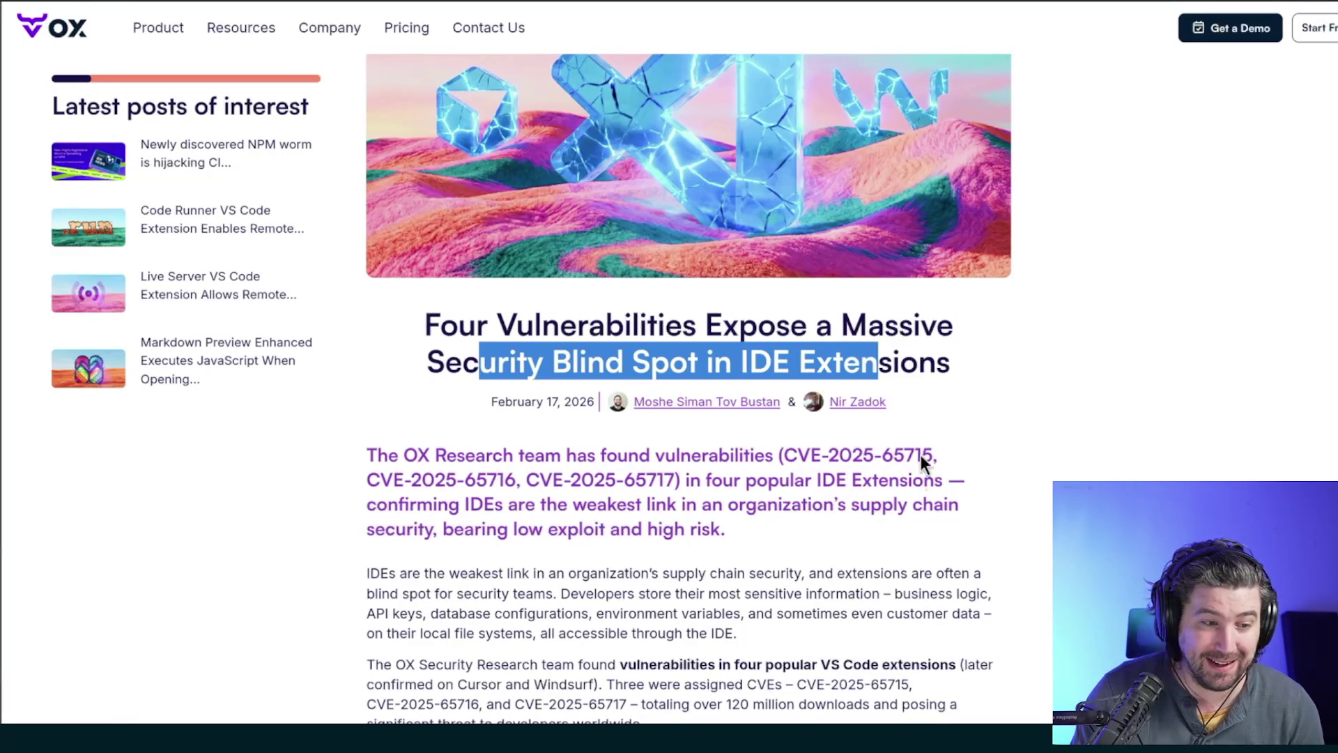
pyautogui.click(727, 614)
pyautogui.scroll(-5, 730, 613)
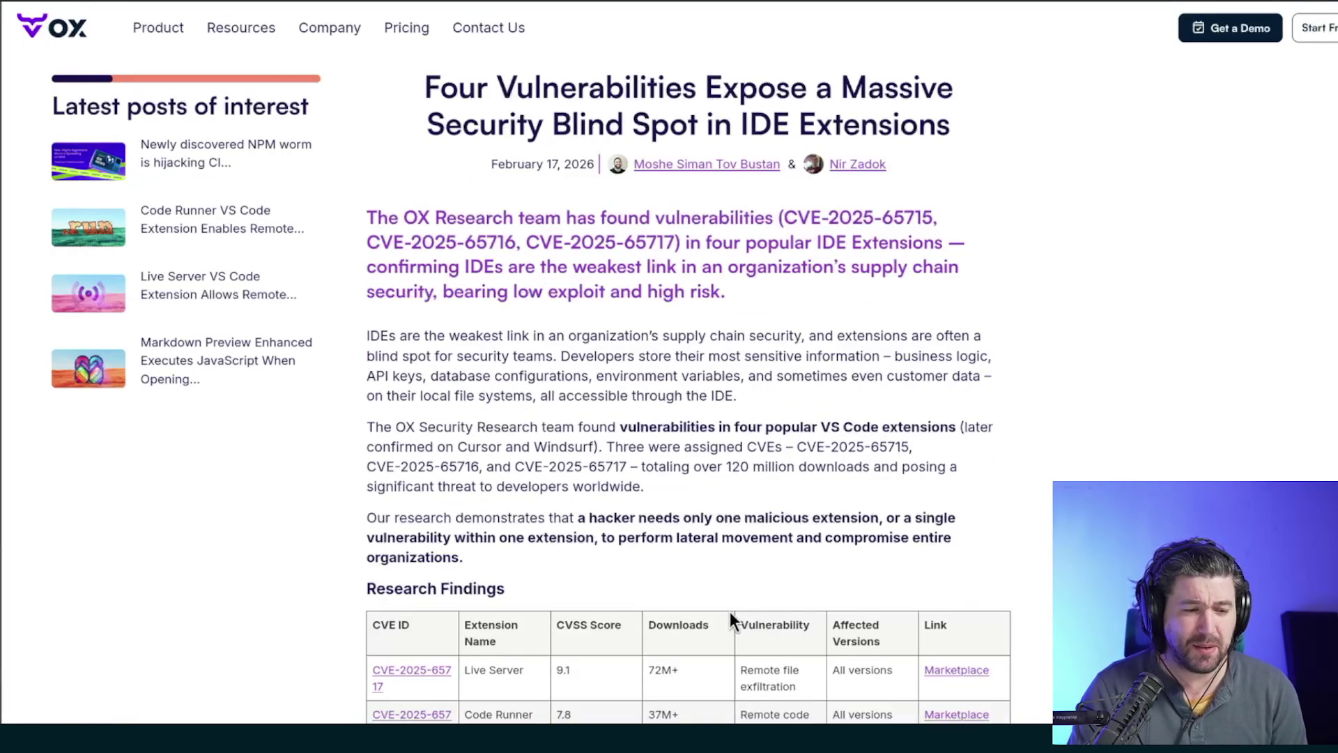
pyautogui.hotkey('ctrl', 'l')
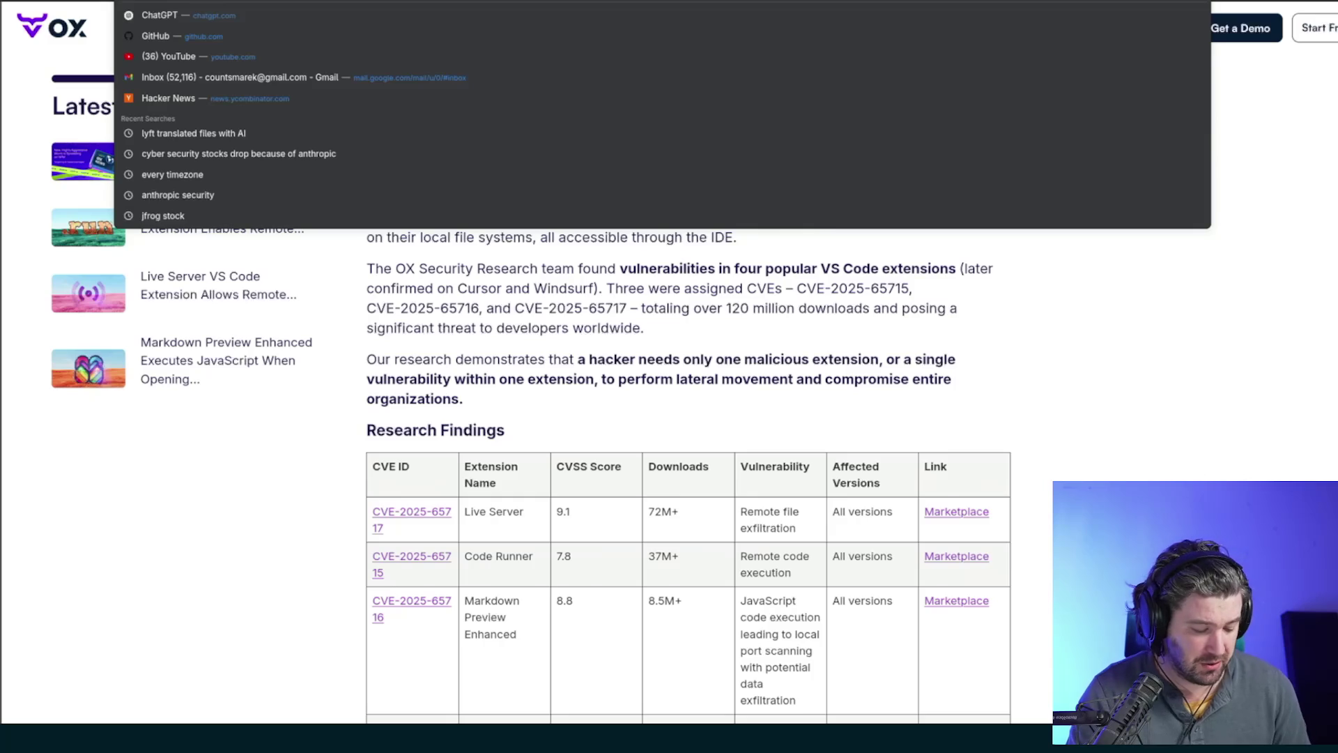
pyautogui.press('Escape')
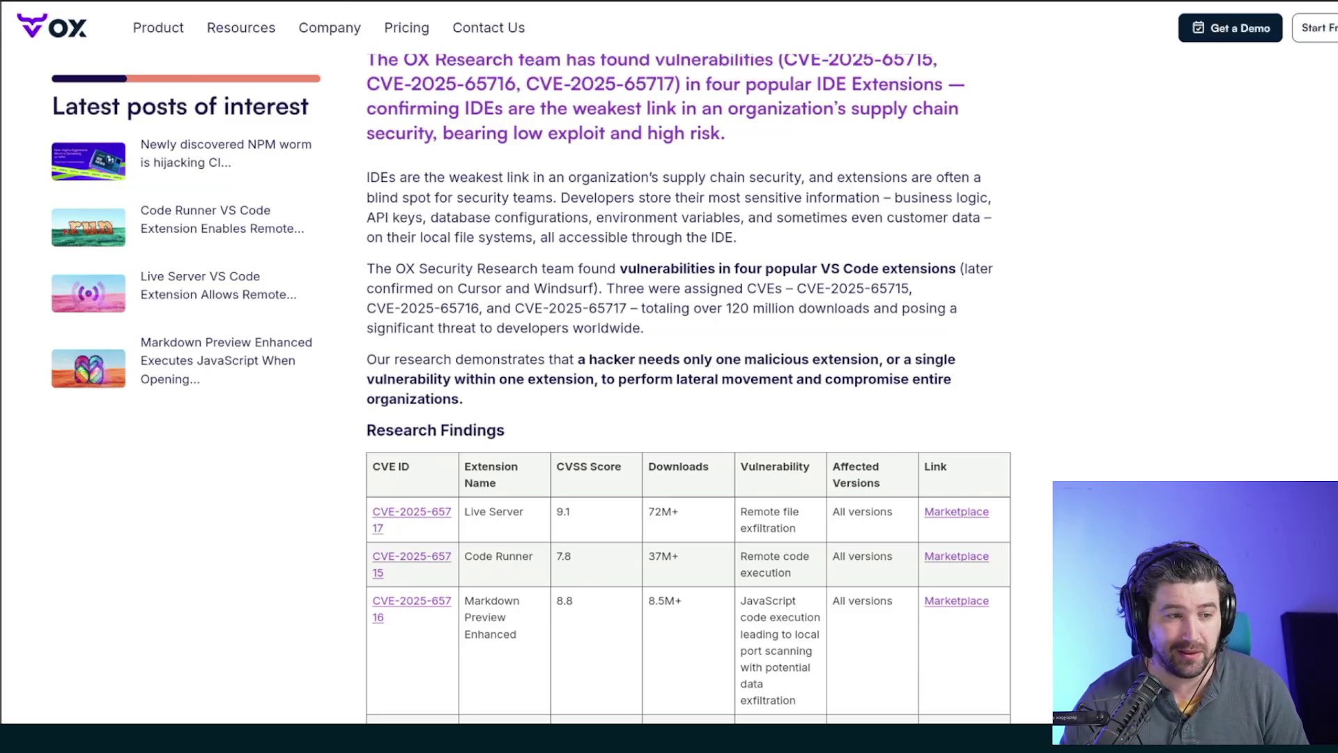
# - Highlight the intro paragraphs, including the IDEs-as-weakest-link passage, then scroll to the full findings table
pyautogui.moveTo(349, 190); pyautogui.dragTo(691, 386)
pyautogui.click(857, 383)
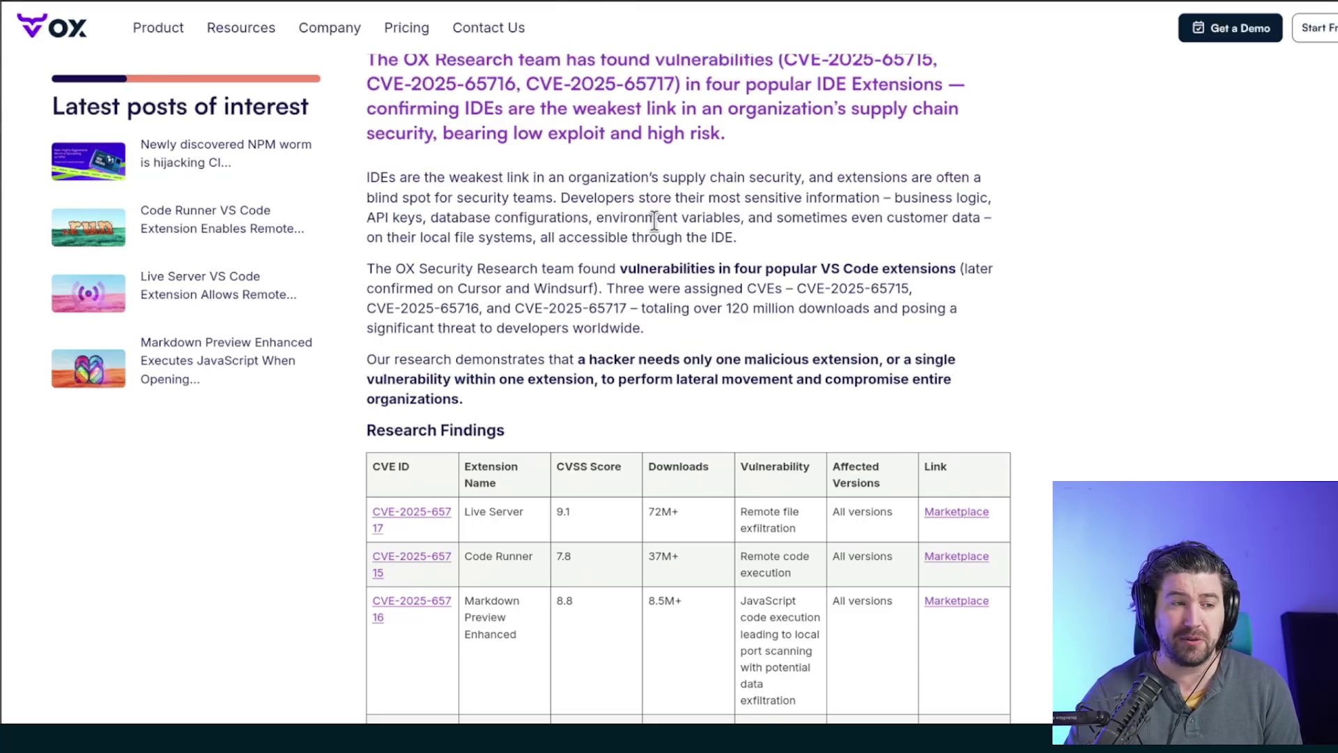
pyautogui.moveTo(808, 241); pyautogui.dragTo(382, 174)
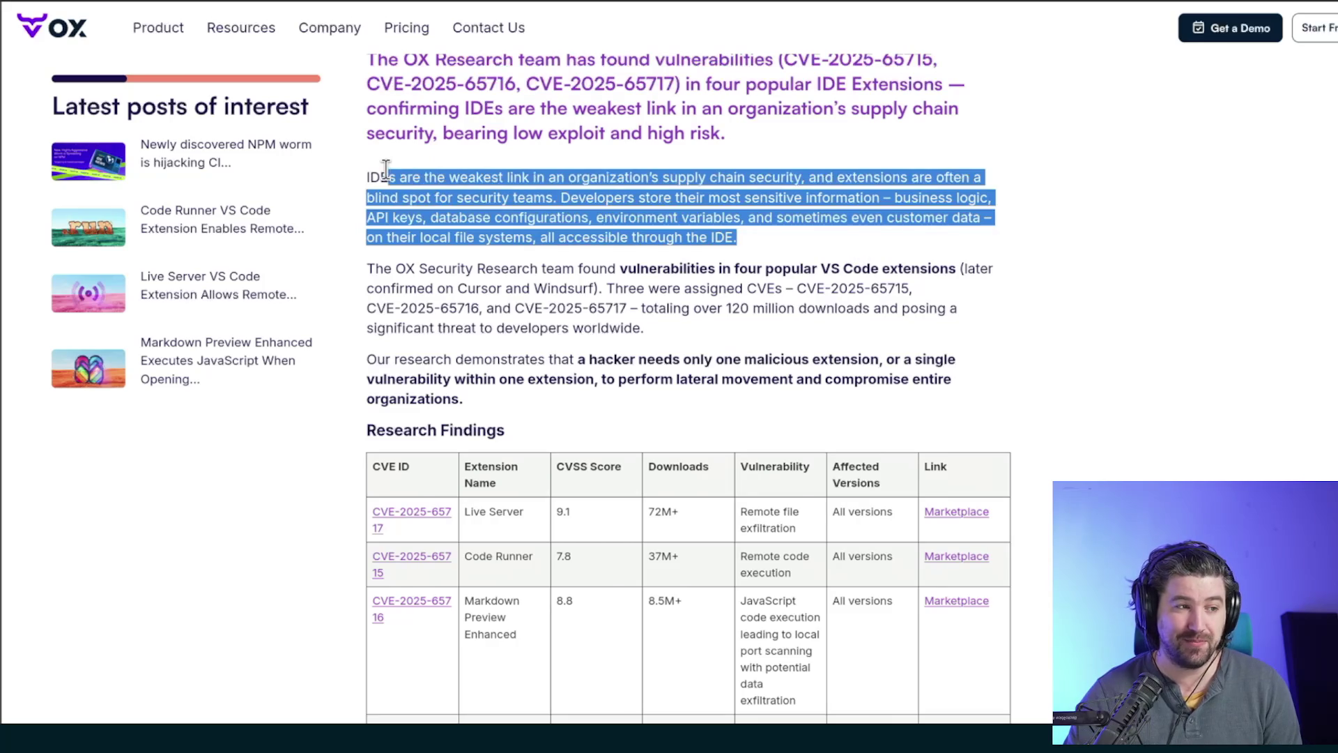
pyautogui.click(845, 233)
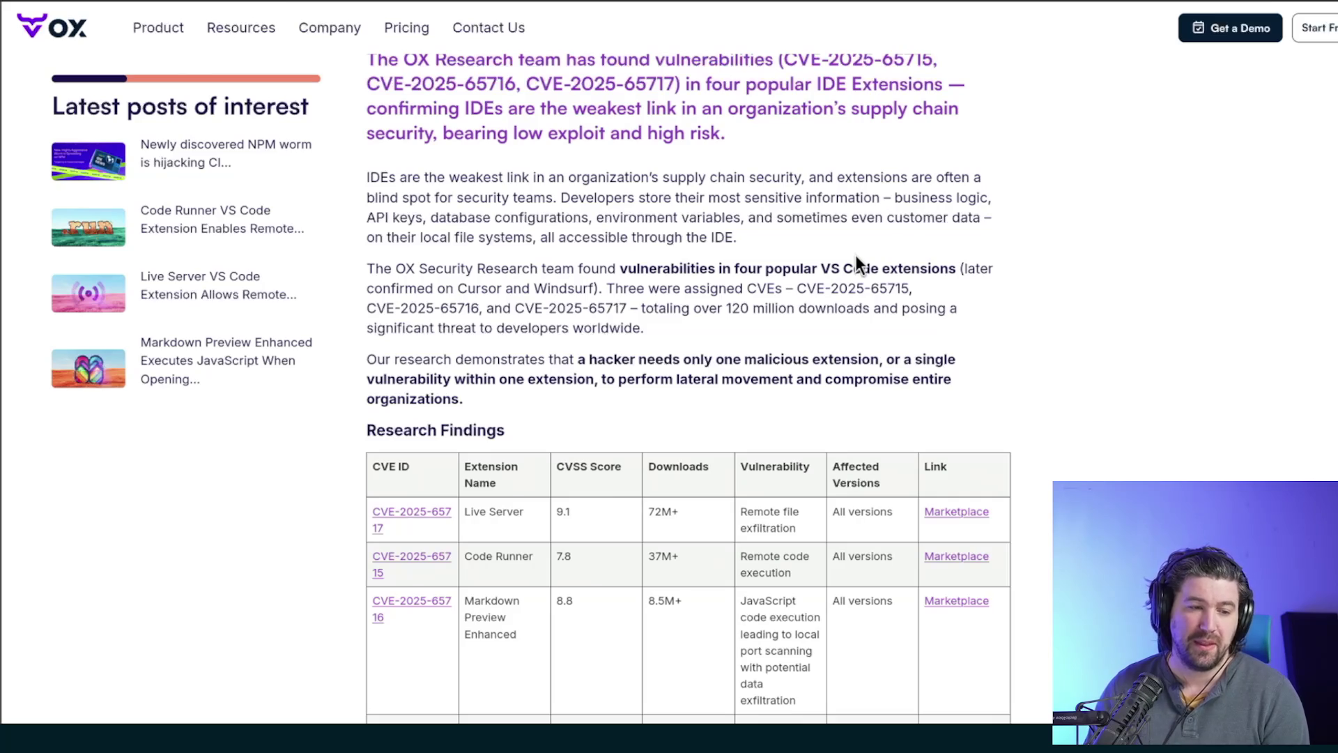
pyautogui.moveTo(975, 401)
pyautogui.mouseDown()
pyautogui.moveTo(781, 314)
pyautogui.moveTo(367, 178)
pyautogui.mouseUp()
pyautogui.click(790, 354)
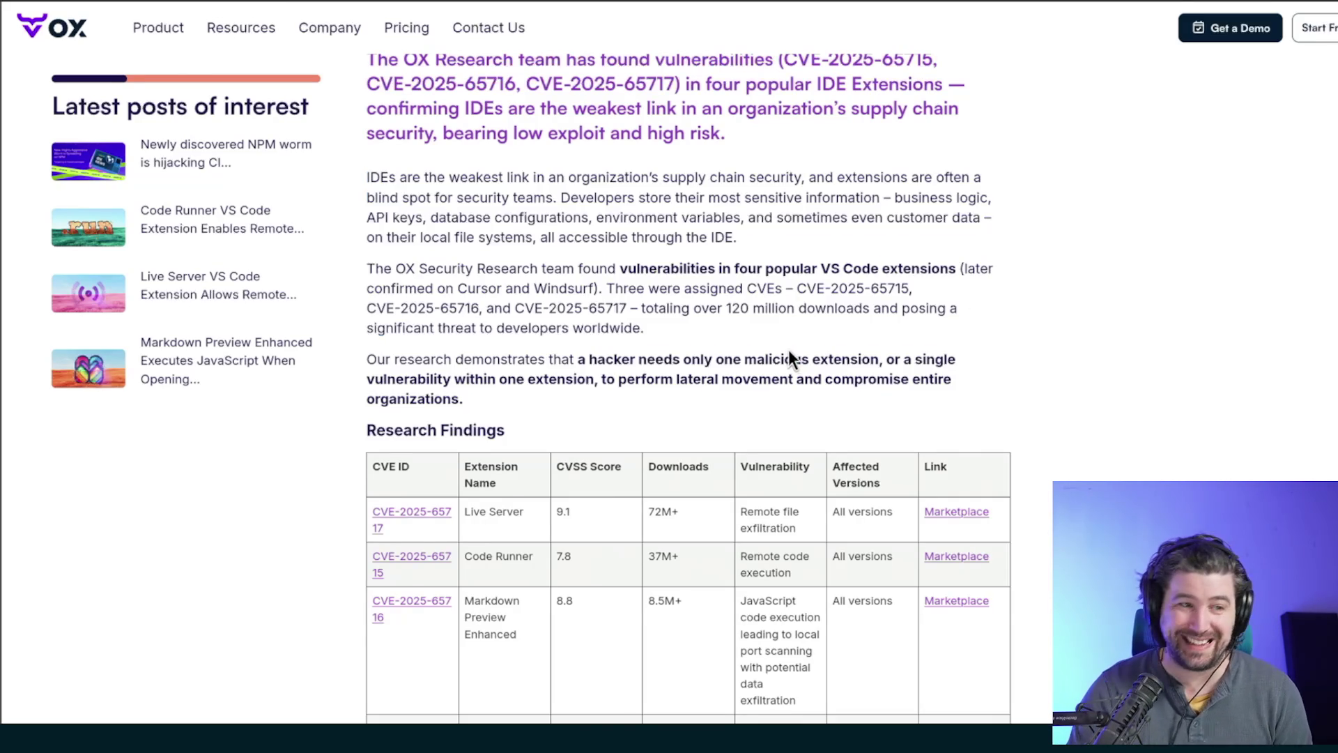
pyautogui.scroll(1, 789, 349)
pyautogui.scroll(-1, 775, 341)
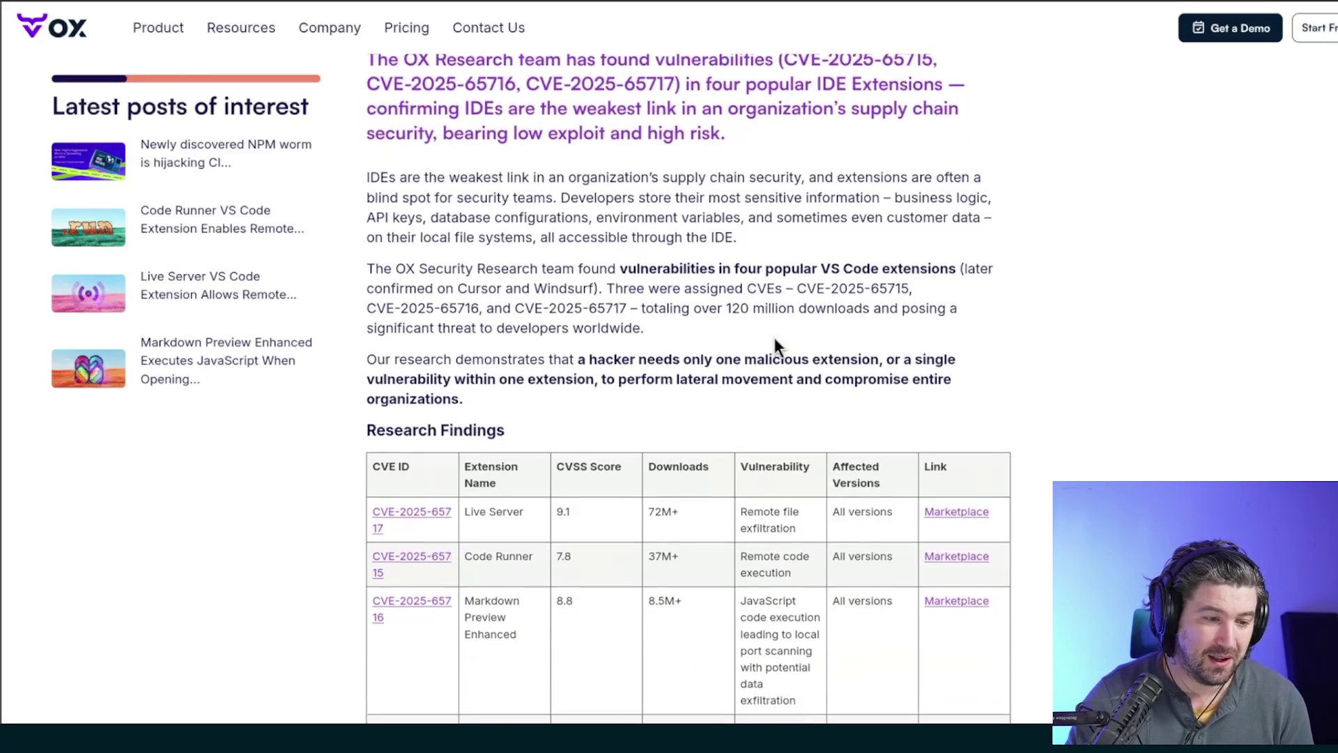
pyautogui.scroll(-2, 771, 336)
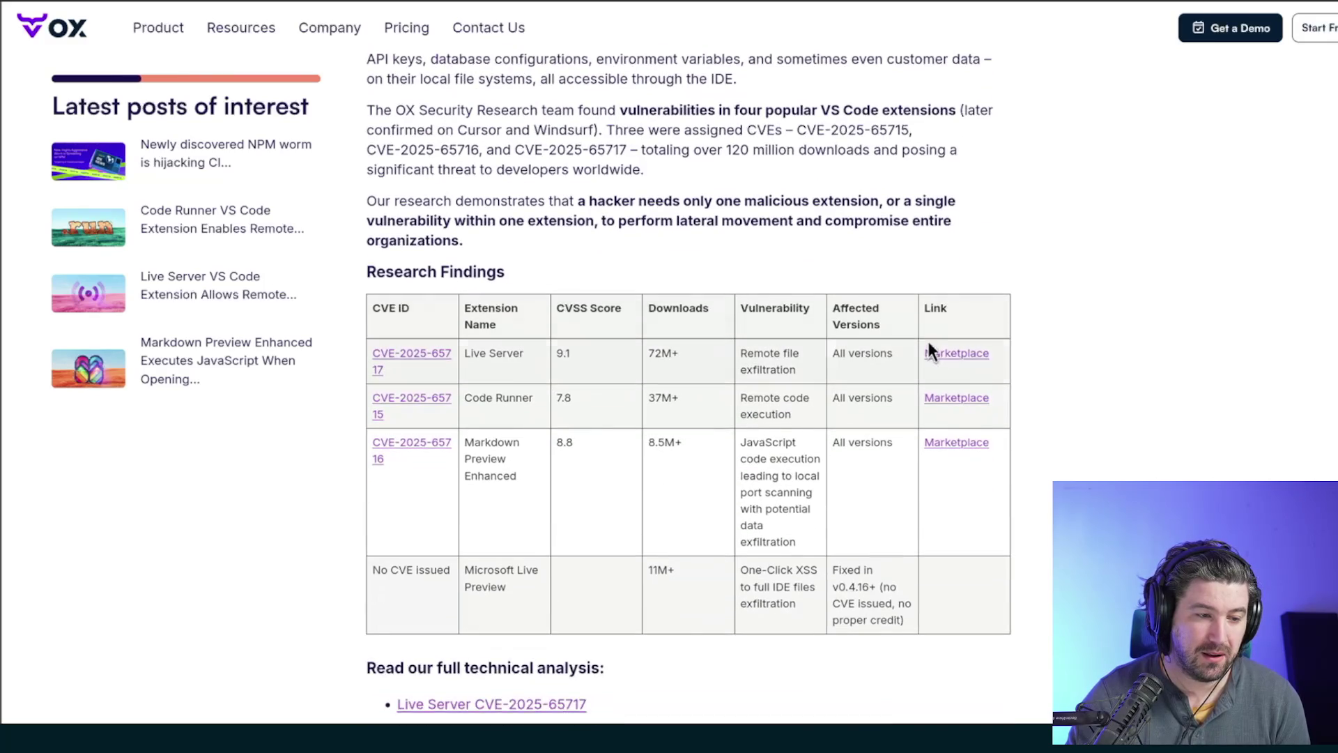
# - Highlight the Live Server, Code Runner and Markdown Preview Enhanced vulnerability entries in the findings table
pyautogui.moveTo(740, 352); pyautogui.dragTo(831, 366)
pyautogui.moveTo(746, 397); pyautogui.dragTo(808, 422)
pyautogui.click(775, 405)
pyautogui.moveTo(745, 354); pyautogui.dragTo(792, 370)
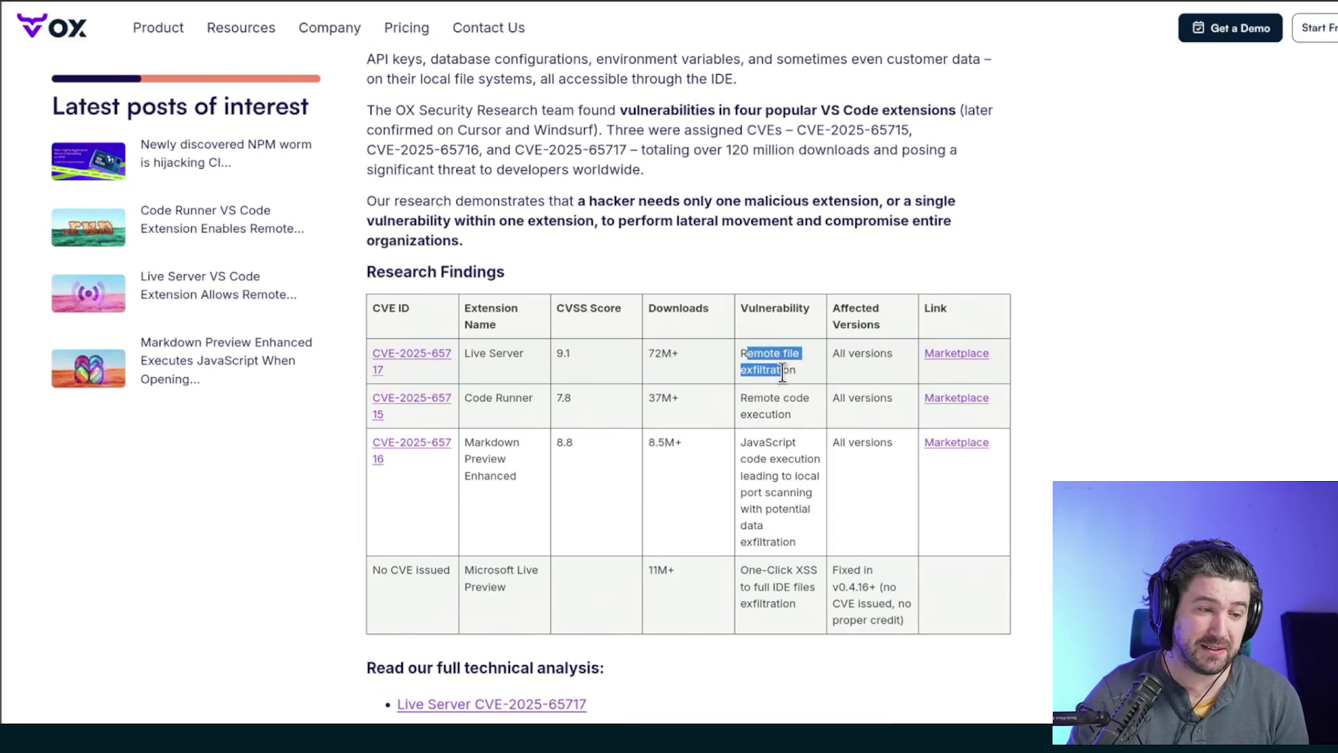
pyautogui.moveTo(752, 440); pyautogui.dragTo(805, 500)
pyautogui.scroll(-1, 799, 530)
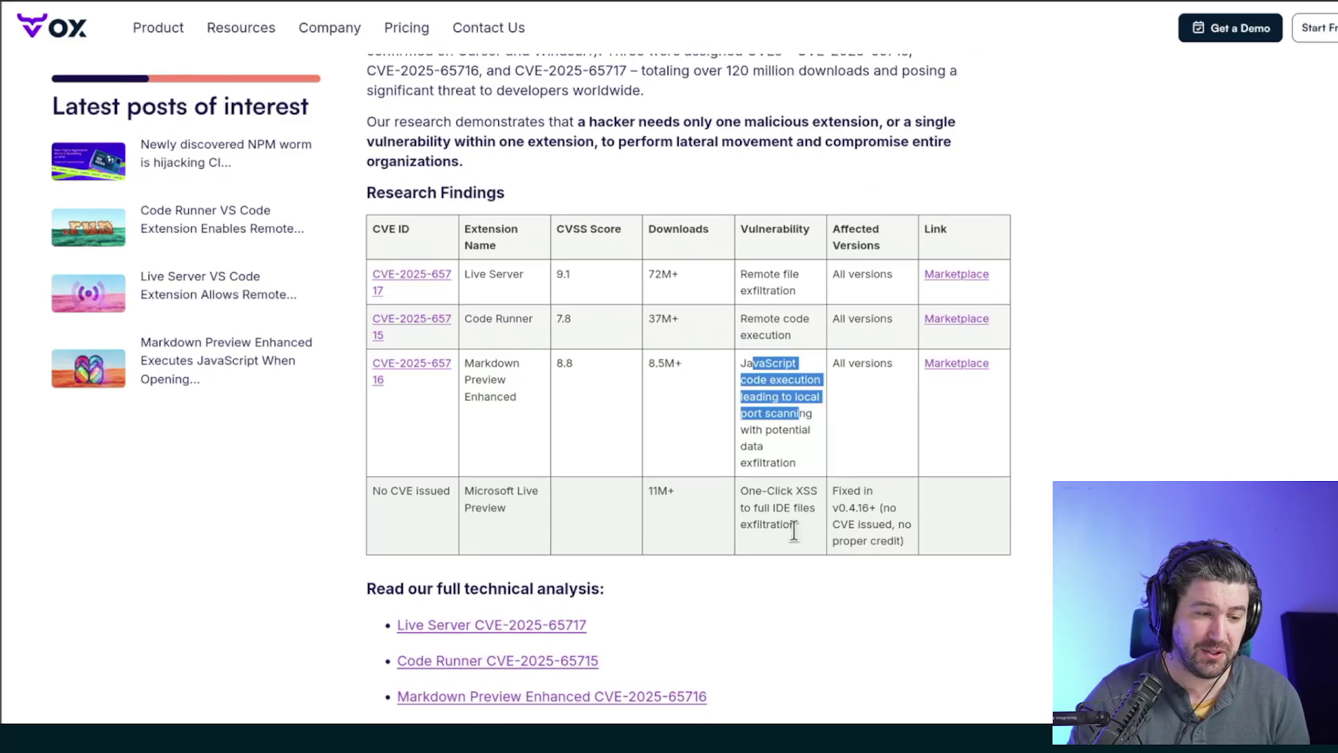
# - Further down, highlight Code Runner, Live Server, Markdown Preview and Microsoft Live Preview's one-click XSS entries
pyautogui.moveTo(745, 319)
pyautogui.mouseDown()
pyautogui.moveTo(777, 339)
pyautogui.moveTo(799, 446)
pyautogui.mouseUp()
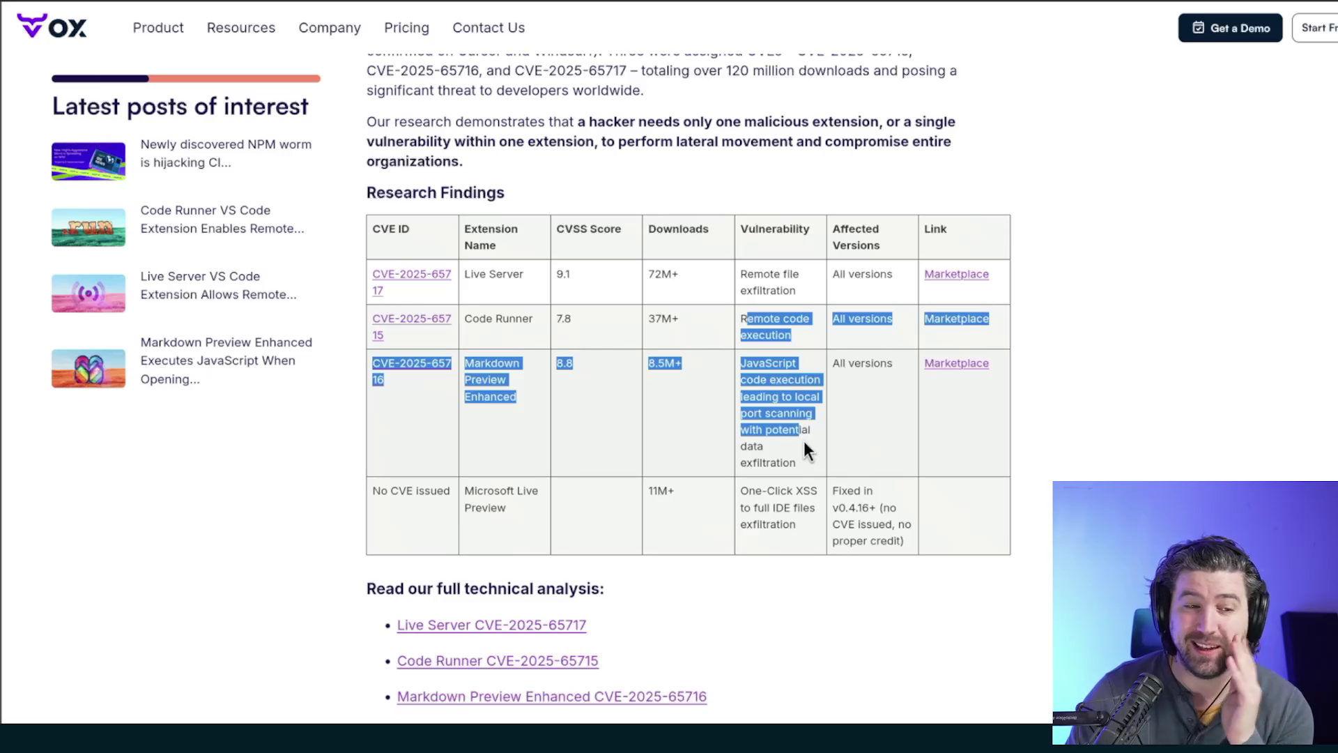
pyautogui.moveTo(755, 274); pyautogui.dragTo(793, 291)
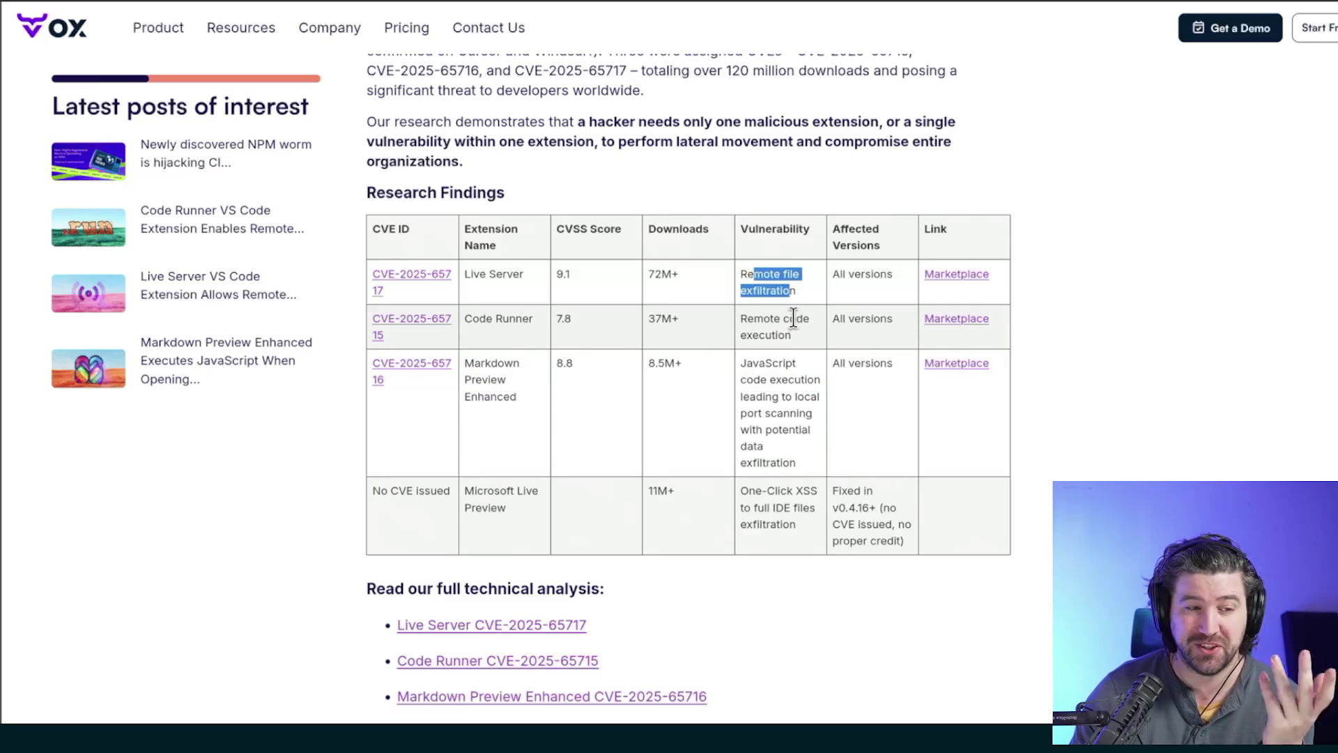
pyautogui.scroll(-2, 805, 442)
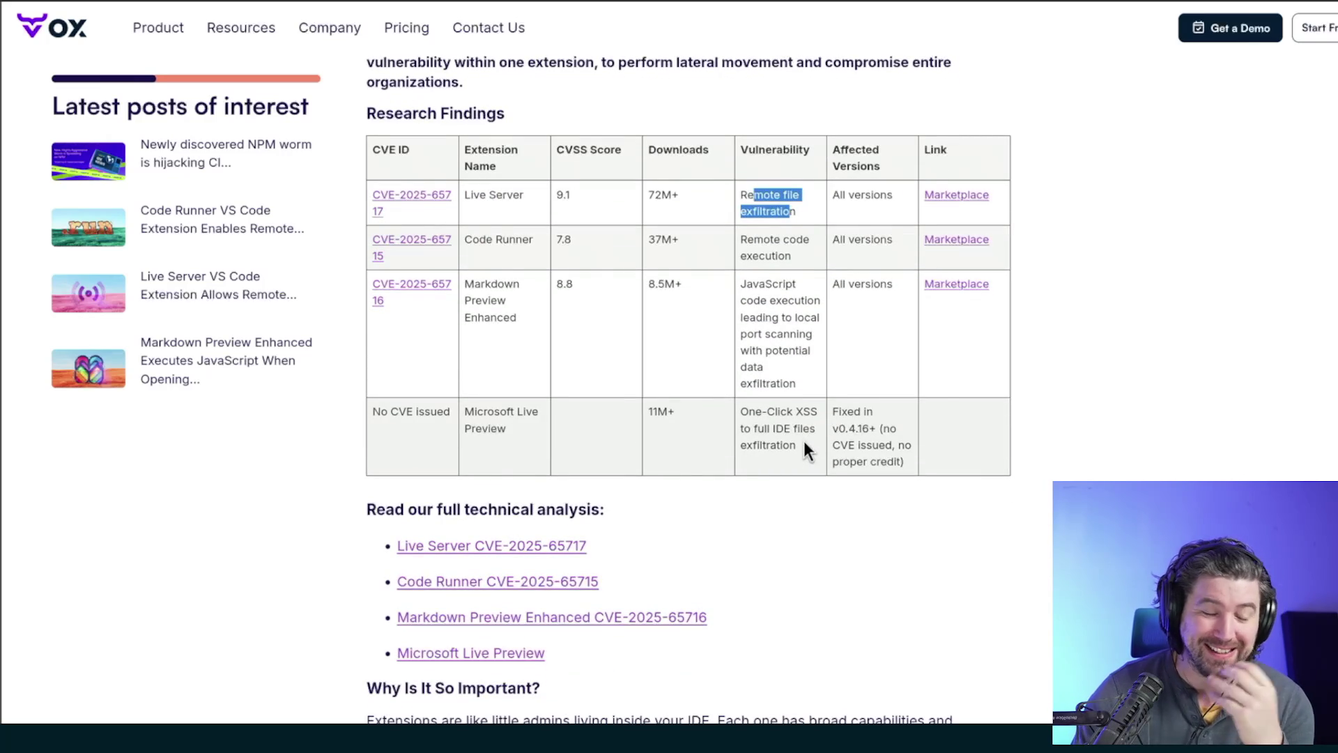
pyautogui.moveTo(746, 239)
pyautogui.mouseDown()
pyautogui.moveTo(776, 327)
pyautogui.moveTo(789, 437)
pyautogui.mouseUp()
pyautogui.click(790, 439)
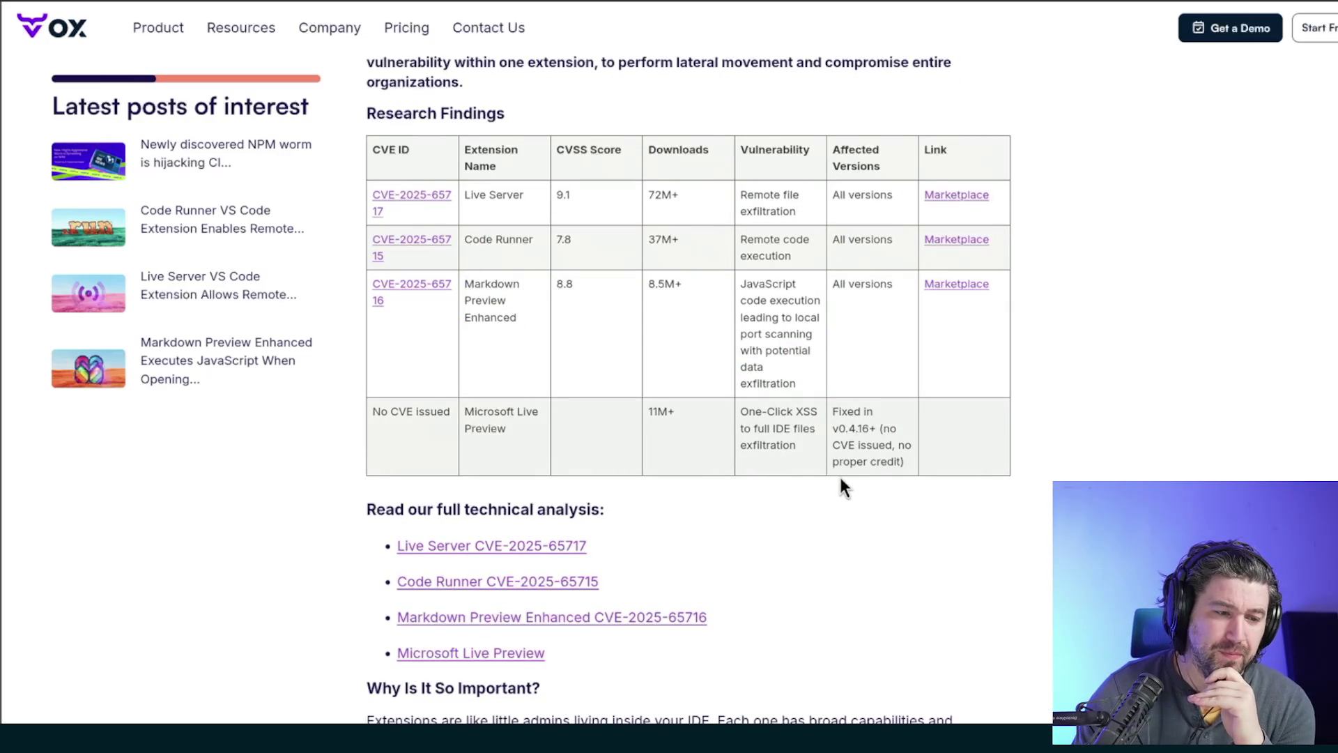
pyautogui.moveTo(797, 448)
pyautogui.mouseDown()
pyautogui.moveTo(788, 411)
pyautogui.moveTo(740, 410)
pyautogui.moveTo(675, 282)
pyautogui.moveTo(679, 224)
pyautogui.moveTo(680, 378)
pyautogui.mouseUp()
pyautogui.click(938, 460)
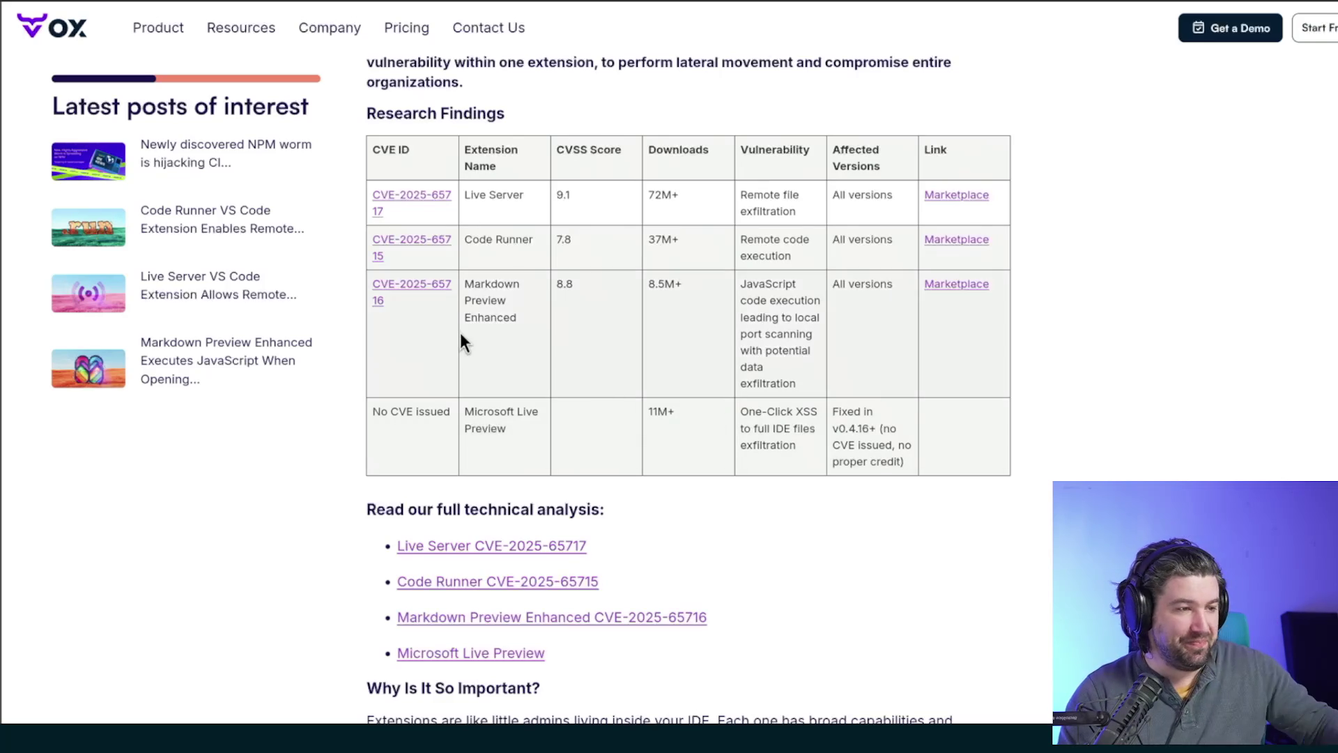
# - Pick out the extension names Markdown Preview Enhanced, Runner and Live, then scroll back up
pyautogui.moveTo(505, 315)
pyautogui.mouseDown()
pyautogui.moveTo(458, 291)
pyautogui.moveTo(485, 253)
pyautogui.mouseUp()
pyautogui.doubleClick(513, 241)
pyautogui.doubleClick(476, 196)
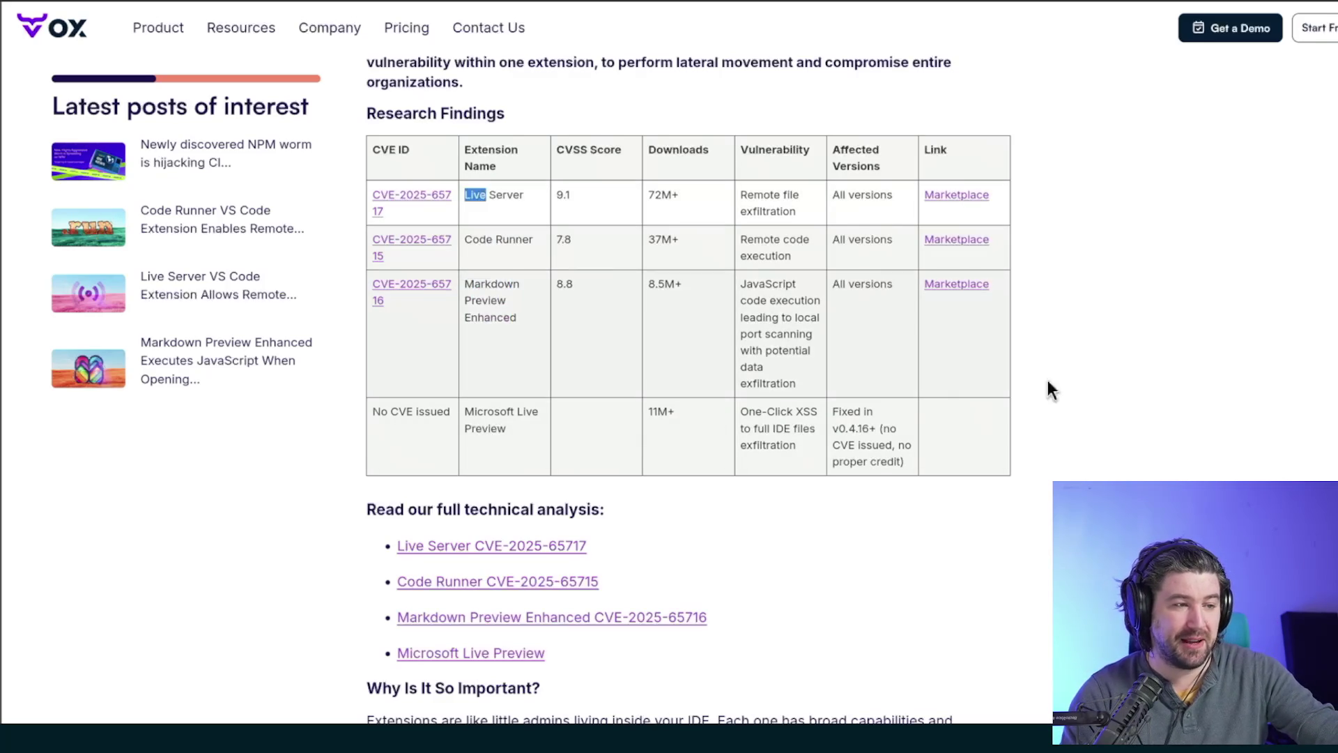
pyautogui.click(1117, 398)
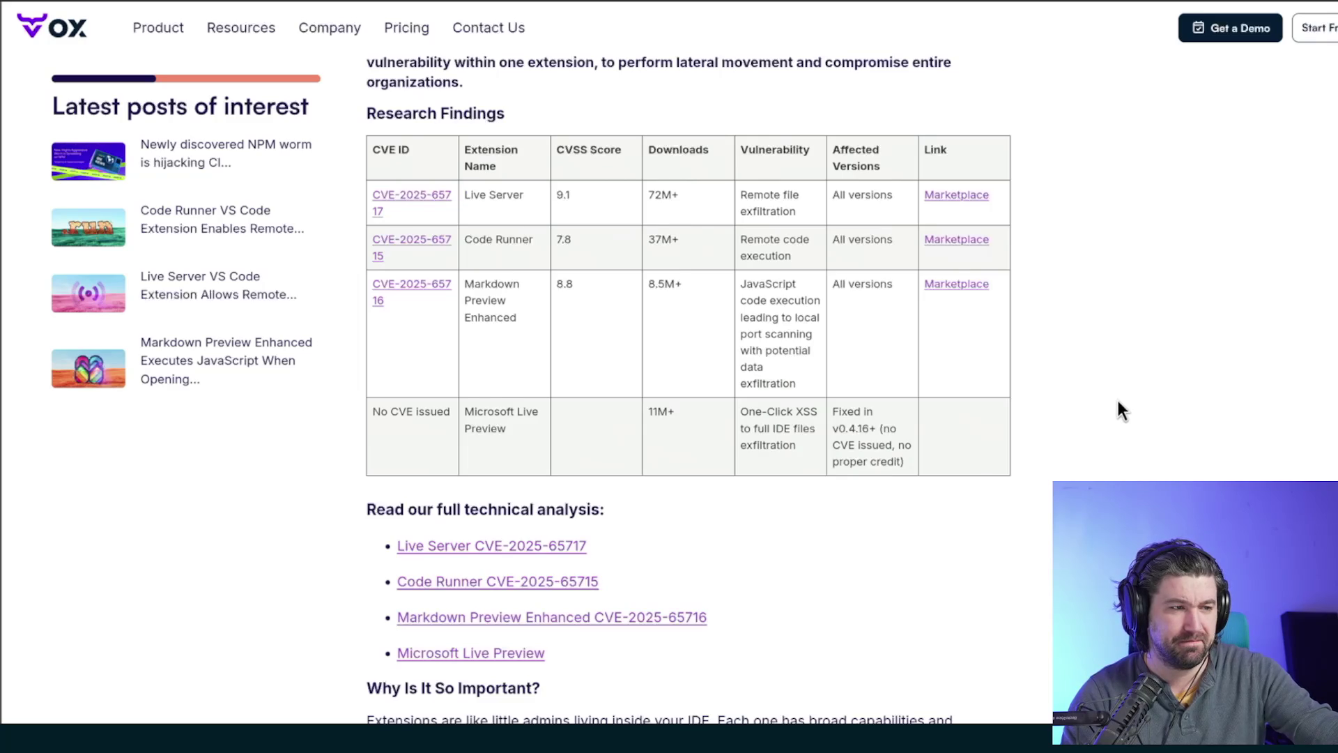
pyautogui.scroll(10, 1118, 400)
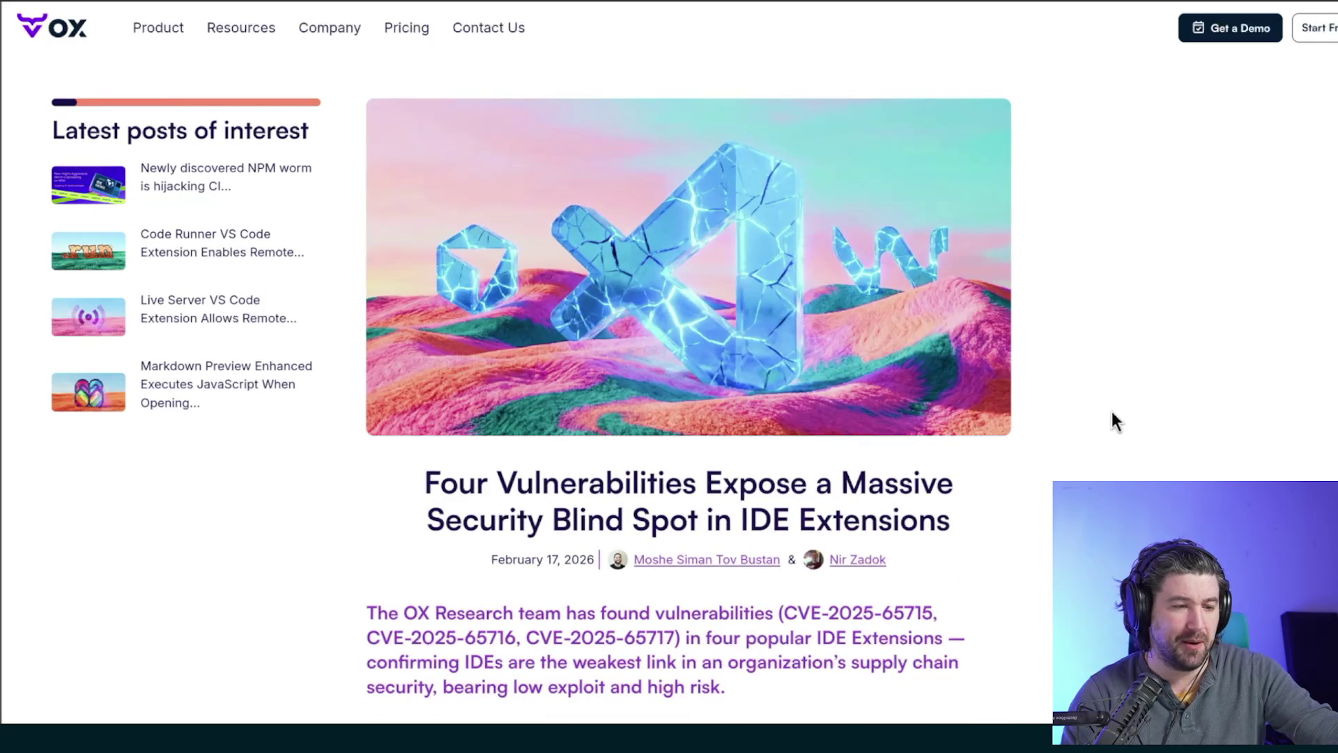
pyautogui.moveTo(518, 483); pyautogui.dragTo(757, 482)
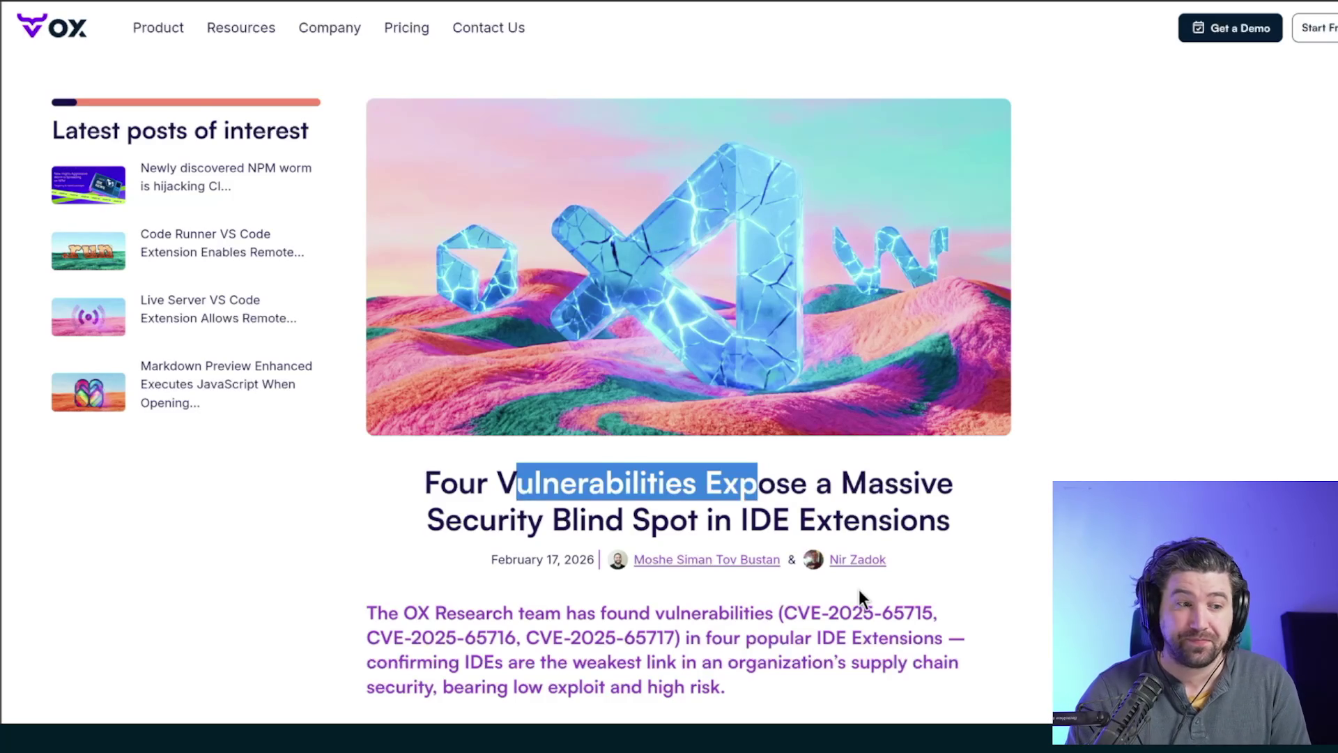
pyautogui.scroll(-4, 854, 587)
pyautogui.scroll(-2, 771, 553)
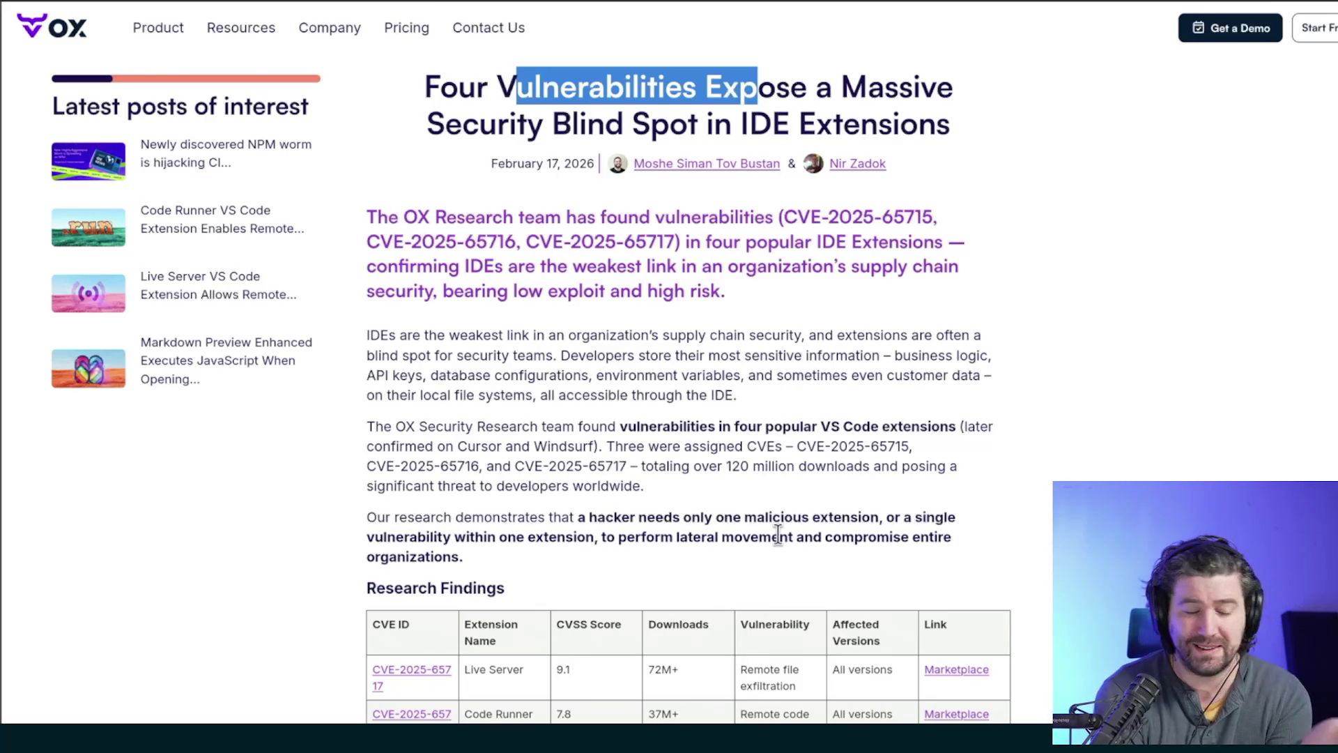
pyautogui.moveTo(670, 427); pyautogui.dragTo(873, 449)
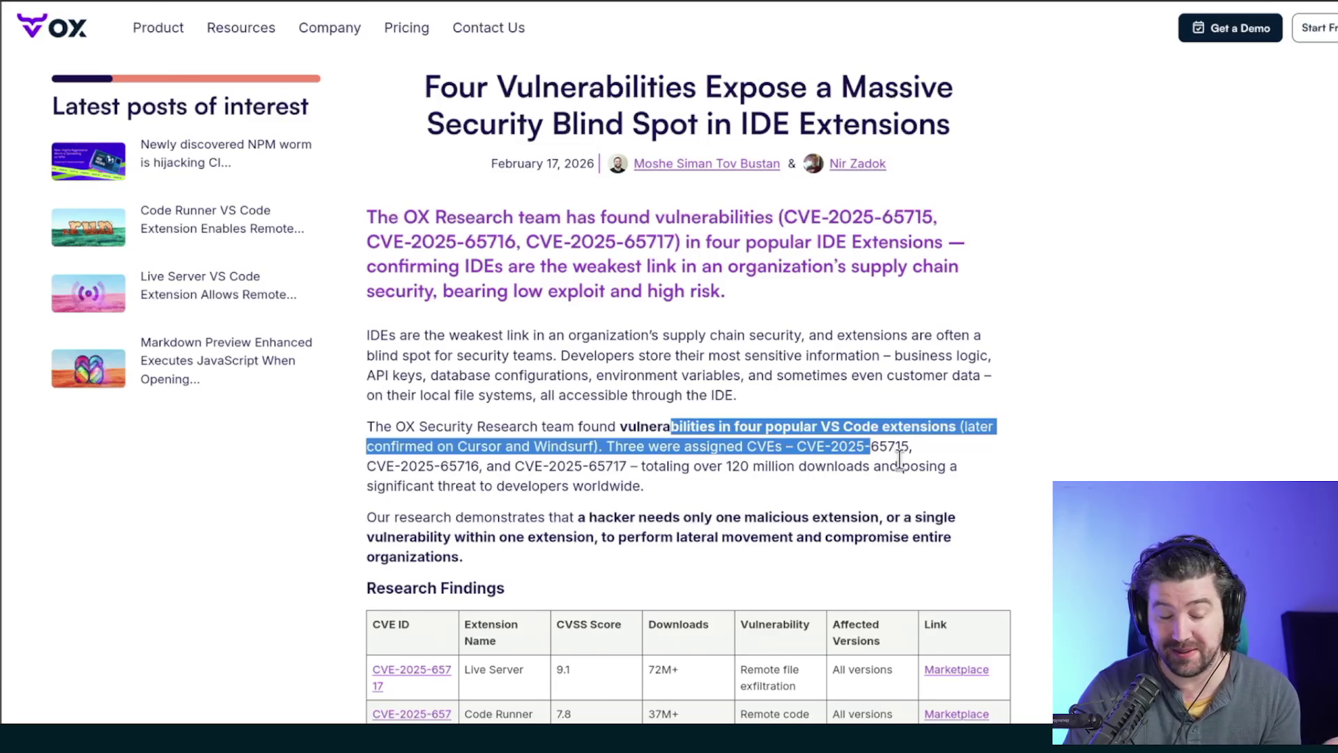
pyautogui.click(963, 464)
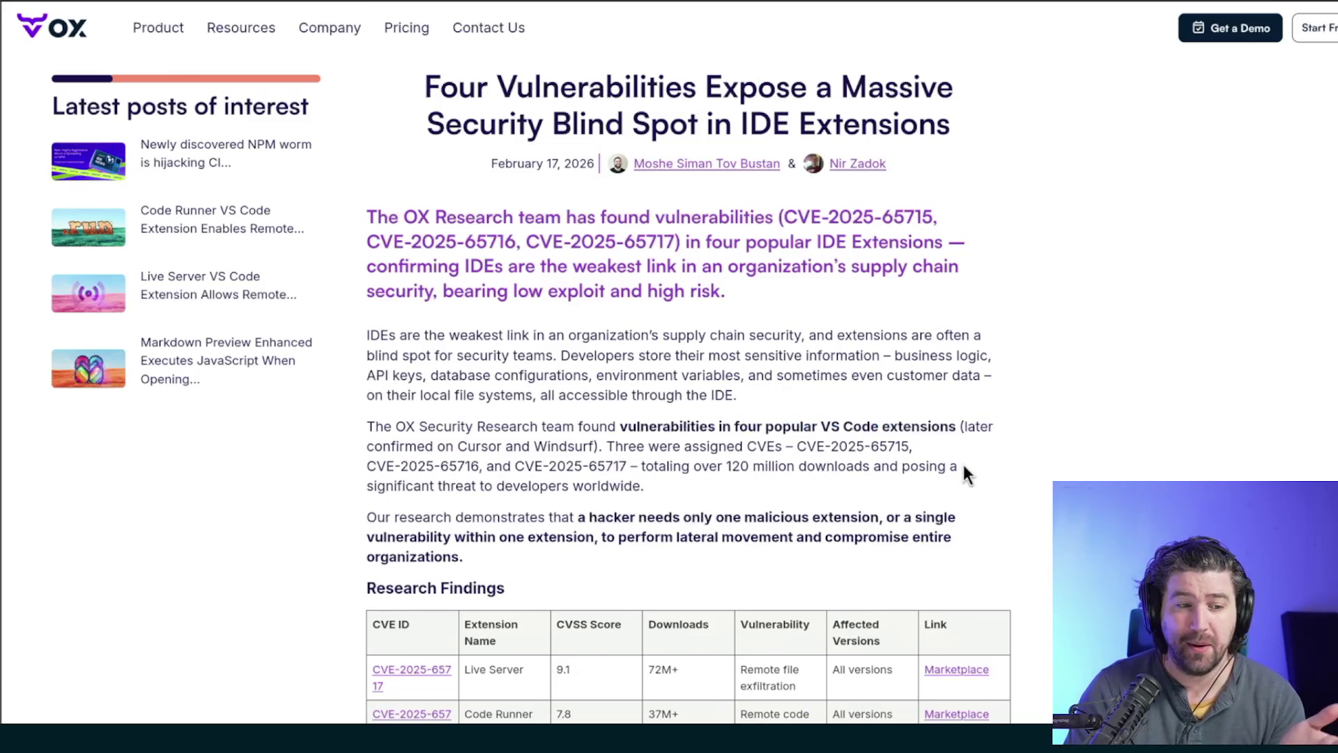
pyautogui.moveTo(968, 466); pyautogui.dragTo(649, 394)
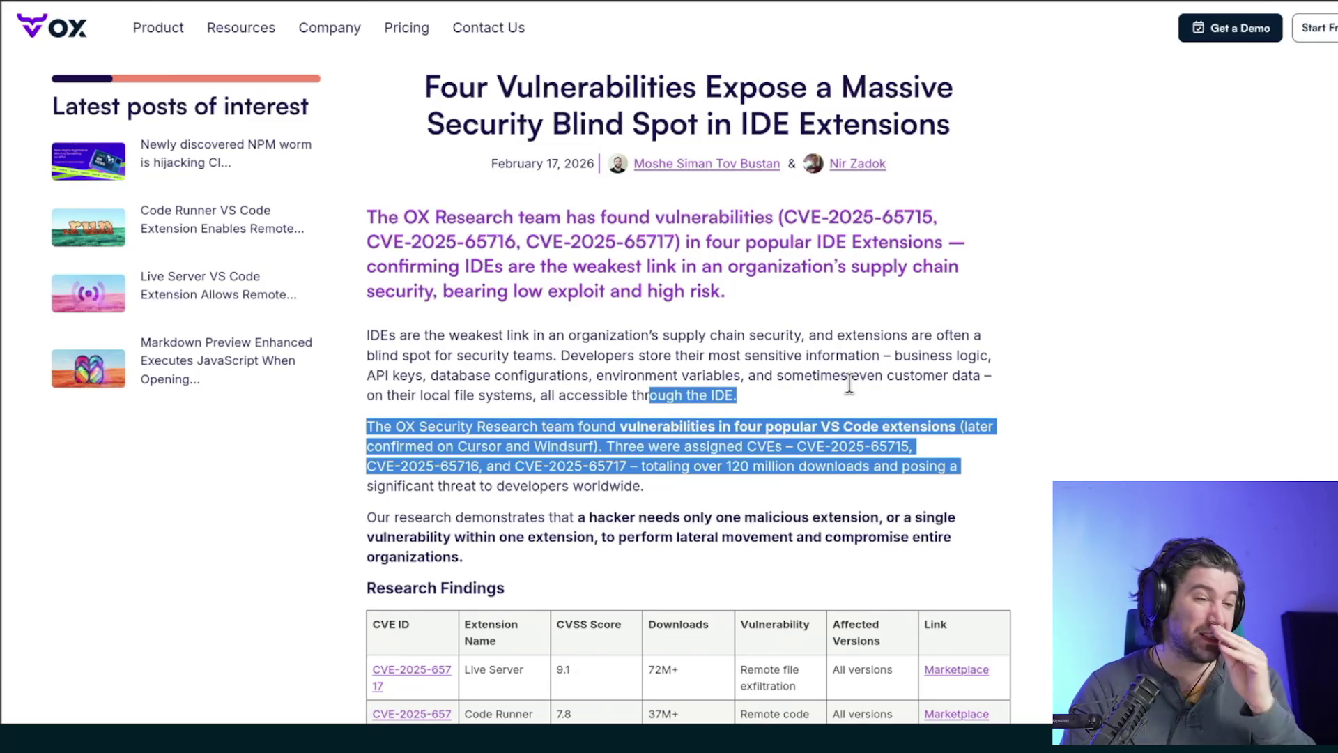
pyautogui.scroll(-5, 850, 385)
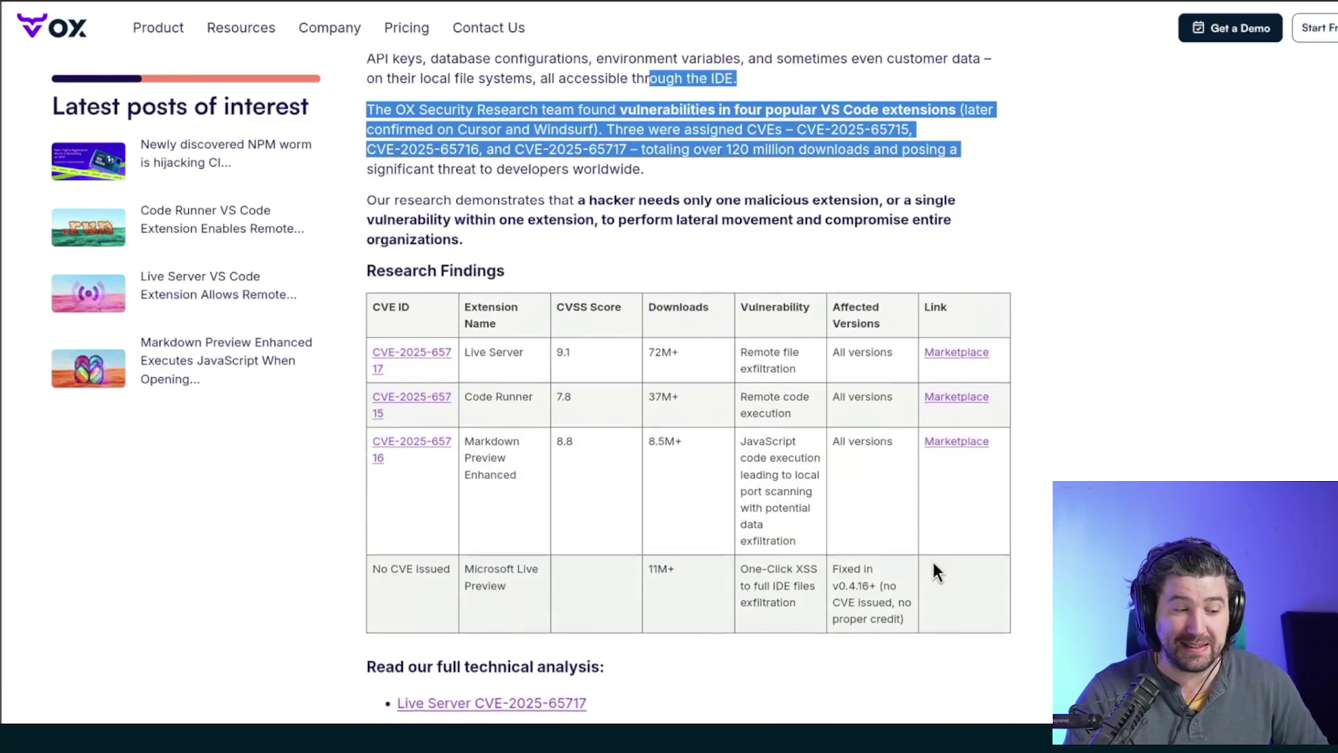
pyautogui.scroll(-6, 933, 563)
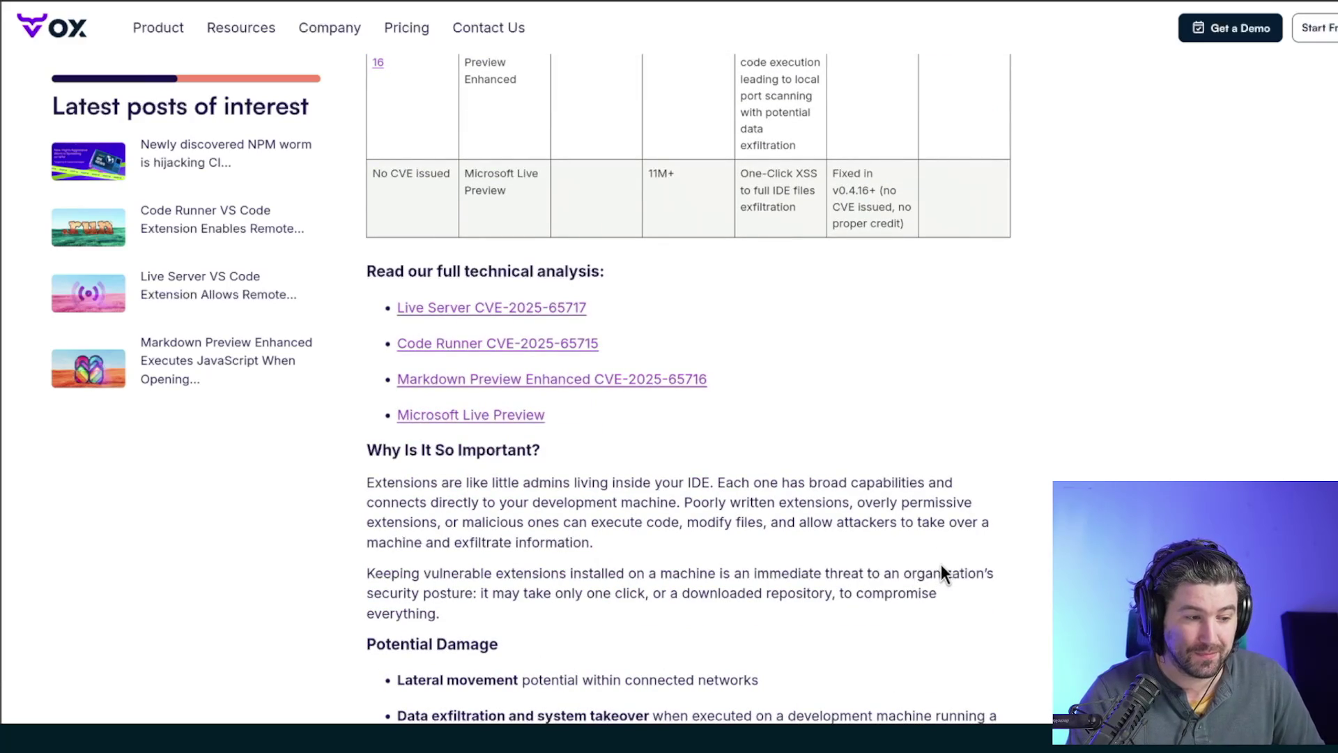
pyautogui.scroll(-3, 940, 563)
pyautogui.press('Home')
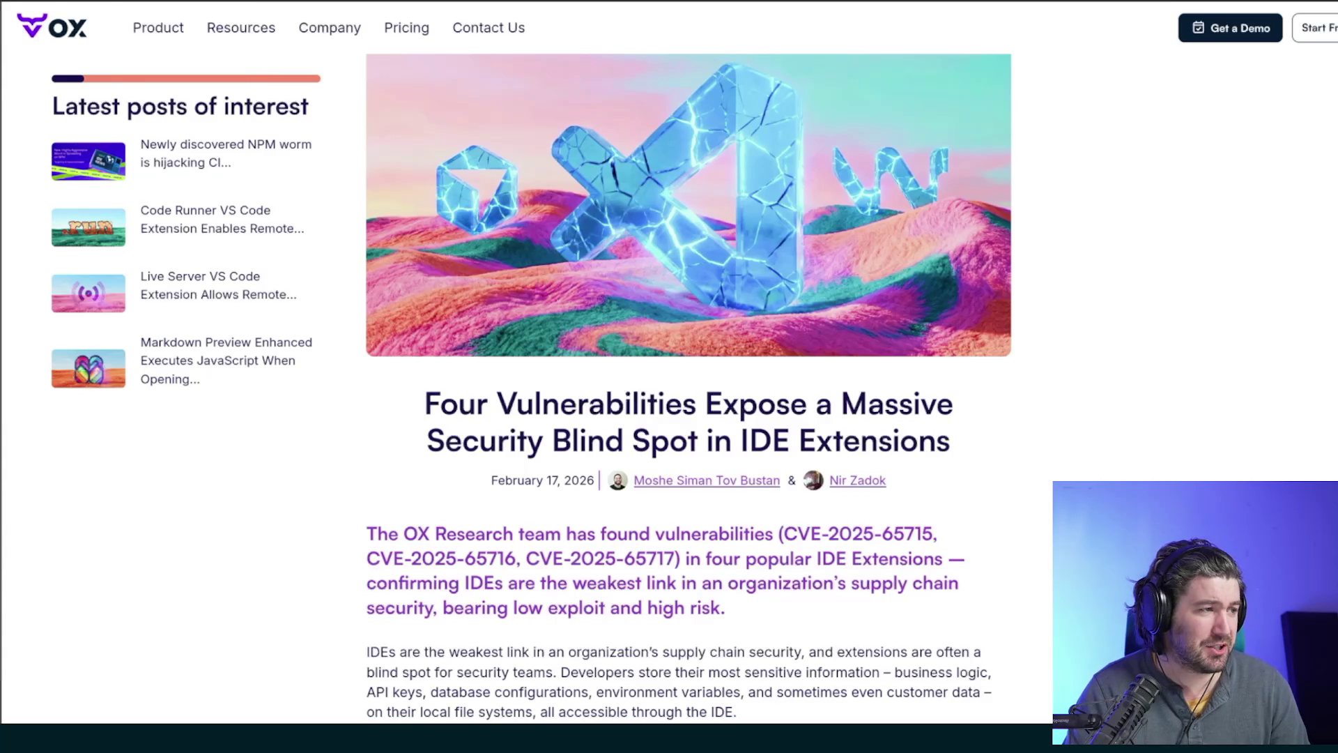
pyautogui.moveTo(2, 202)
pyautogui.moveTo(32, 129)
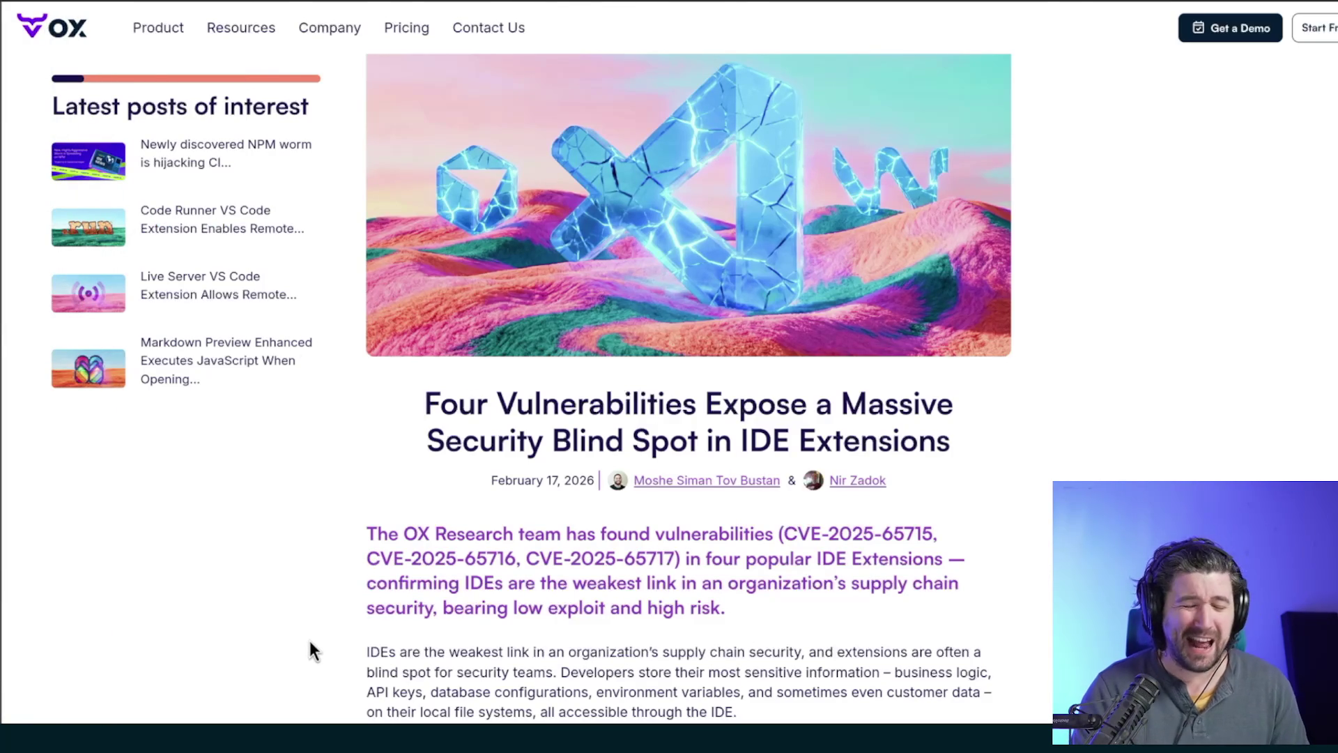
pyautogui.hotkey('ctrl', 'Tab')
# - Scroll up to the CSO headline on Google's $32B Wiz acquisition and highlight part of it
pyautogui.scroll(8, 584, 584)
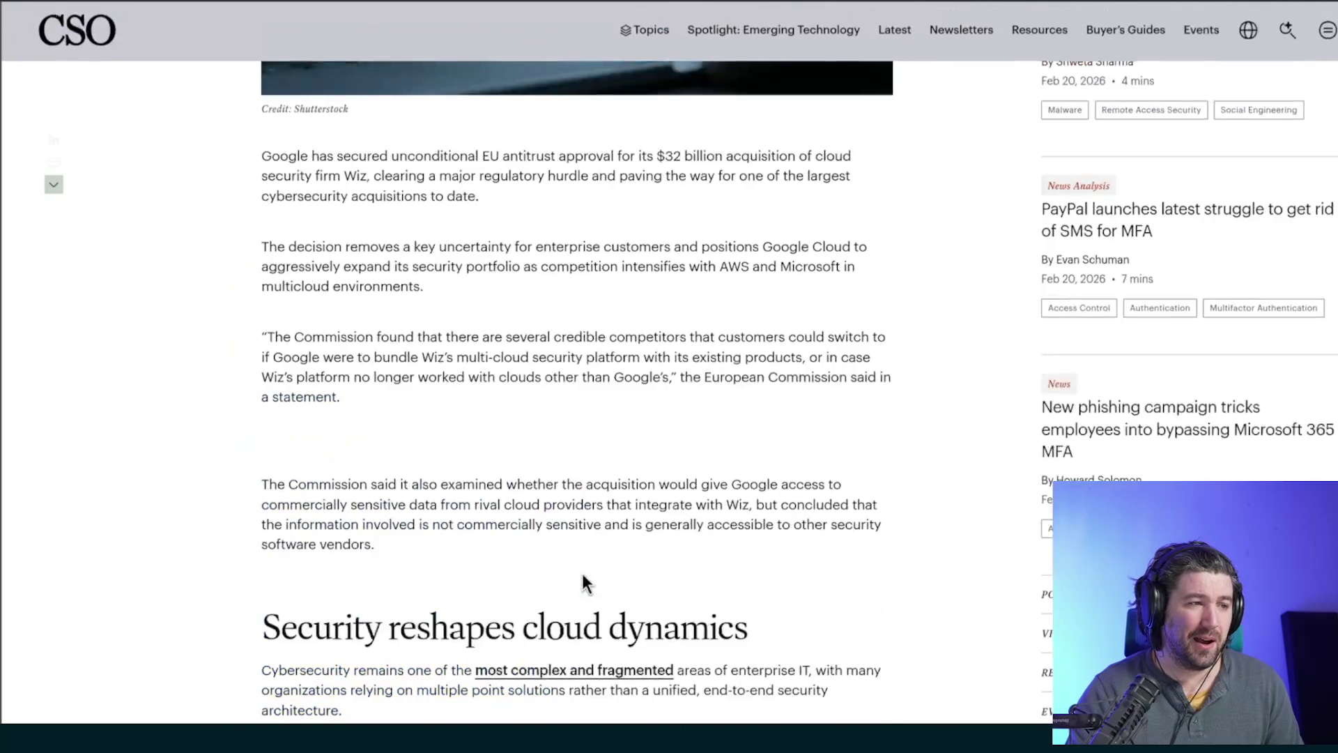
pyautogui.scroll(10, 584, 584)
pyautogui.scroll(3, 600, 395)
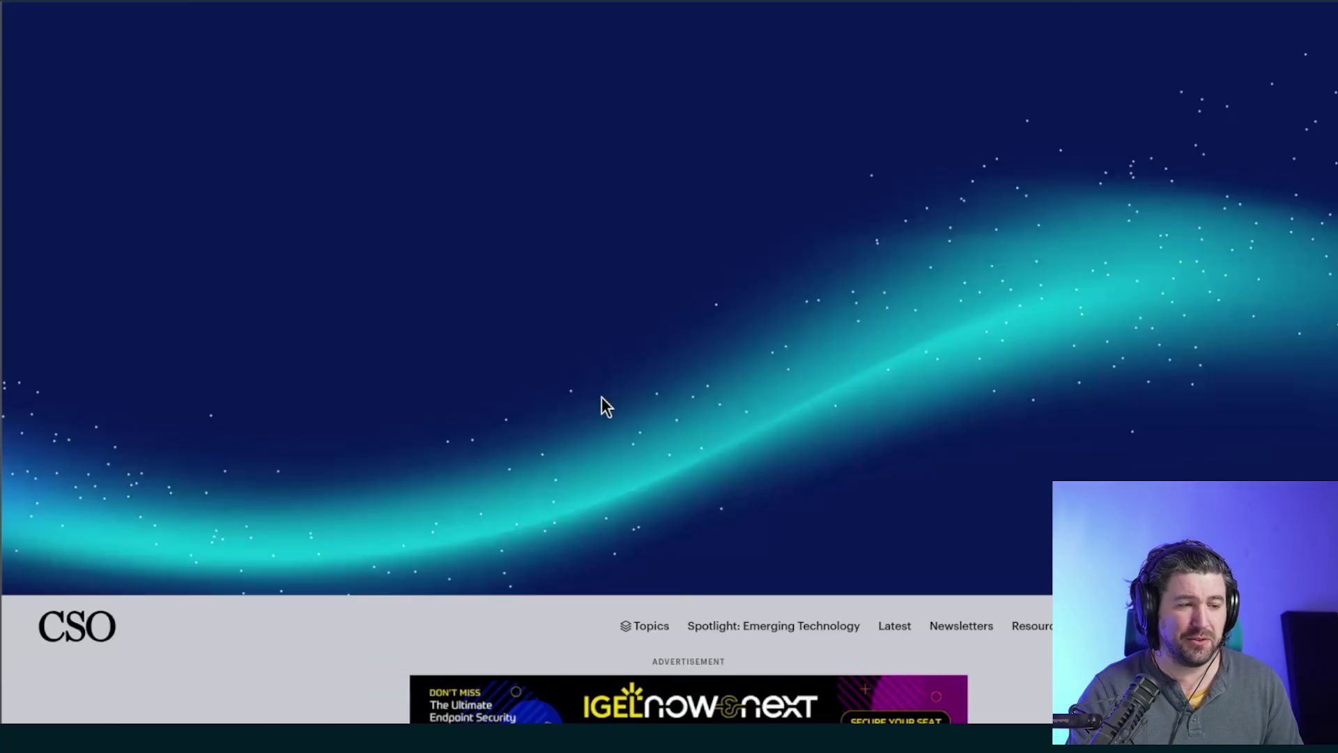
pyautogui.scroll(-10, 642, 529)
pyautogui.moveTo(702, 270)
pyautogui.mouseDown()
pyautogui.moveTo(758, 291)
pyautogui.moveTo(801, 255)
pyautogui.moveTo(875, 251)
pyautogui.mouseUp()
pyautogui.click(483, 312)
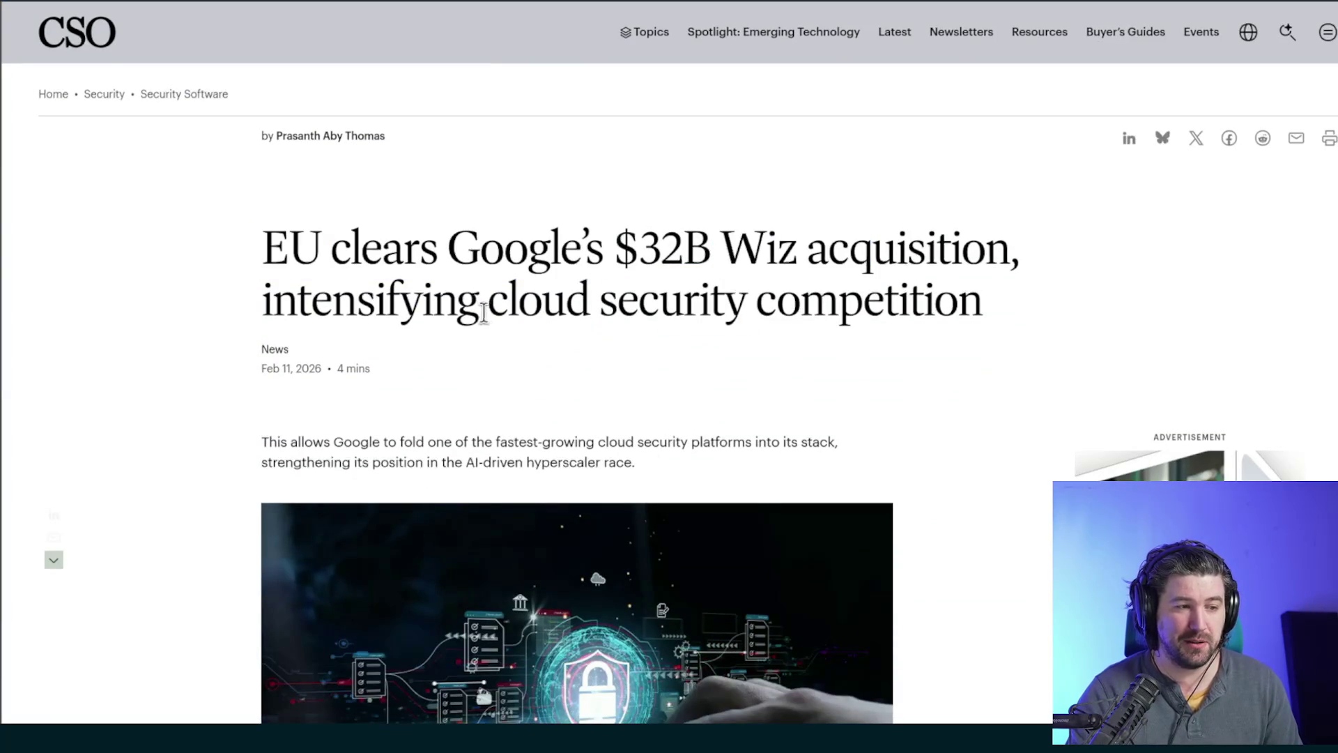
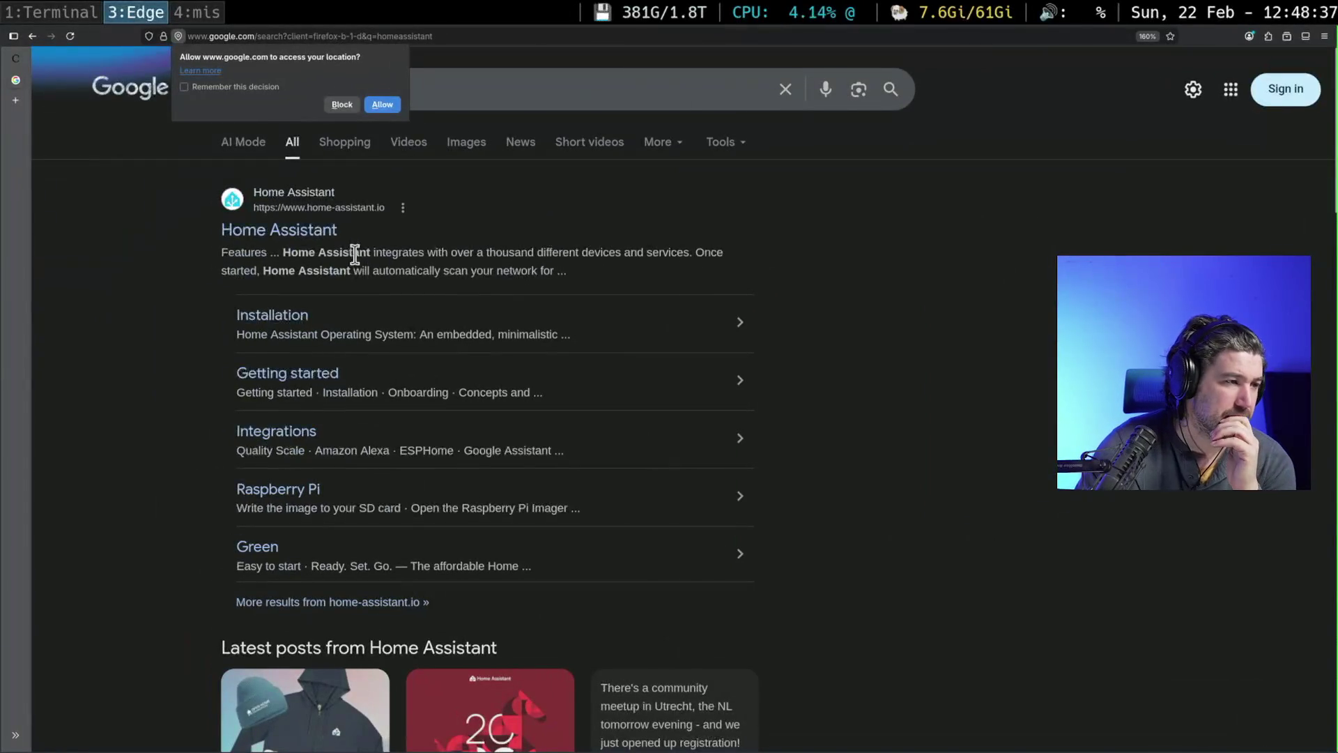
# - Open the home-assistant.io result and bring up its Documentation and Our hardware menus
pyautogui.click(353, 207)
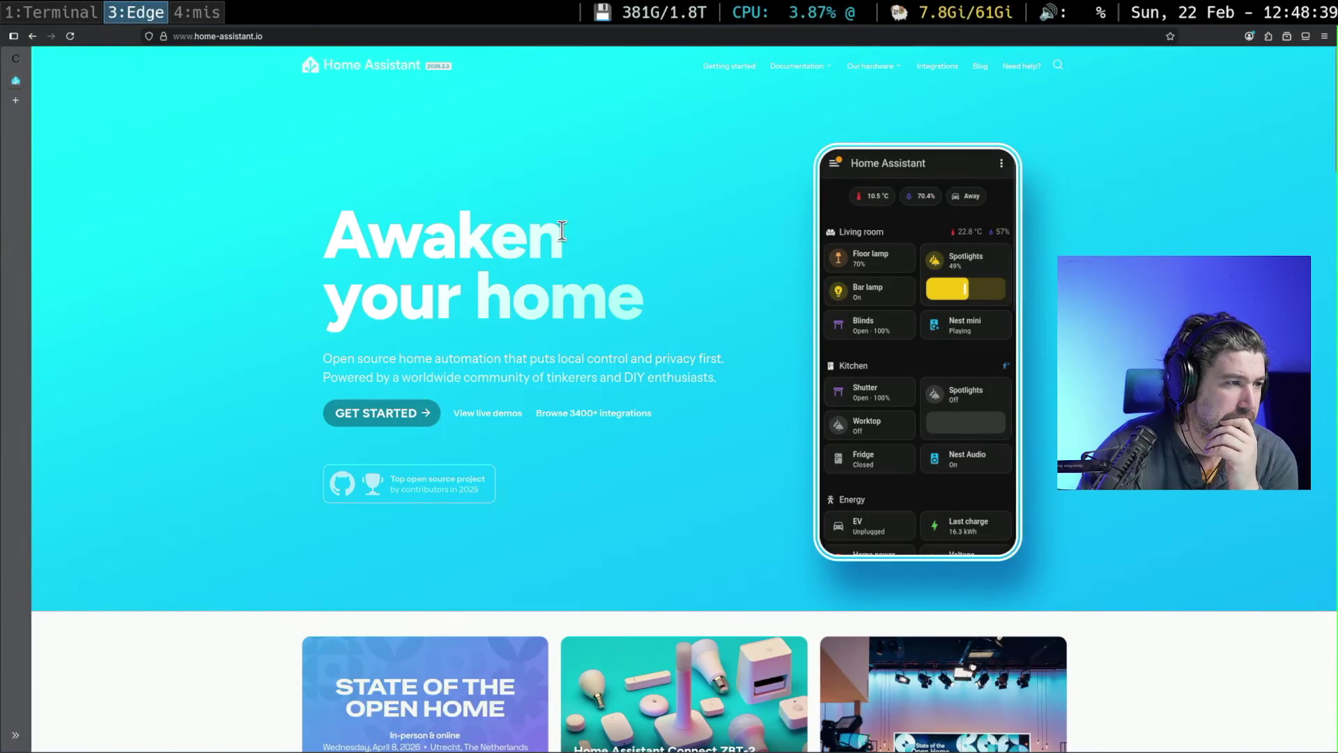
pyautogui.moveTo(782, 67)
pyautogui.moveTo(871, 72)
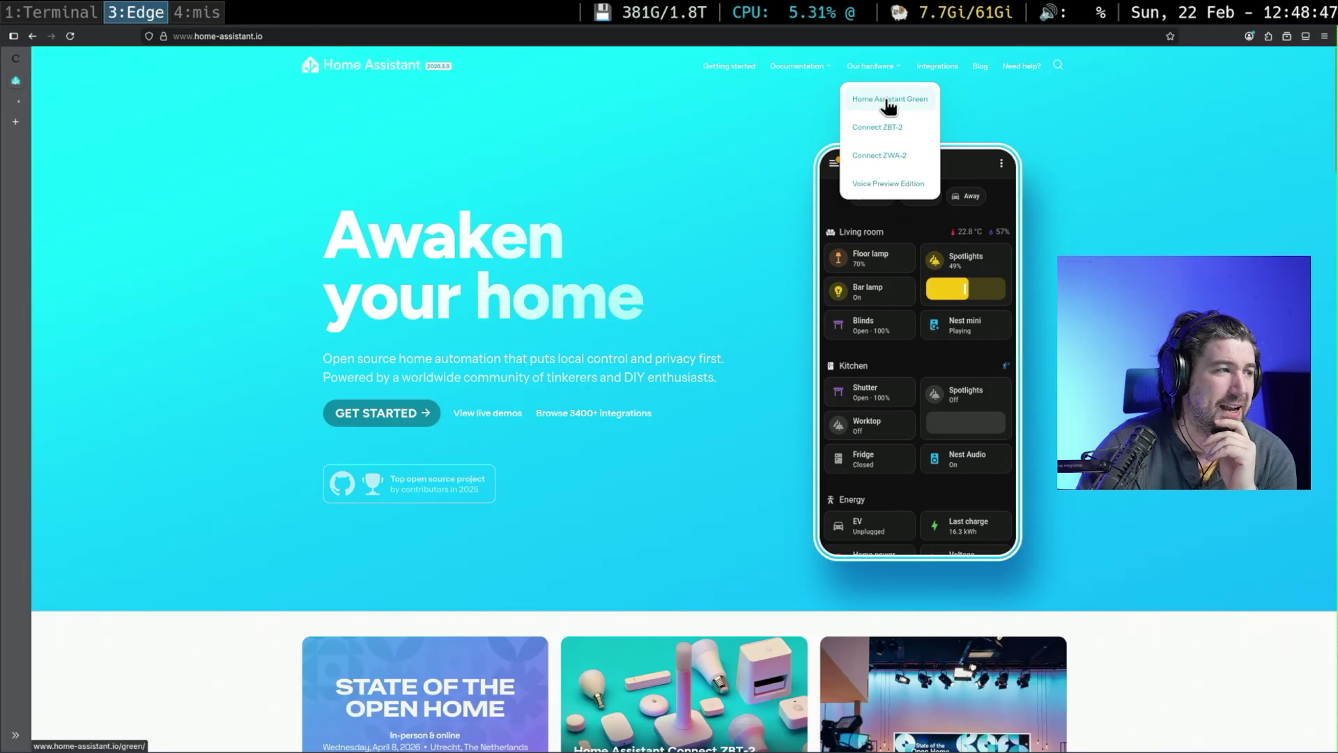
pyautogui.middleClick(889, 99)
pyautogui.click(16, 103)
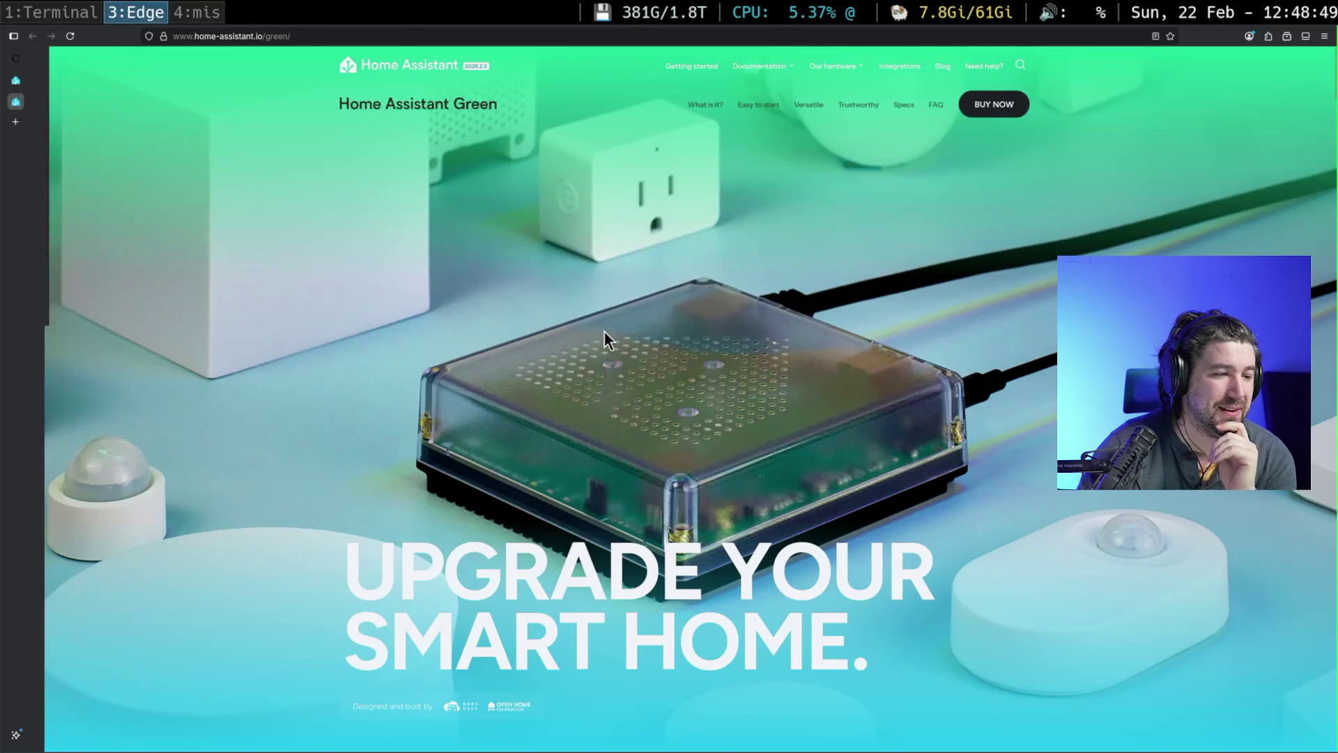
pyautogui.scroll(-8, 598, 344)
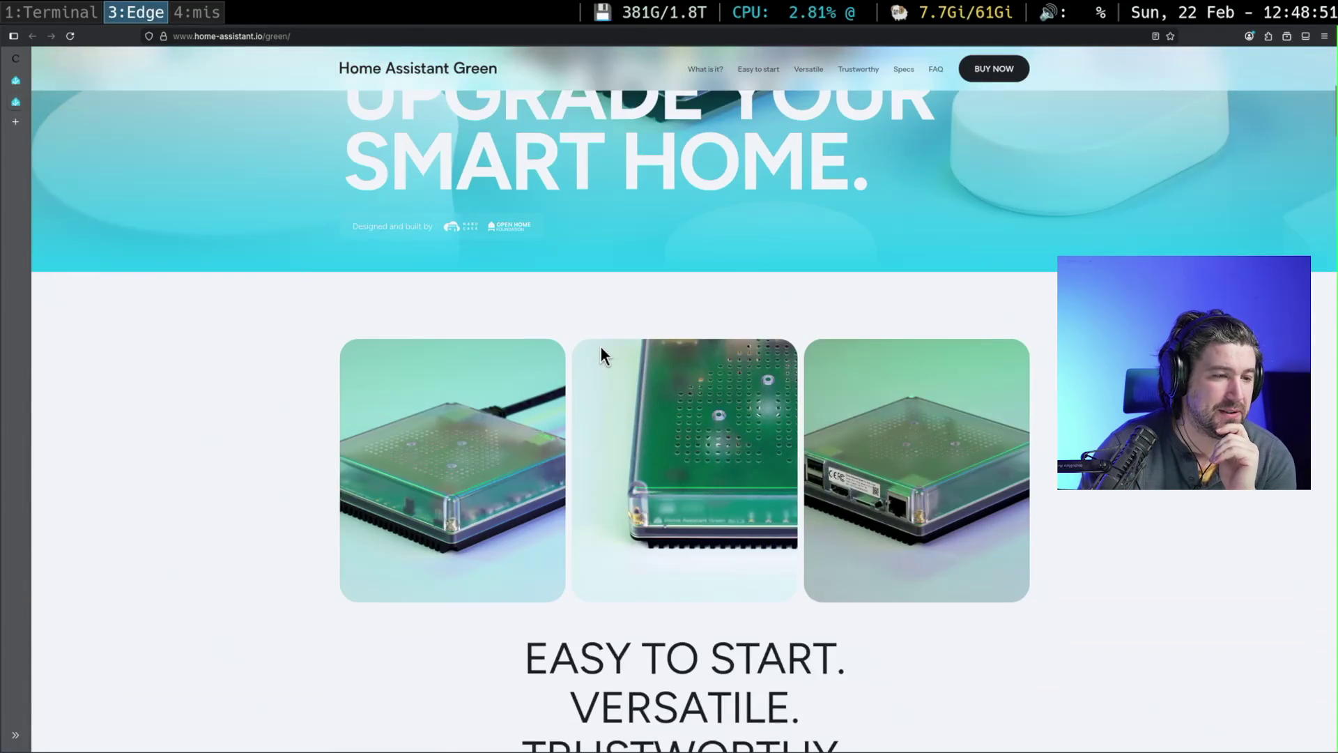
pyautogui.scroll(-4, 600, 345)
pyautogui.scroll(-3, 638, 352)
pyautogui.scroll(-6, 638, 356)
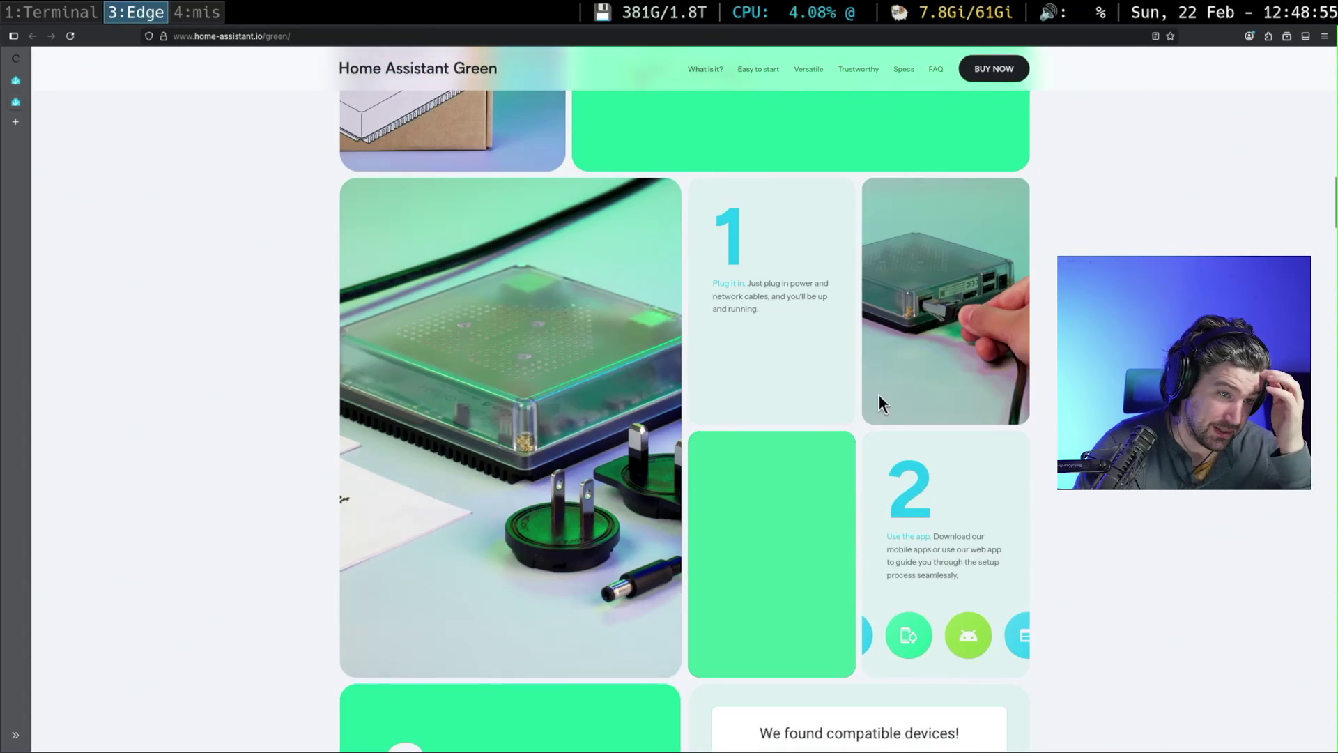
pyautogui.scroll(-6, 1010, 451)
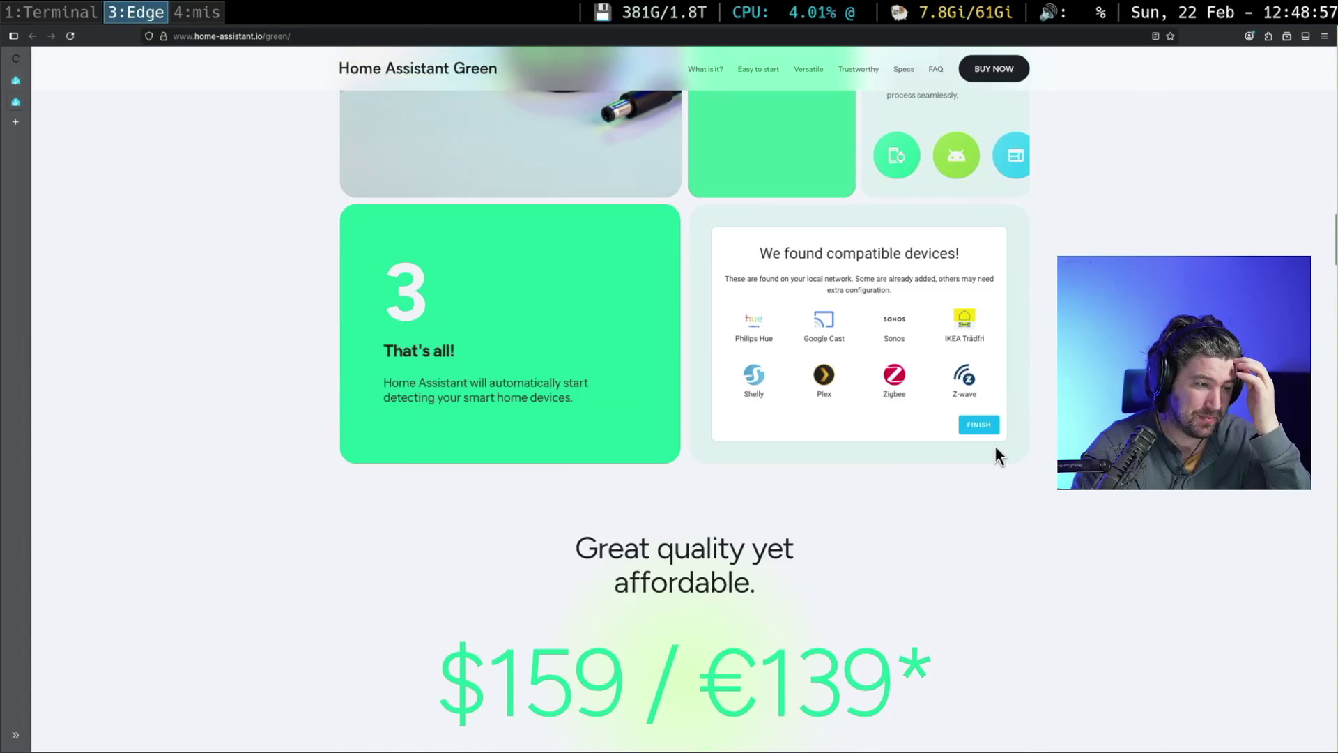
pyautogui.scroll(6, 836, 600)
pyautogui.scroll(10, 850, 599)
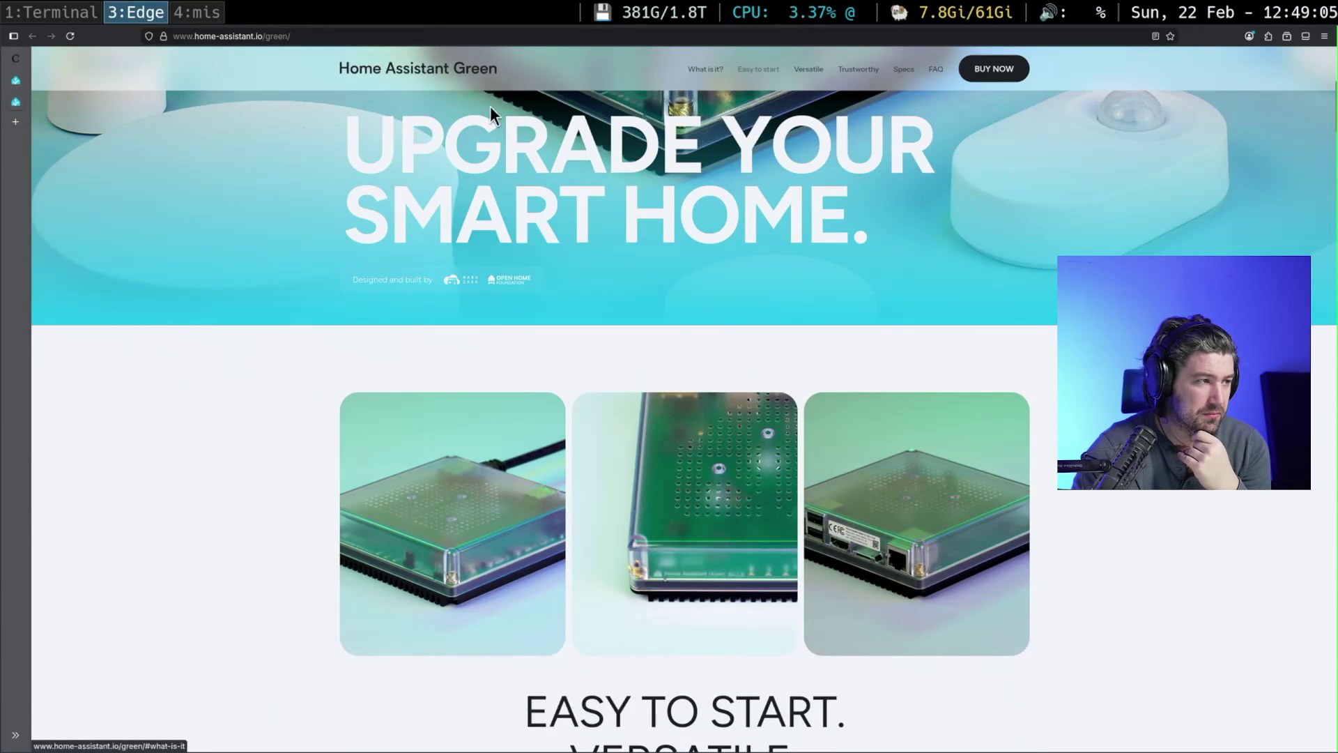
pyautogui.middleClick(16, 102)
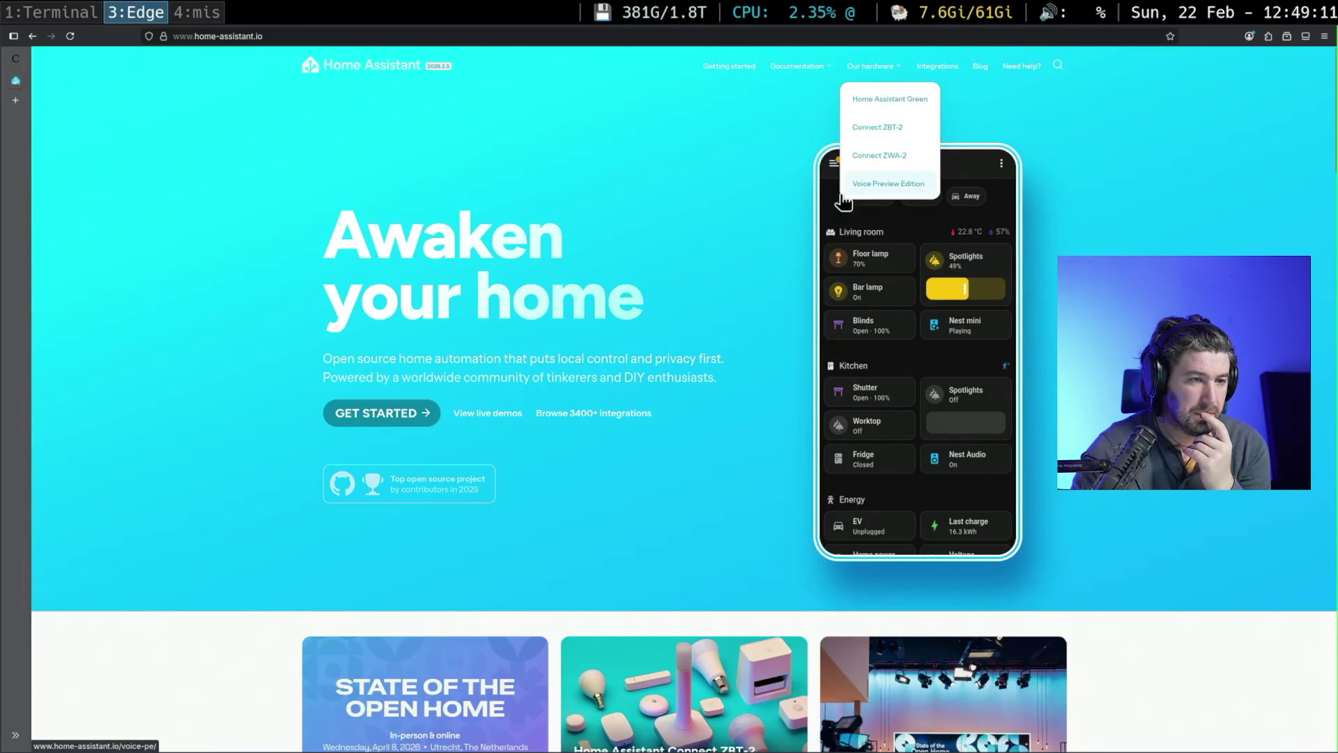
# - Open the Voice Preview Edition page and scroll to its $69 / €59 pricing section
pyautogui.click(889, 187)
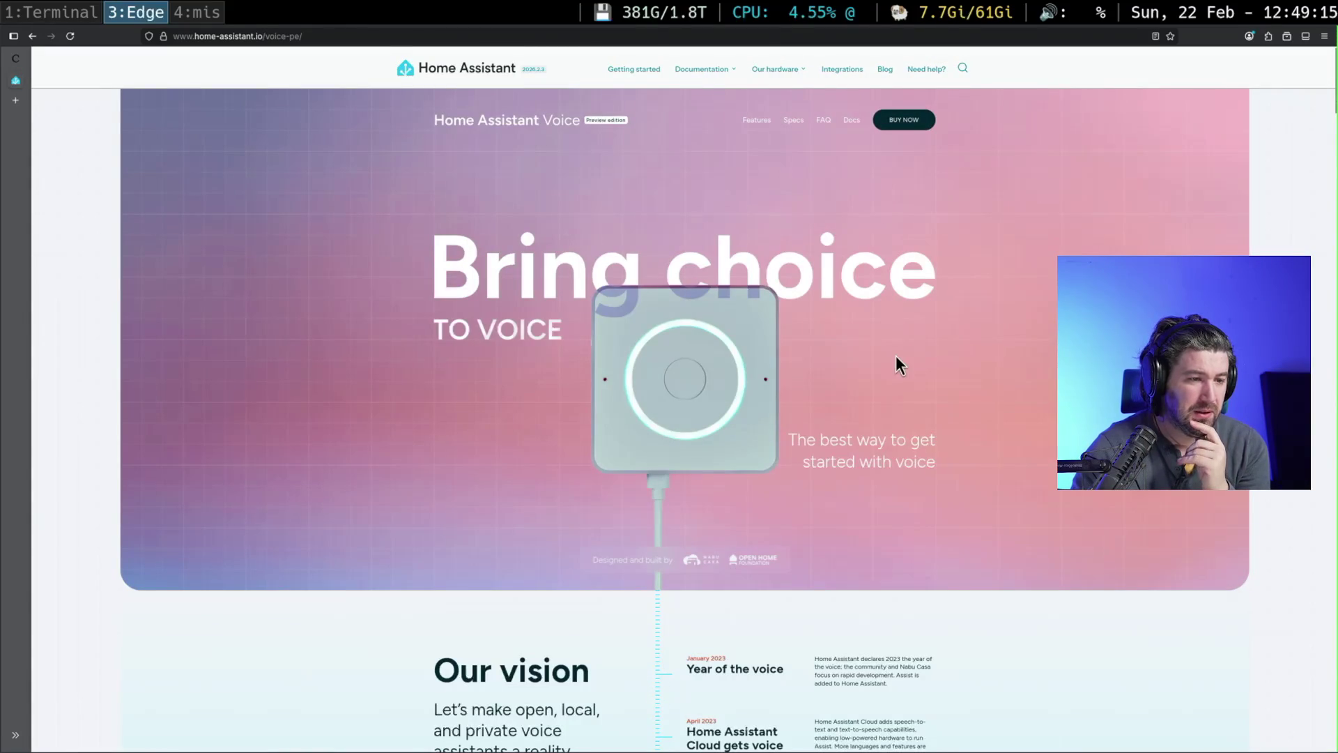
pyautogui.scroll(-8, 905, 353)
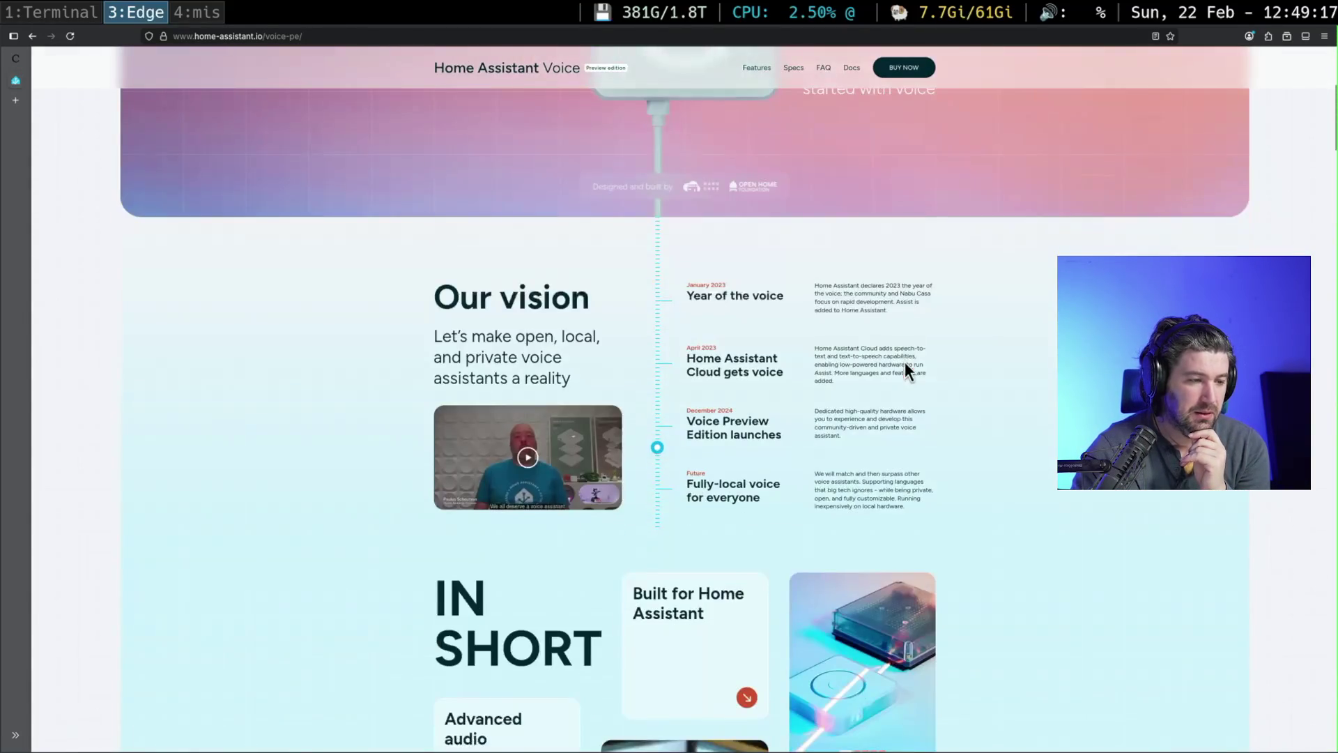
pyautogui.scroll(-2, 903, 361)
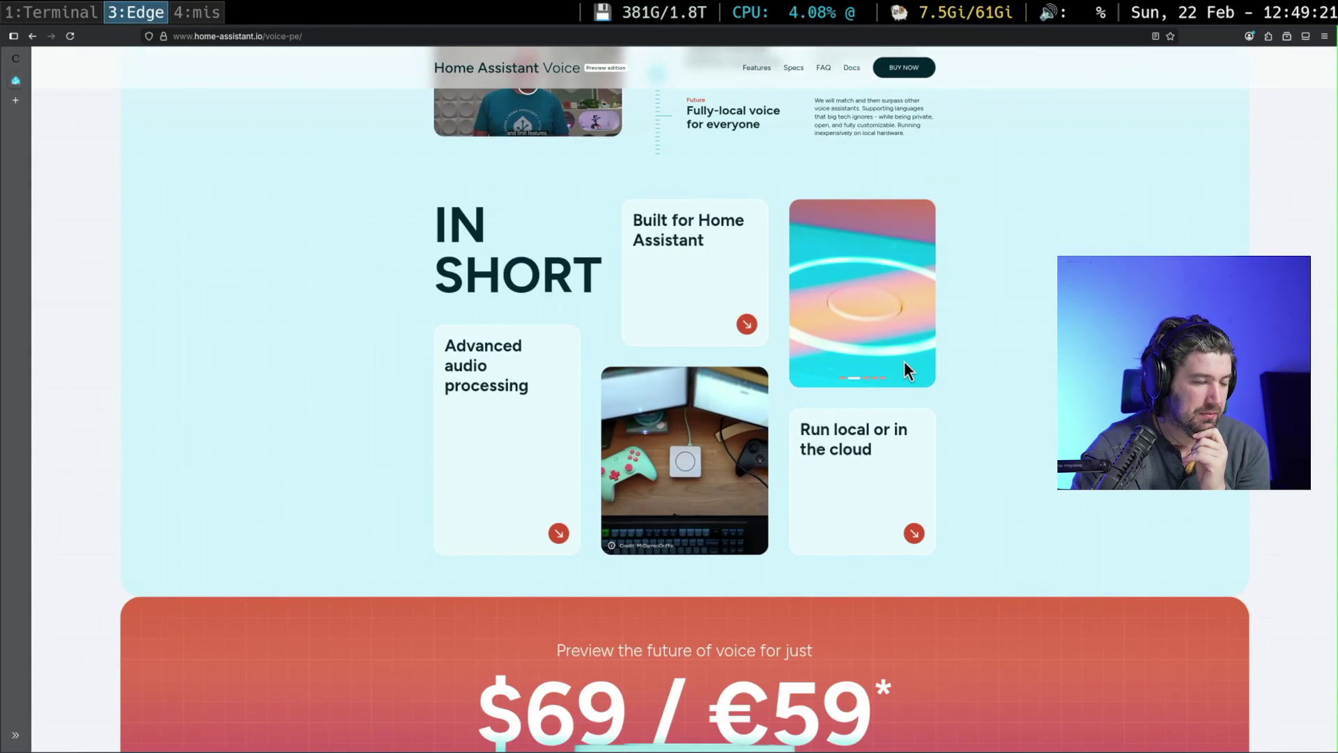
pyautogui.scroll(-3, 904, 361)
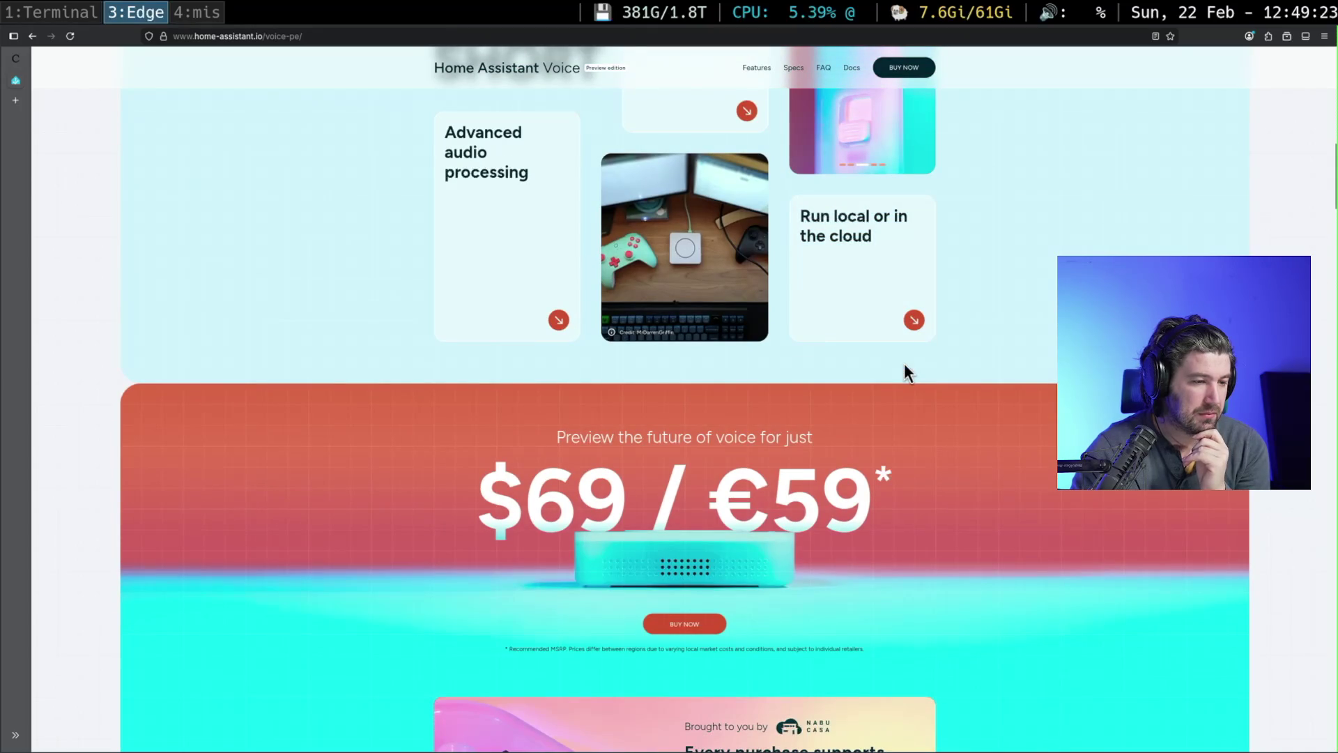
pyautogui.scroll(-2, 897, 376)
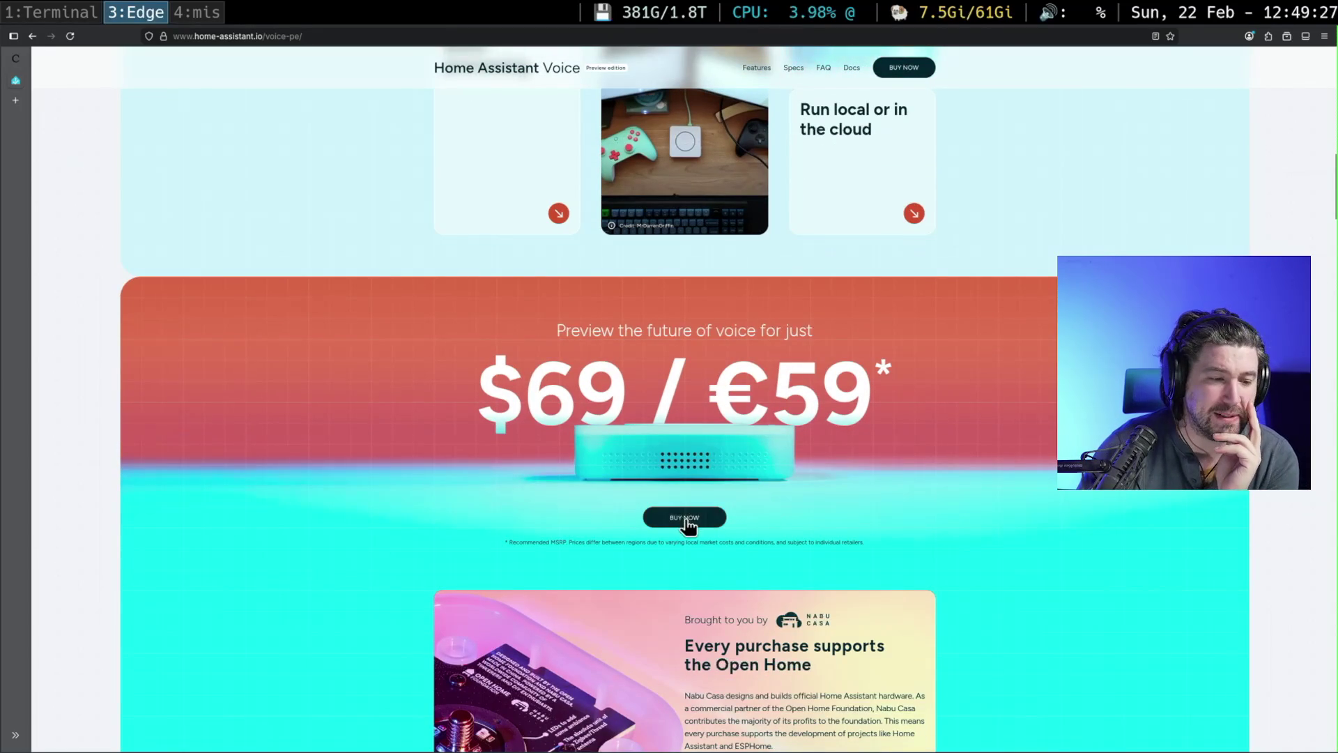
pyautogui.scroll(-2, 833, 528)
pyautogui.scroll(9, 896, 545)
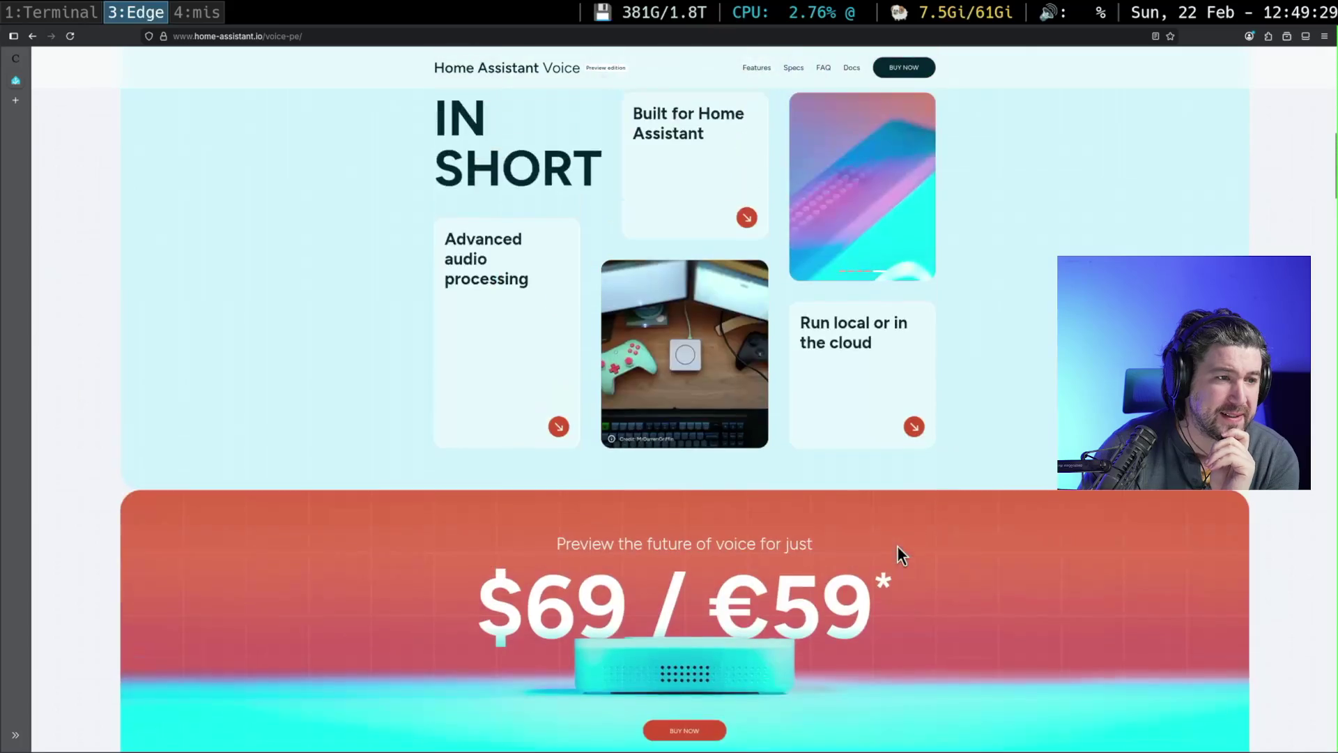
pyautogui.scroll(4, 1036, 558)
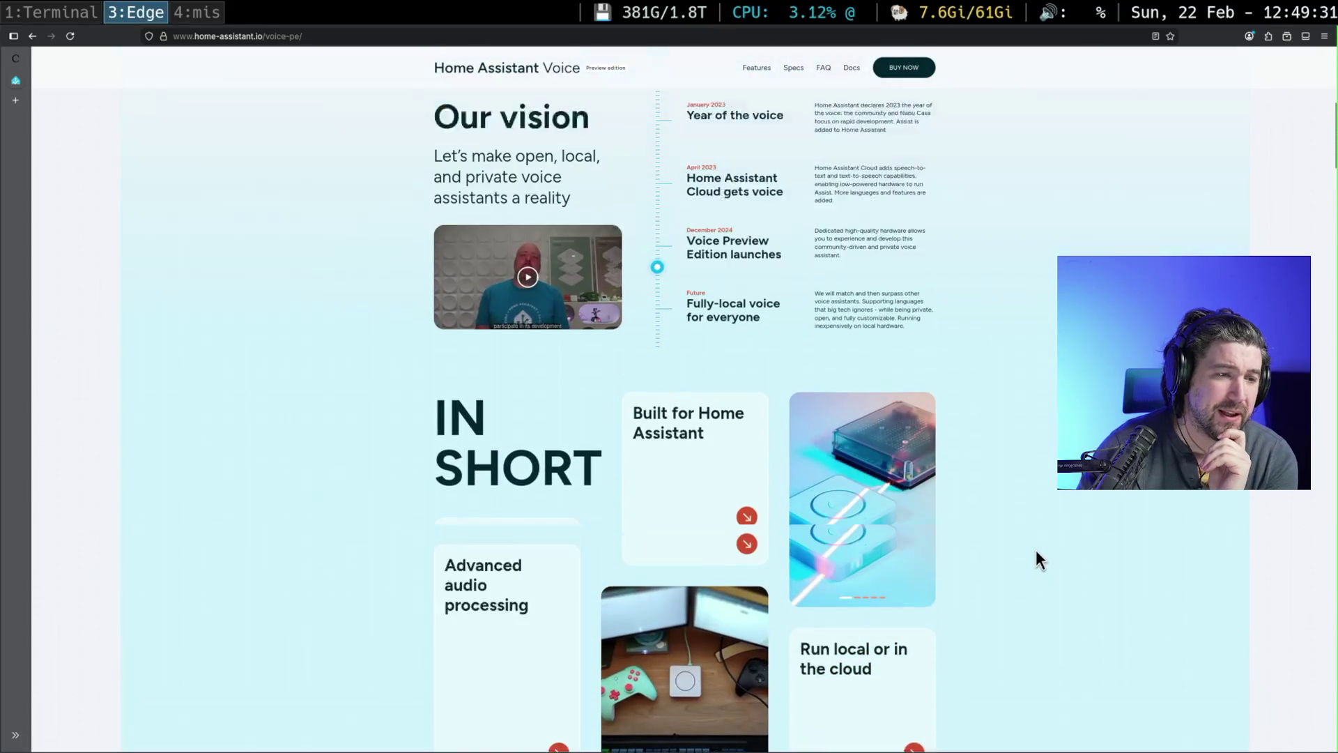
pyautogui.scroll(3, 1035, 558)
pyautogui.scroll(4, 1036, 552)
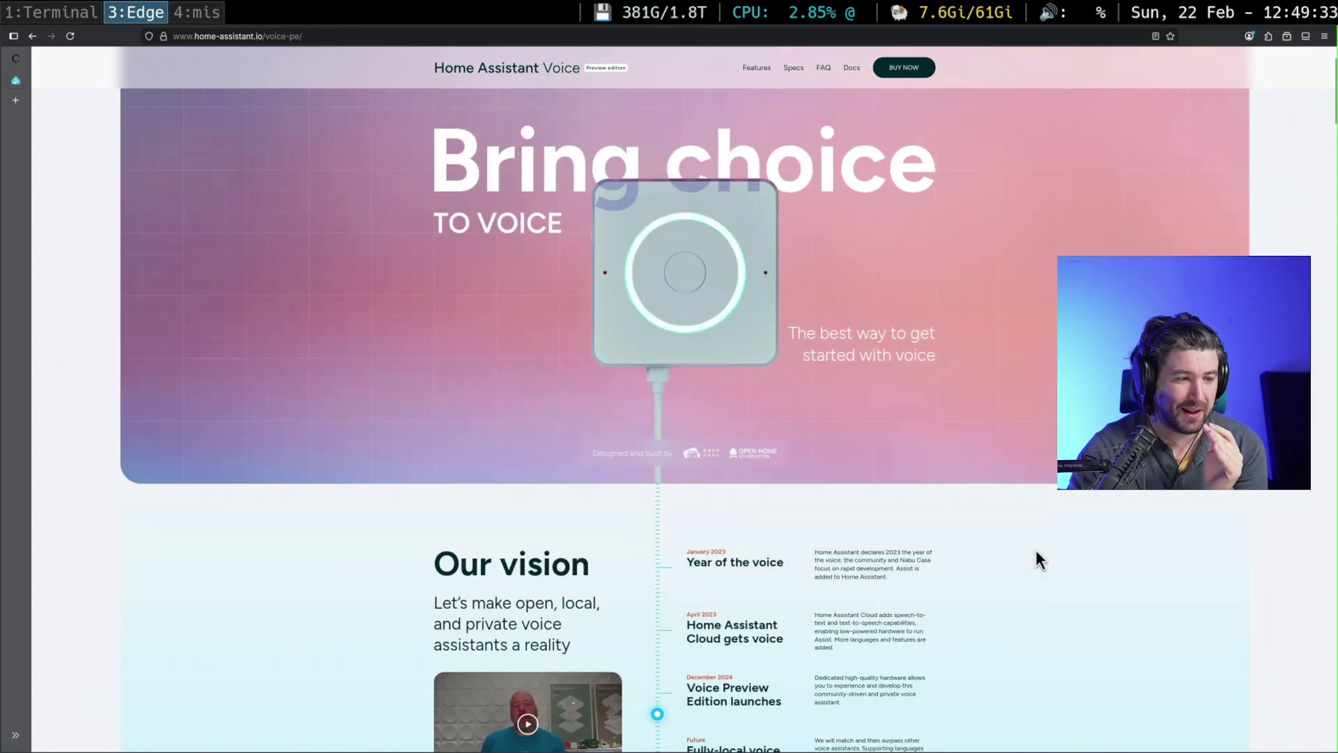
pyautogui.scroll(2, 1017, 535)
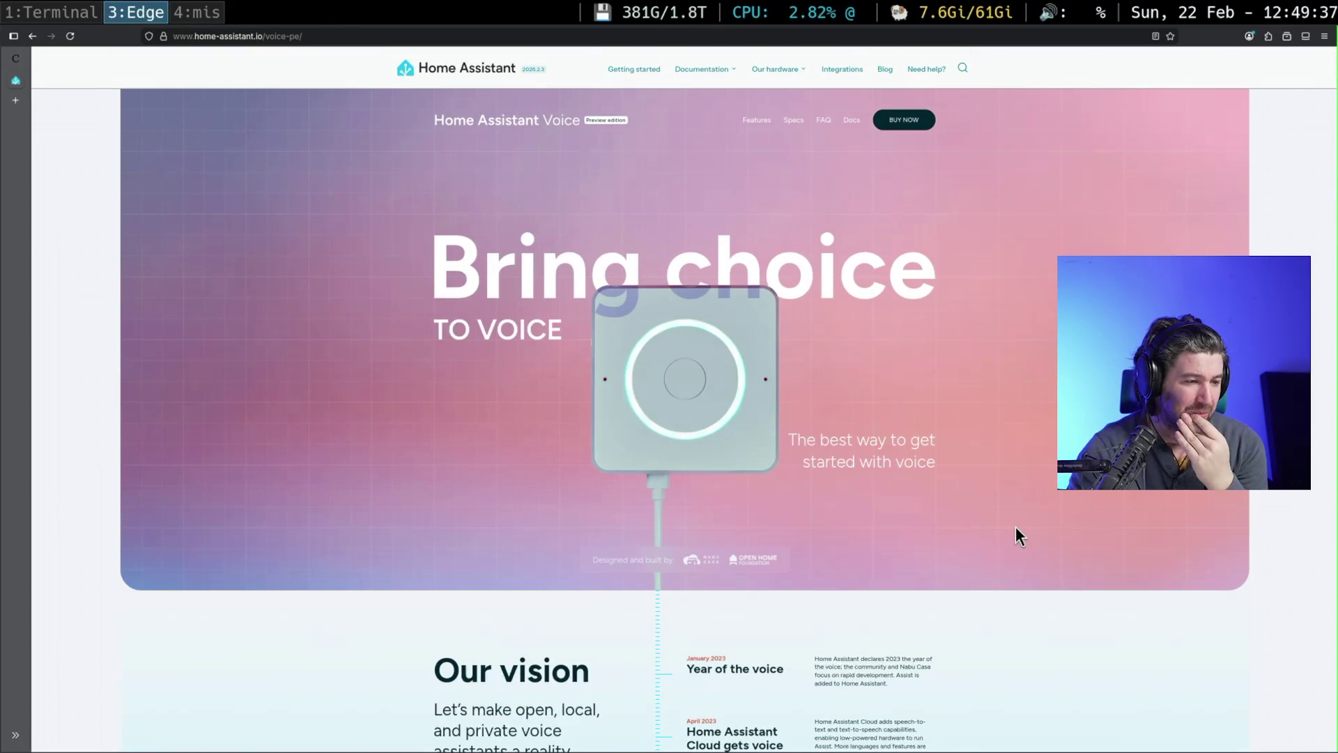
pyautogui.scroll(-2, 1016, 527)
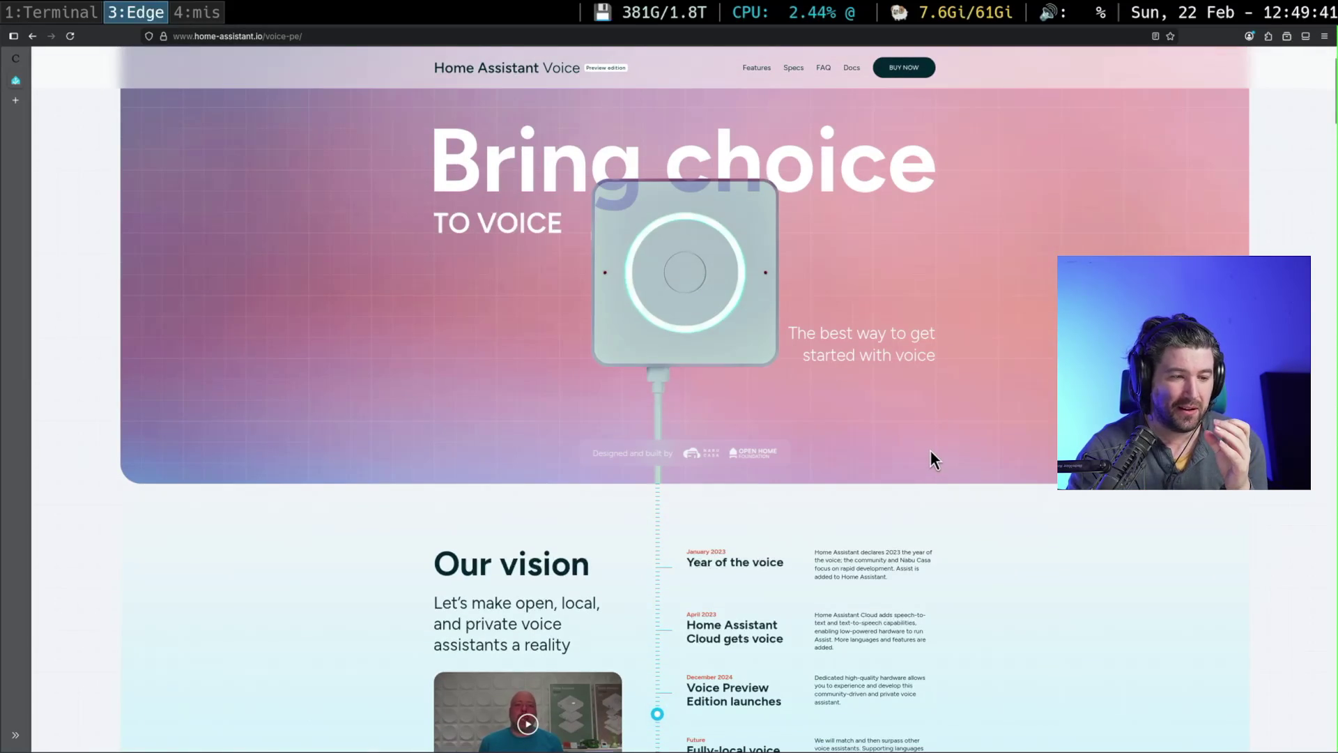
pyautogui.scroll(-6, 932, 460)
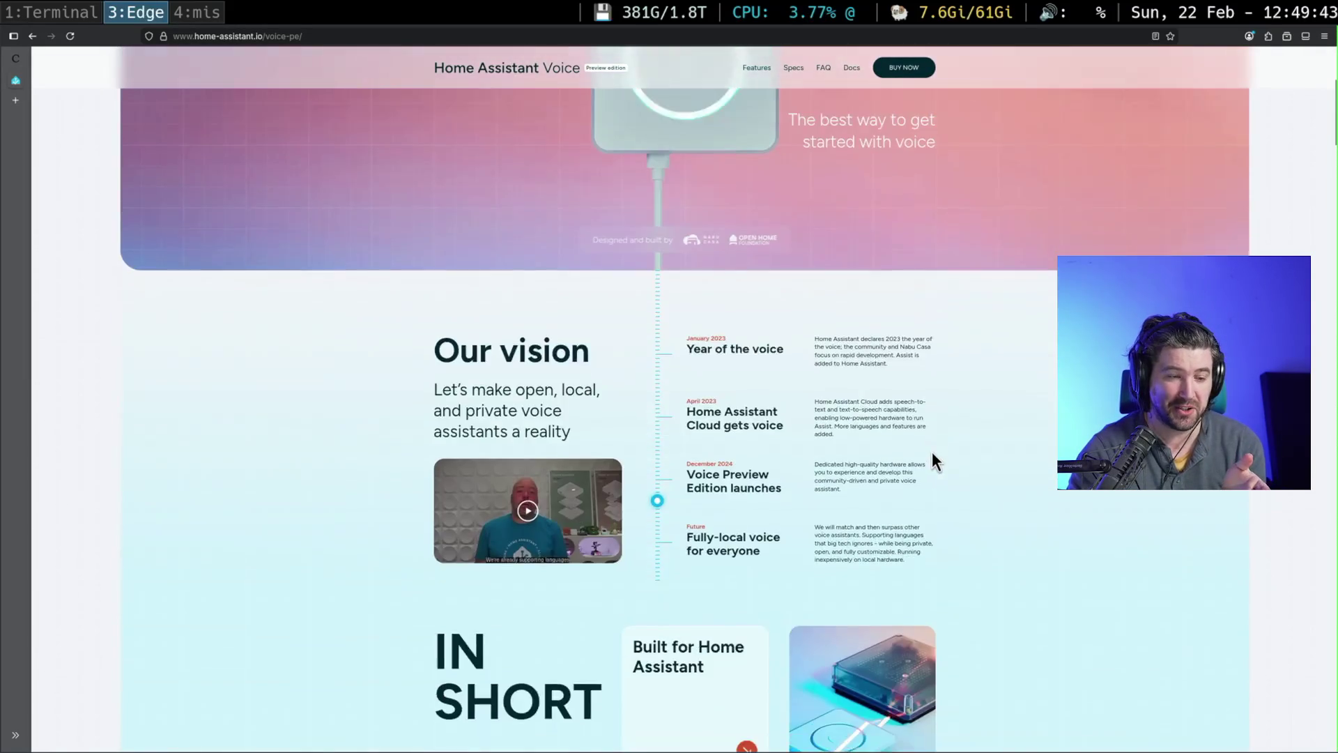
pyautogui.scroll(-2, 1002, 470)
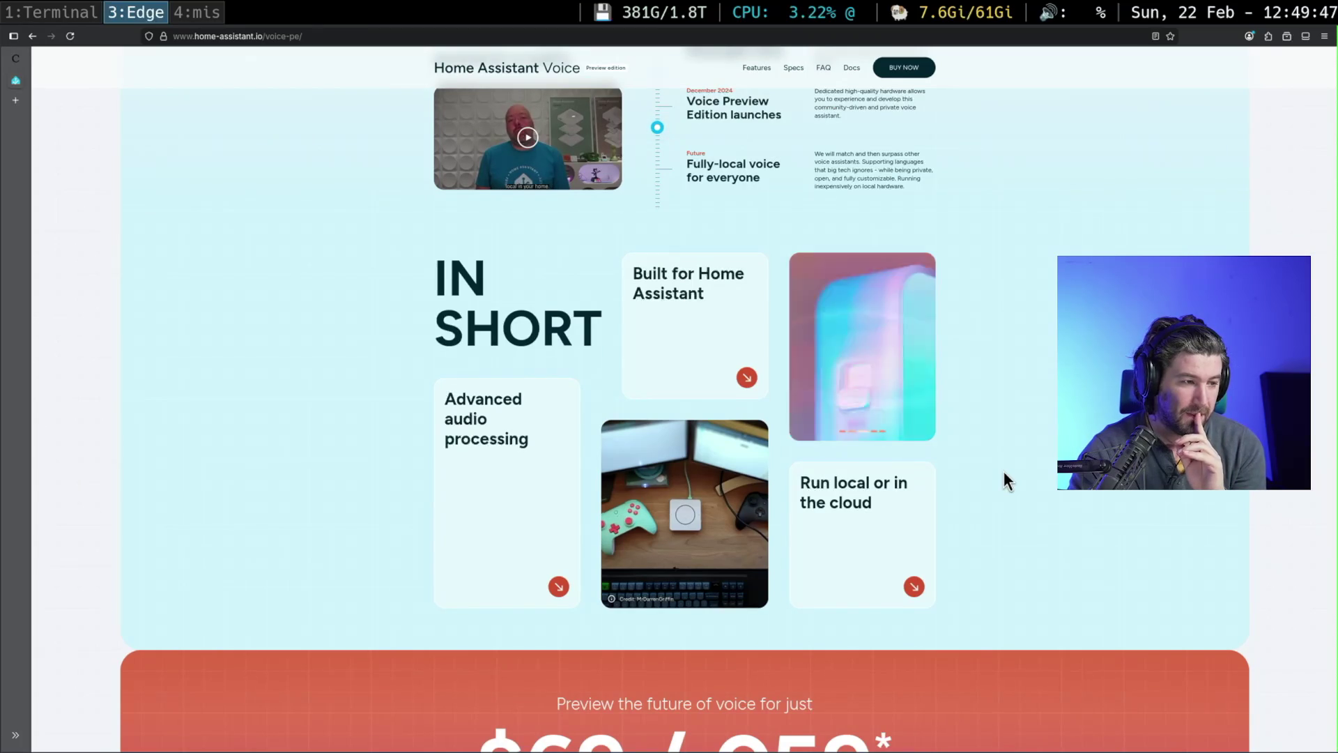
pyautogui.scroll(-4, 1004, 474)
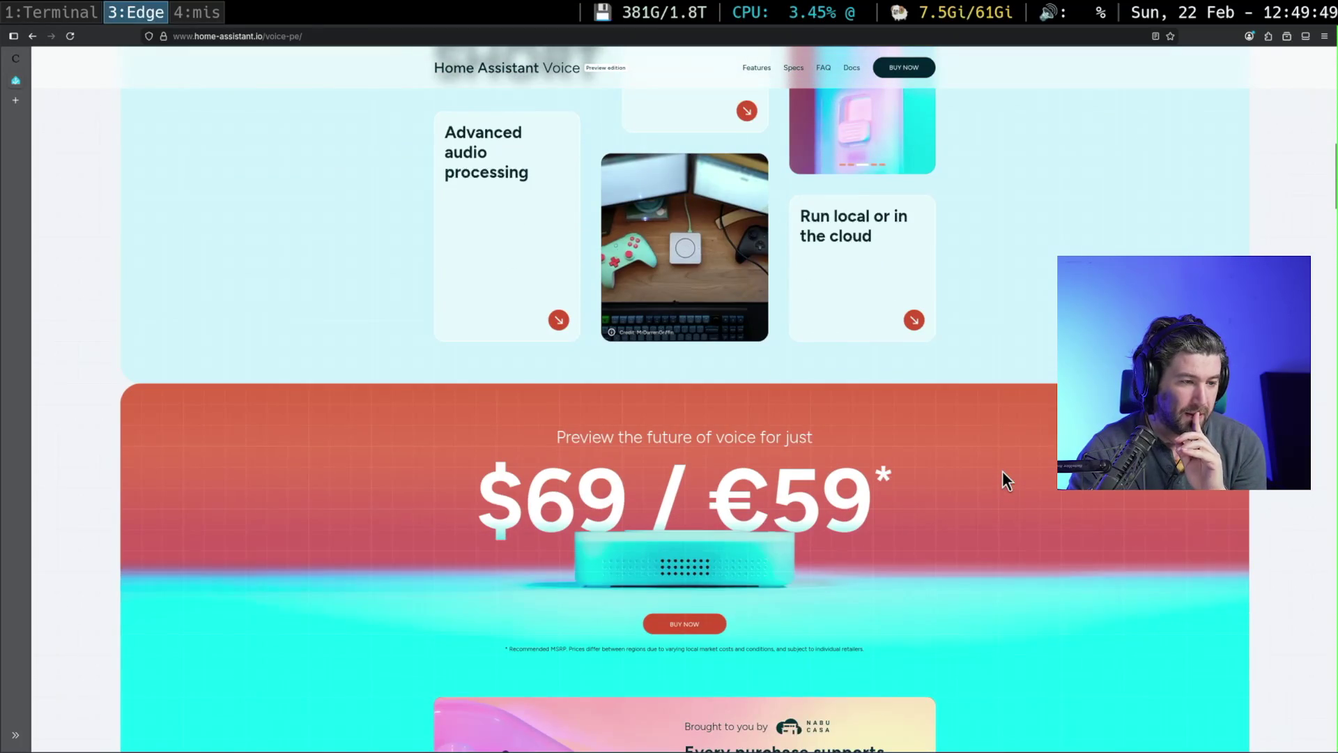
pyautogui.scroll(-3, 1002, 470)
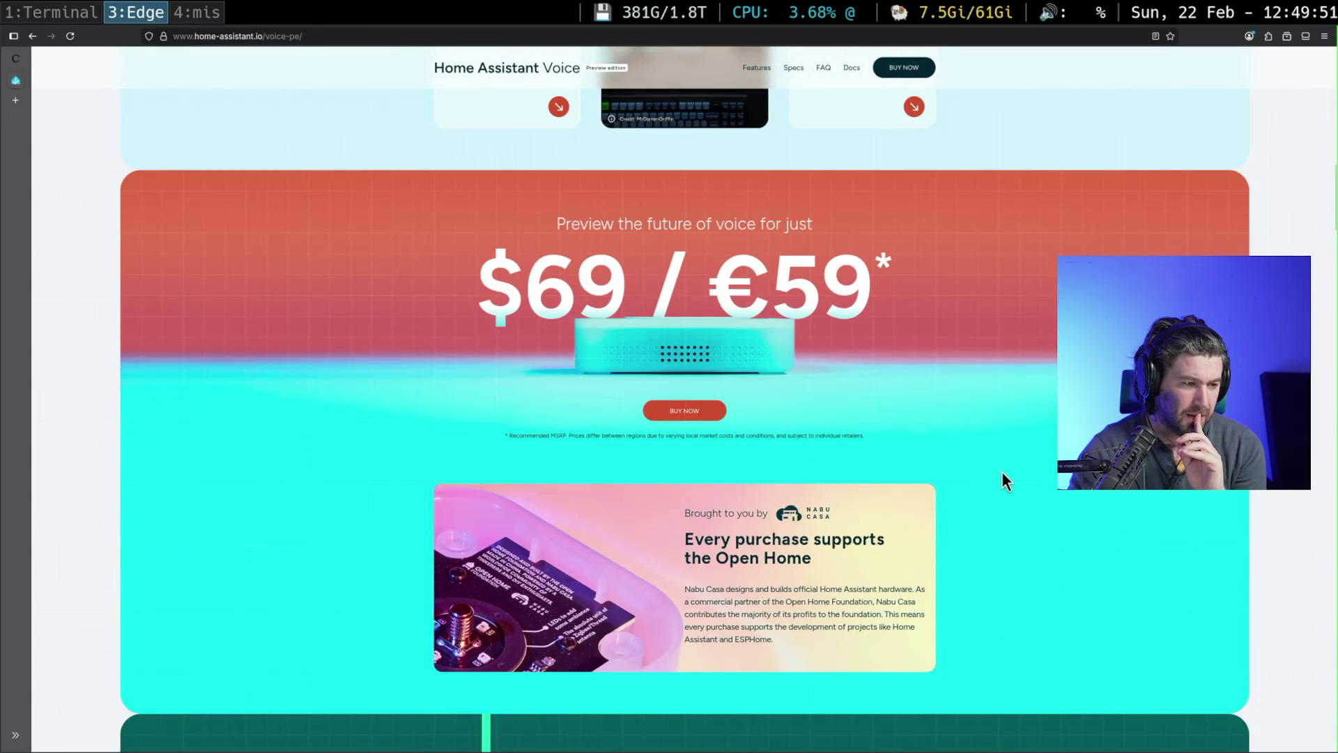
pyautogui.keyDown('ctrl'); pyautogui.scroll(1, 992, 485); pyautogui.keyUp('ctrl')
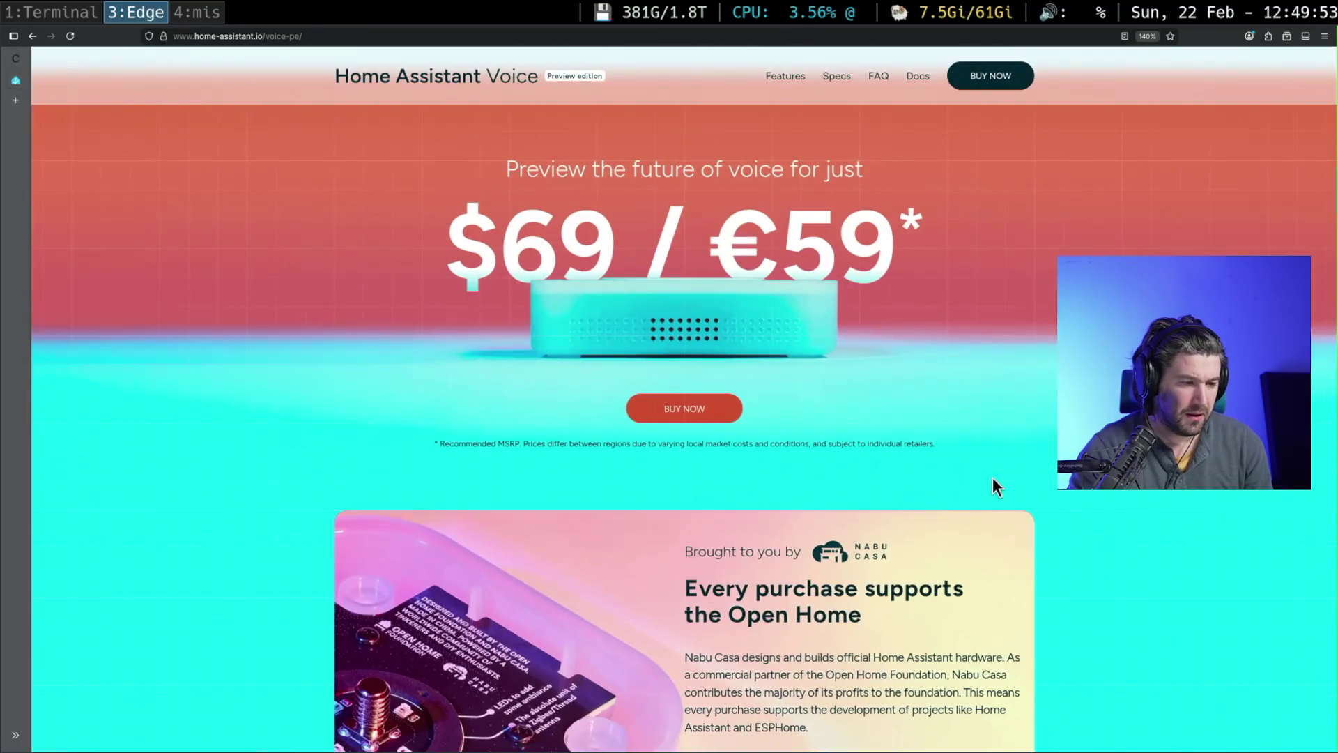
# - Scroll past the AI provider logos to the Fully Open Source and Community-Driven section
pyautogui.scroll(-7, 992, 478)
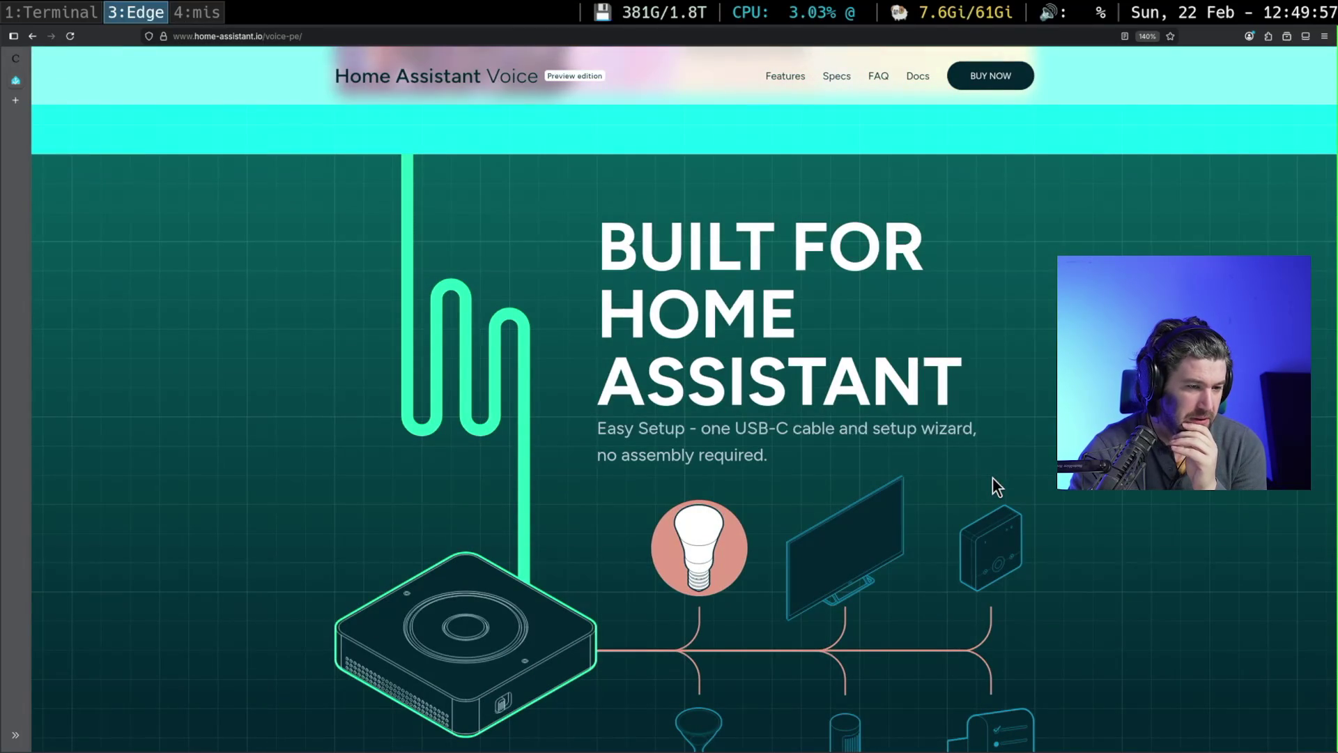
pyautogui.scroll(-4, 993, 476)
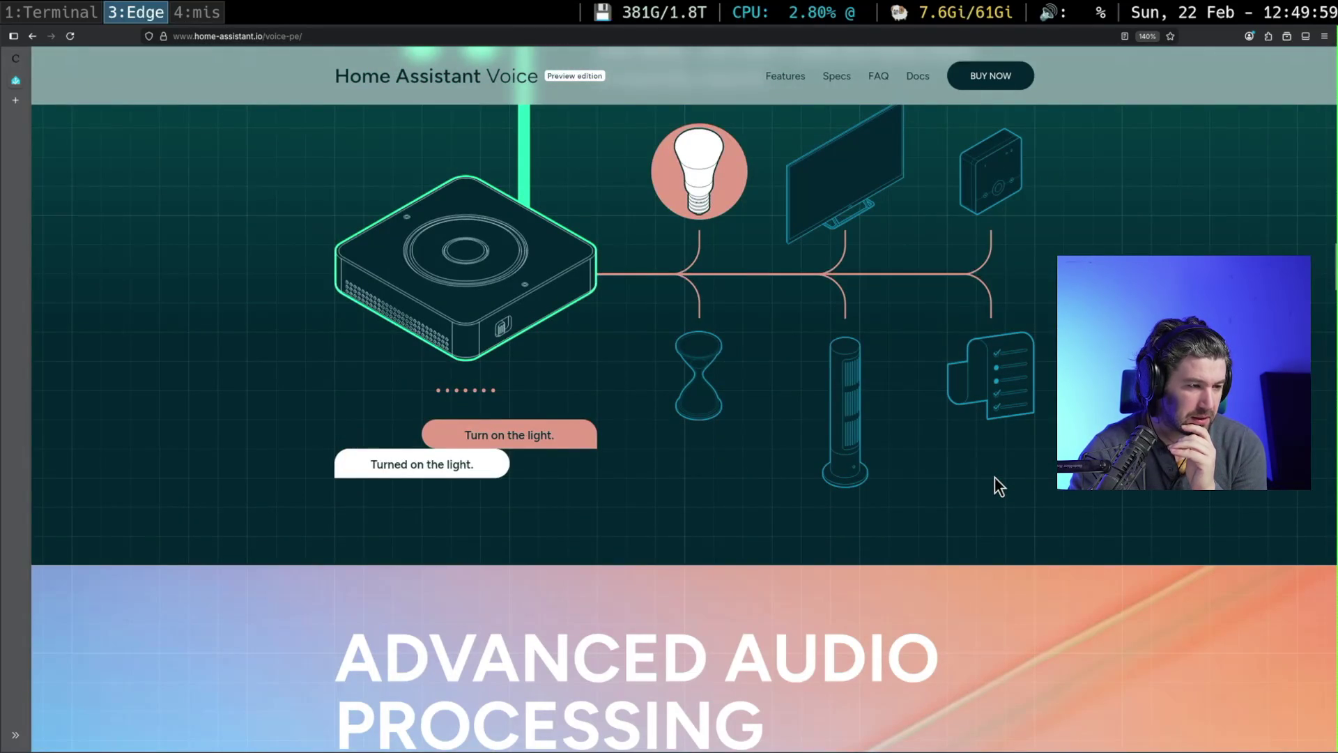
pyautogui.scroll(-4, 993, 477)
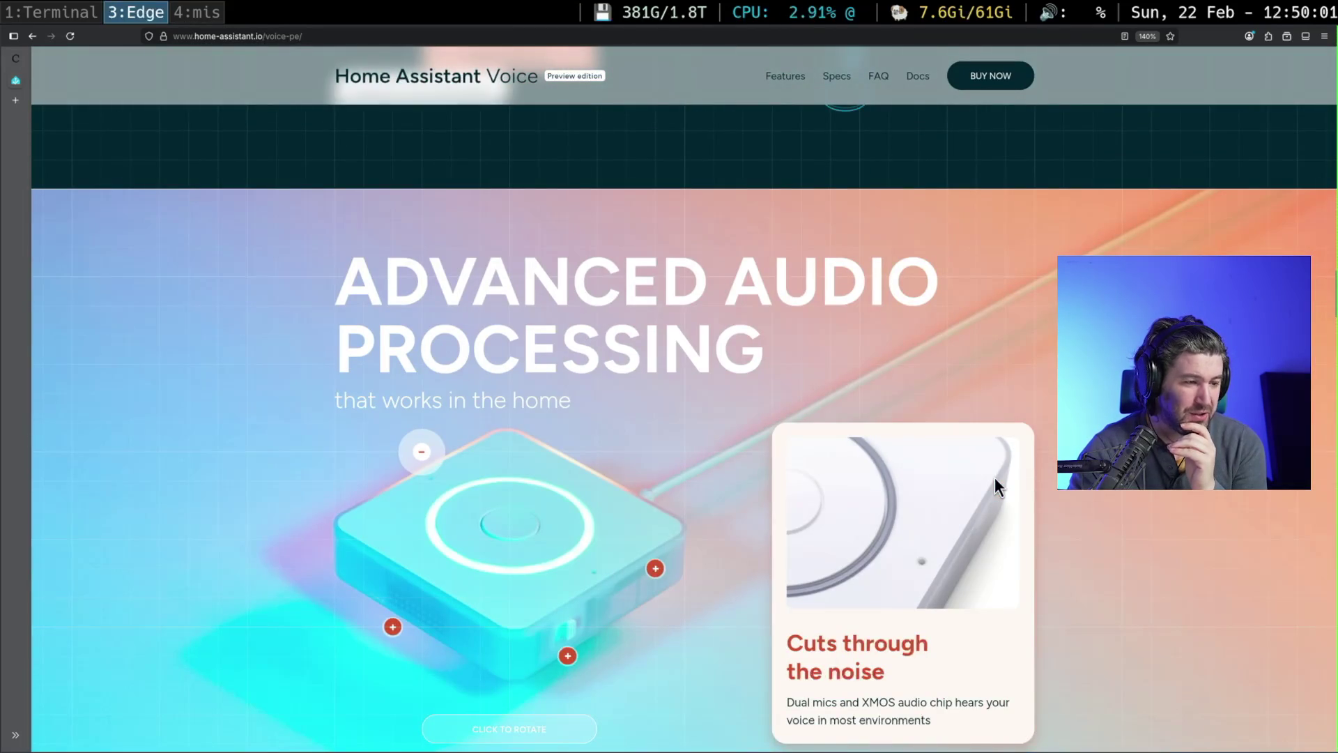
pyautogui.scroll(-2, 994, 478)
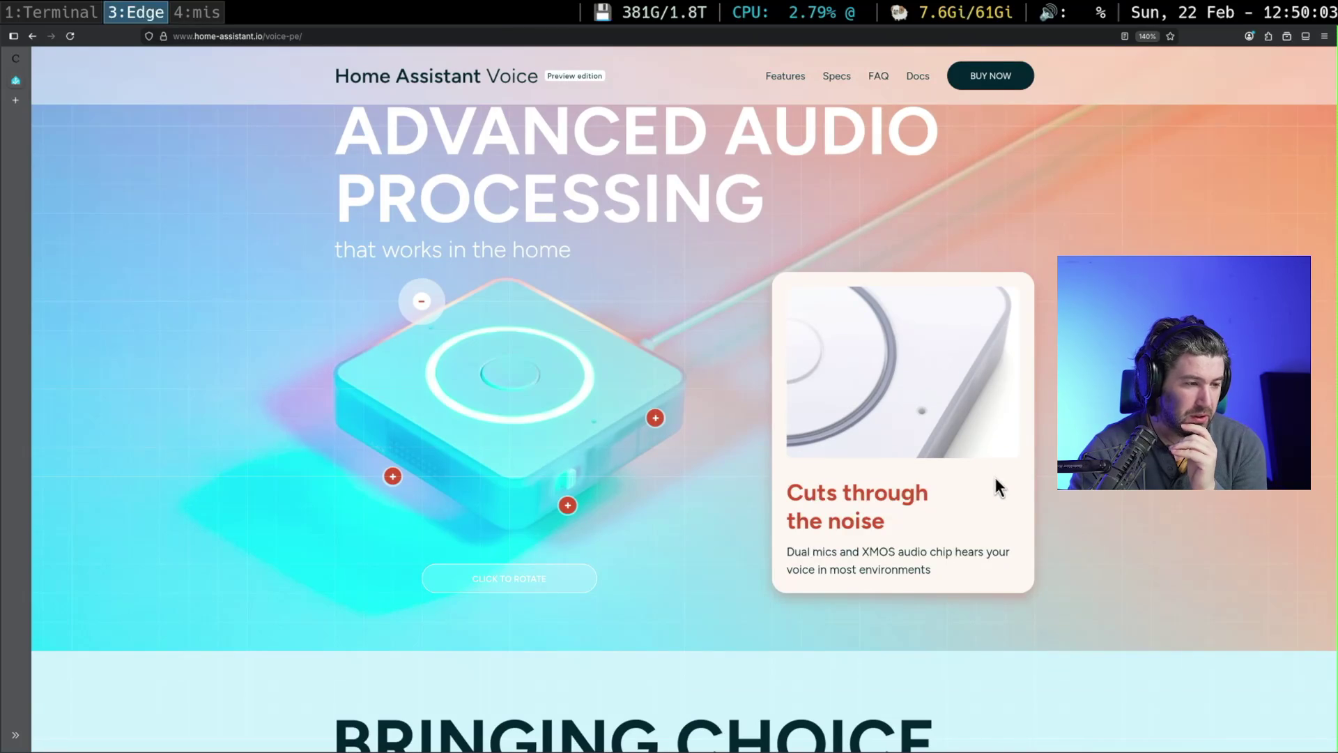
pyautogui.scroll(1, 994, 478)
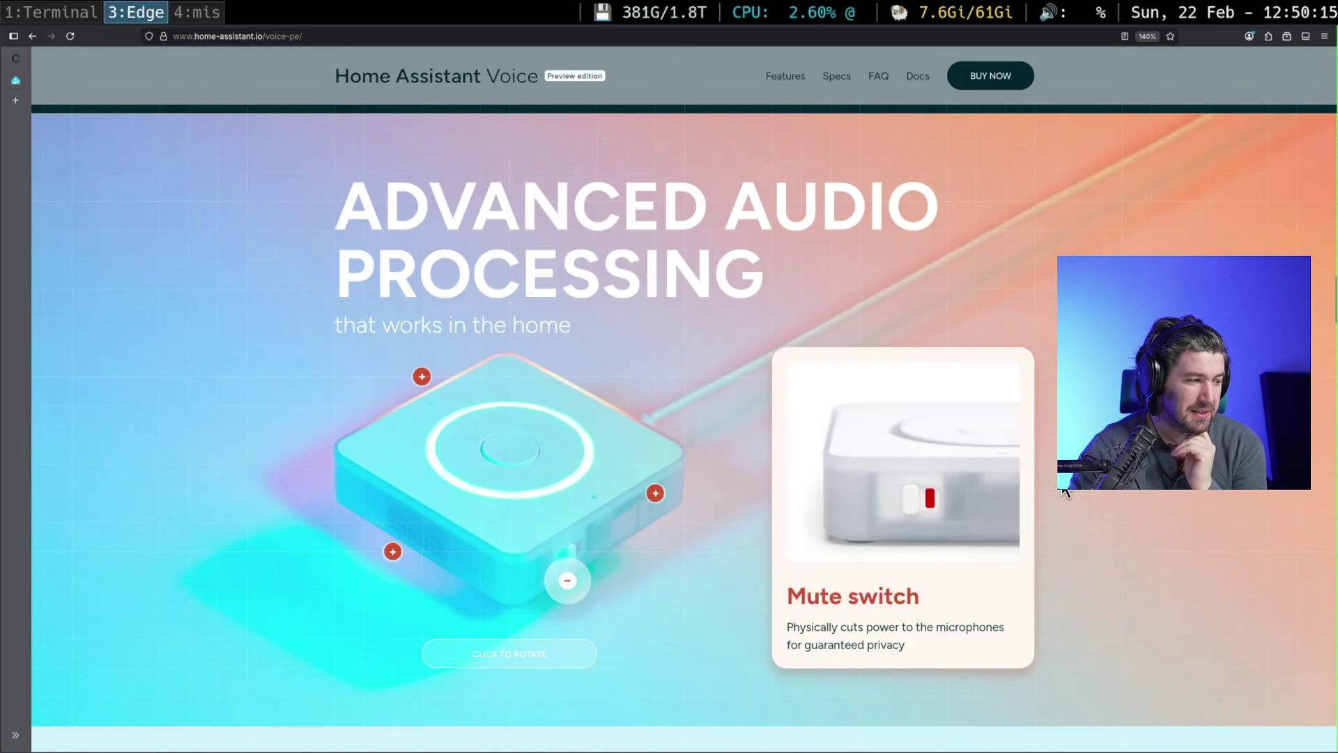
pyautogui.scroll(-8, 1089, 490)
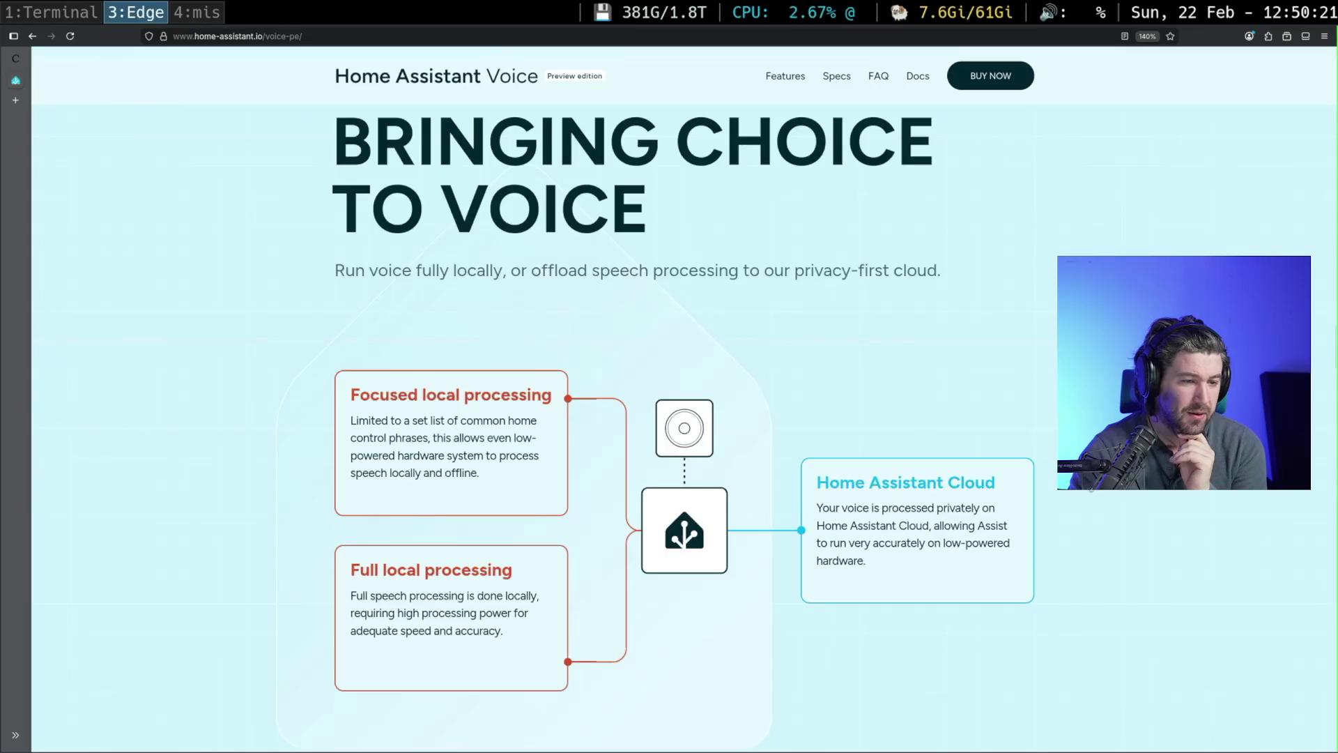
pyautogui.scroll(-5, 1091, 490)
pyautogui.scroll(-4, 1091, 490)
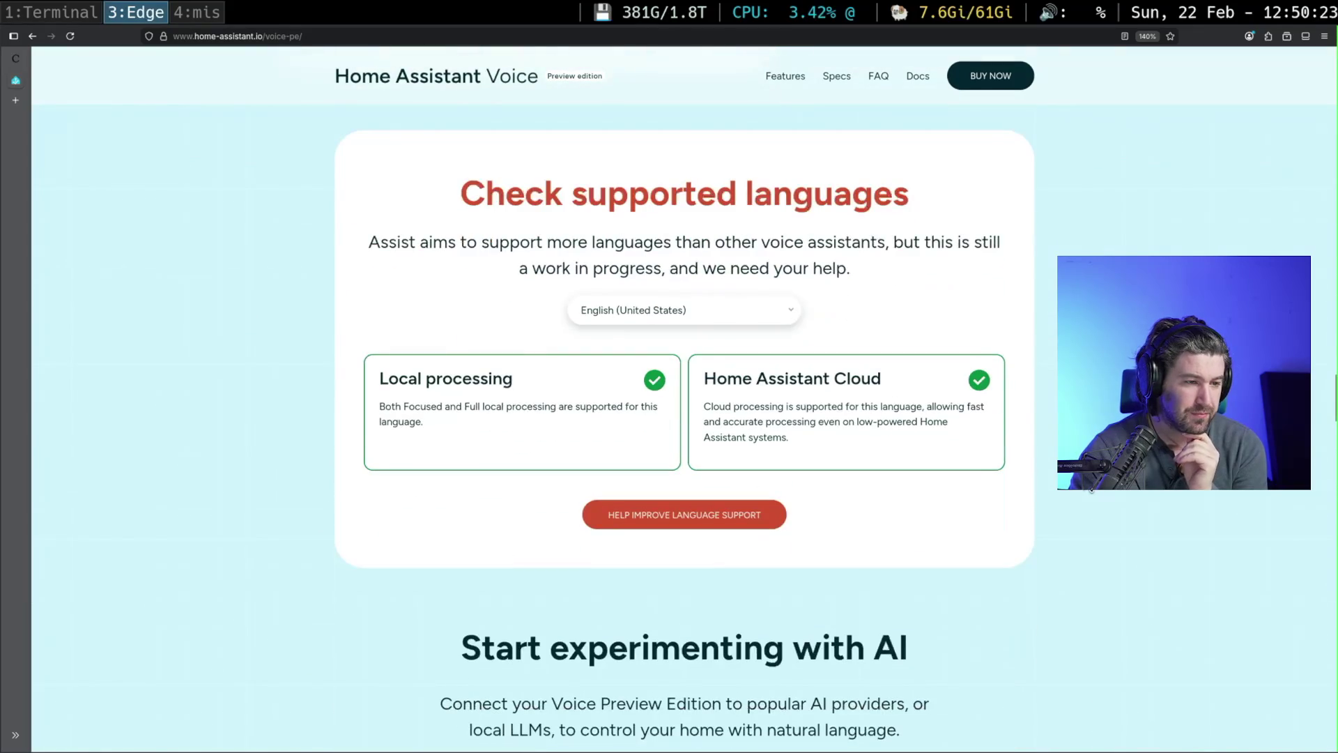
pyautogui.scroll(-3, 1091, 490)
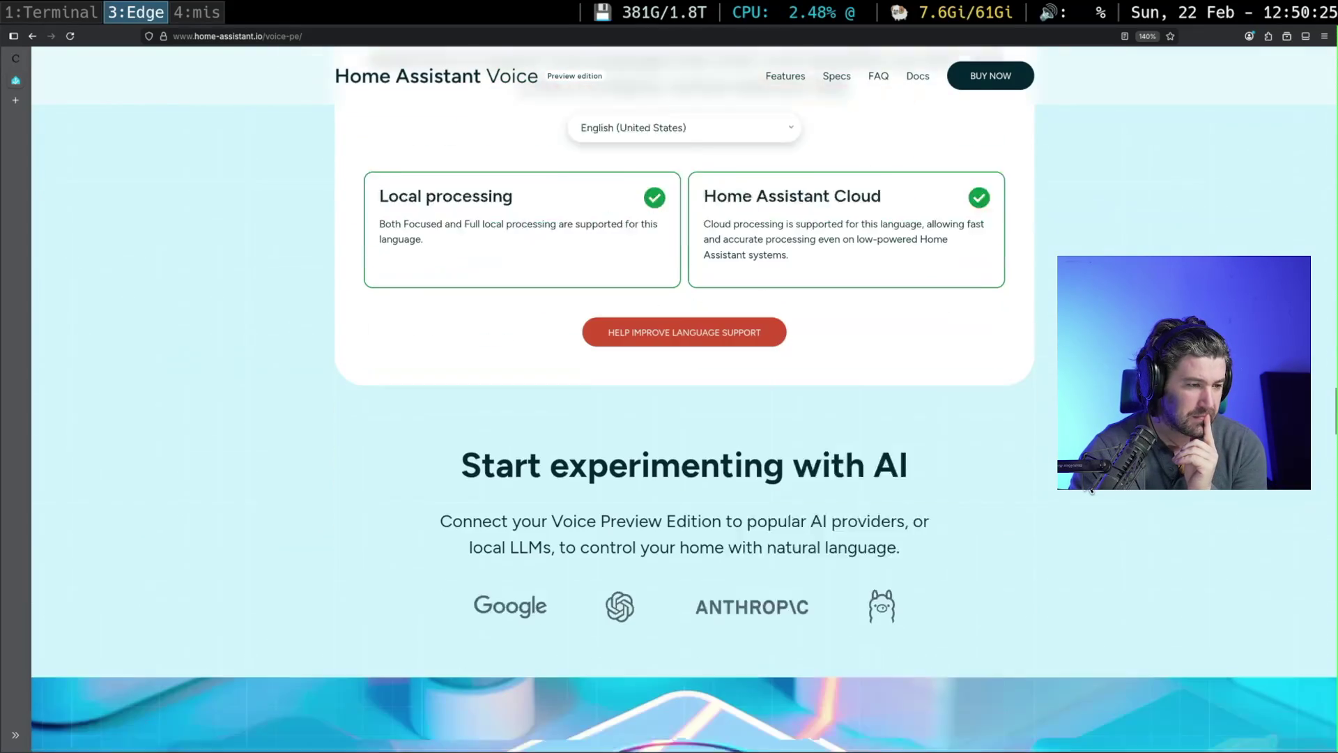
pyautogui.scroll(-5, 1091, 490)
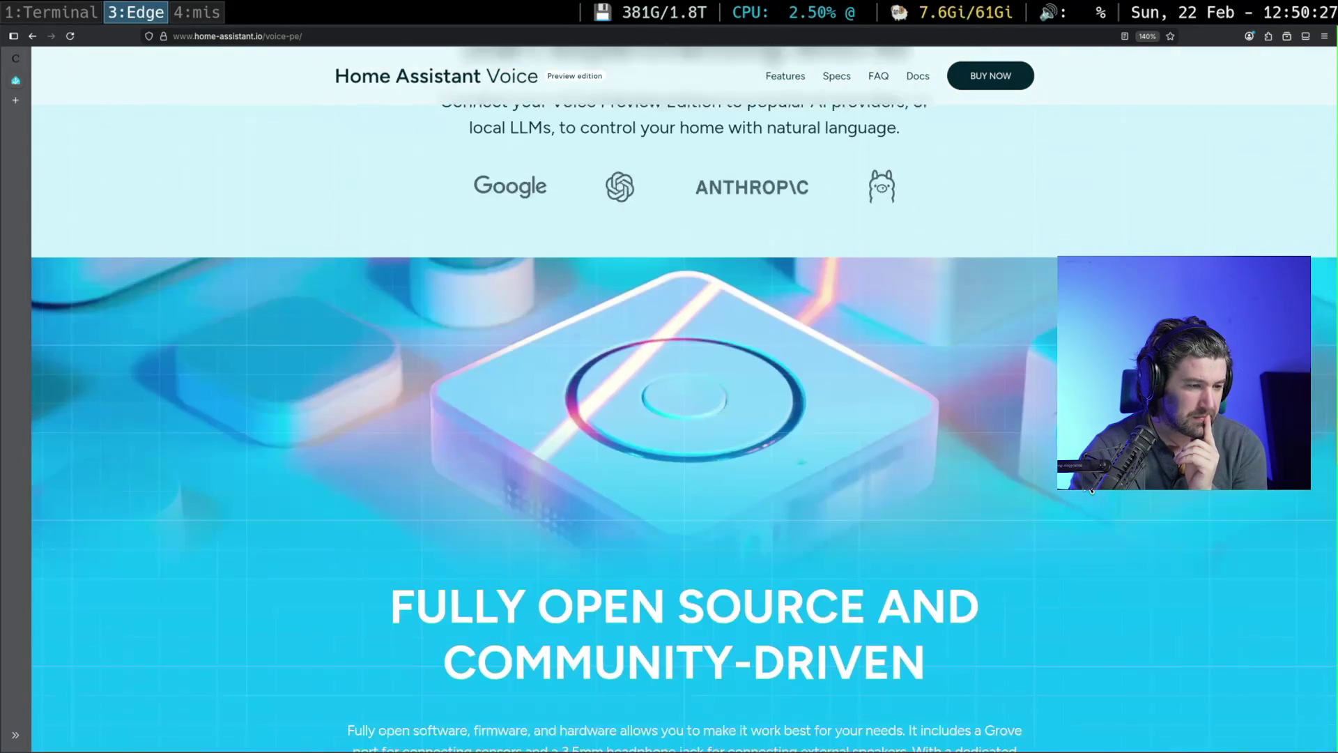
pyautogui.scroll(-2, 1091, 490)
# - Highlight the open-source heading and paragraph, then scroll to the 84x84x21 mm SPECS section
pyautogui.moveTo(394, 456)
pyautogui.mouseDown()
pyautogui.moveTo(579, 458)
pyautogui.moveTo(1031, 513)
pyautogui.mouseUp()
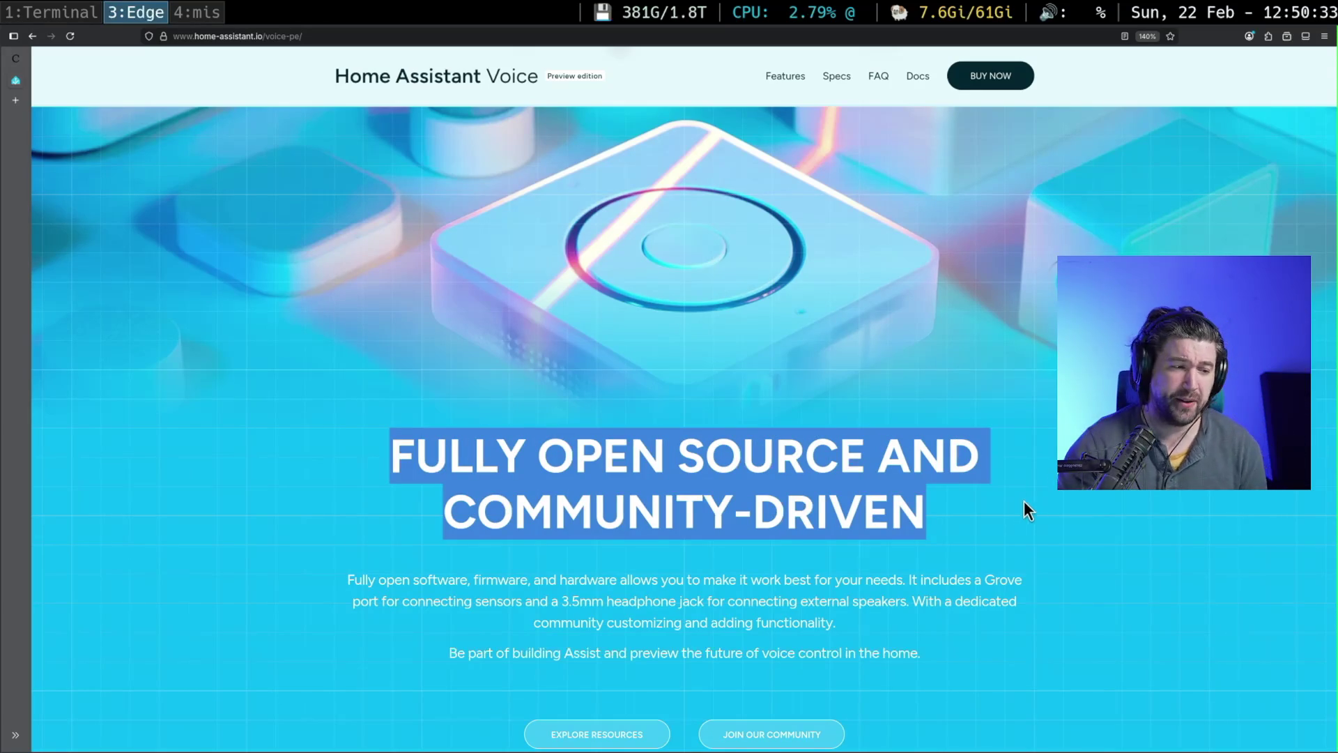
pyautogui.moveTo(349, 579)
pyautogui.mouseDown()
pyautogui.moveTo(496, 601)
pyautogui.moveTo(585, 579)
pyautogui.moveTo(923, 579)
pyautogui.moveTo(828, 600)
pyautogui.moveTo(562, 597)
pyautogui.mouseUp()
pyautogui.scroll(-3, 775, 511)
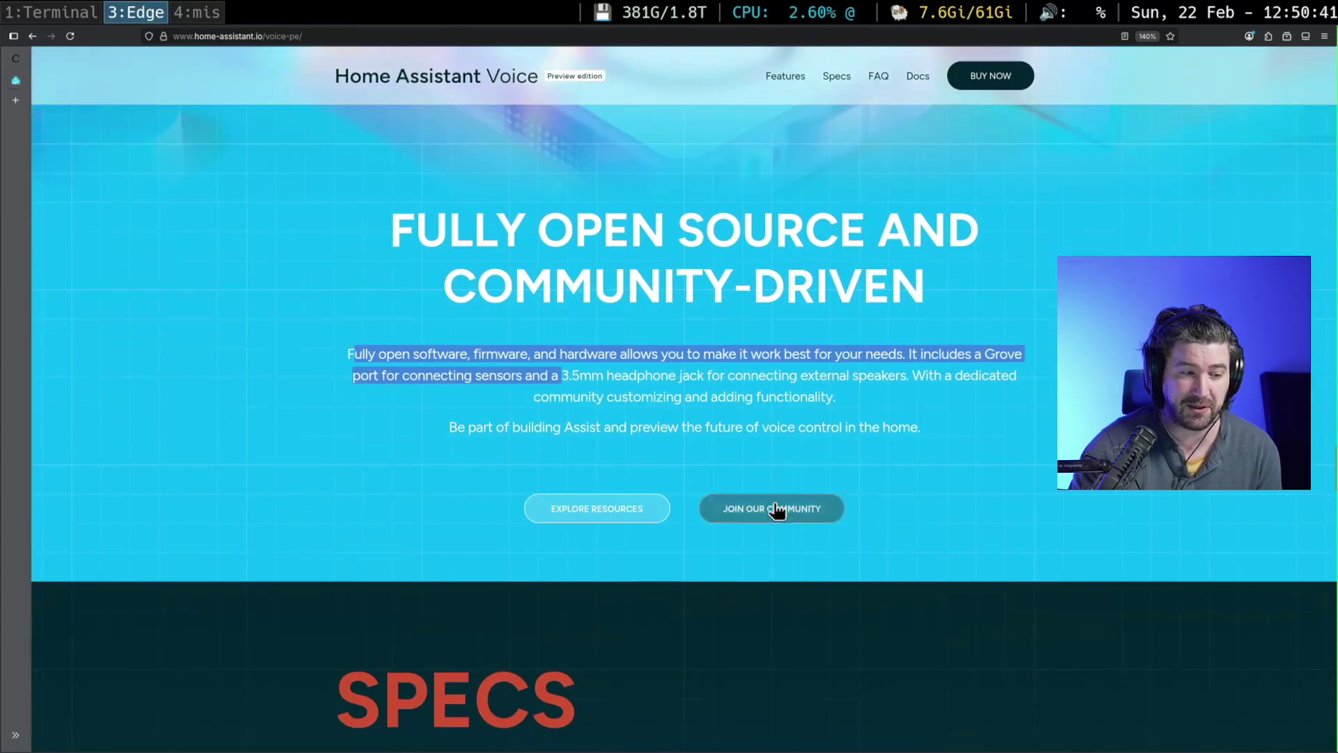
pyautogui.scroll(-7, 935, 537)
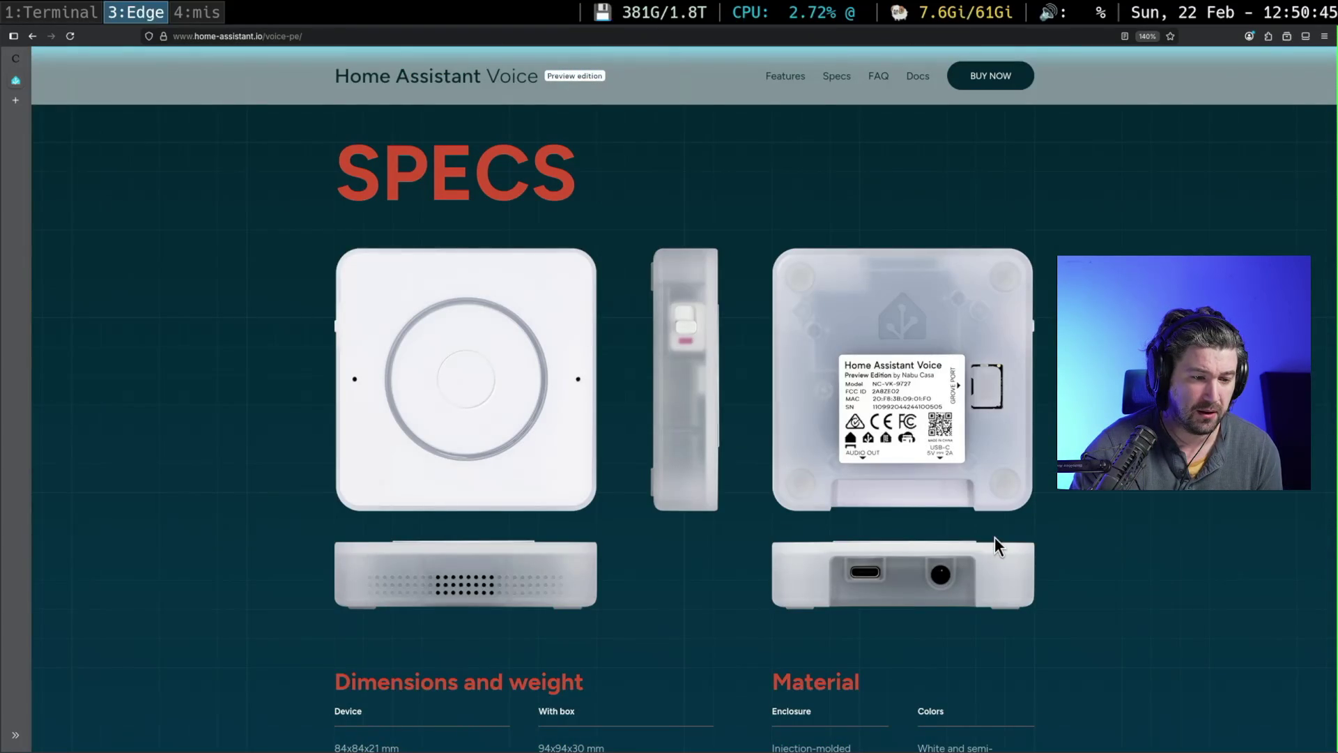
pyautogui.scroll(-2, 996, 537)
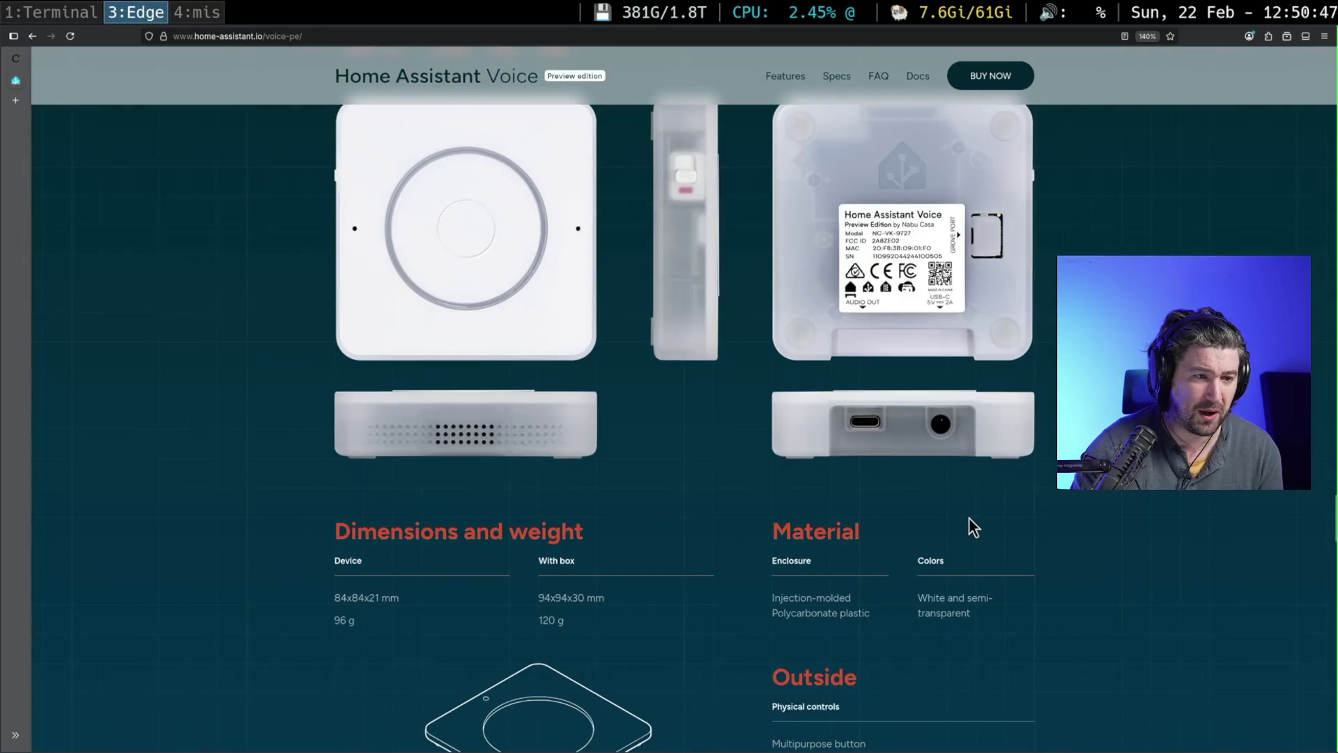
pyautogui.scroll(1, 969, 517)
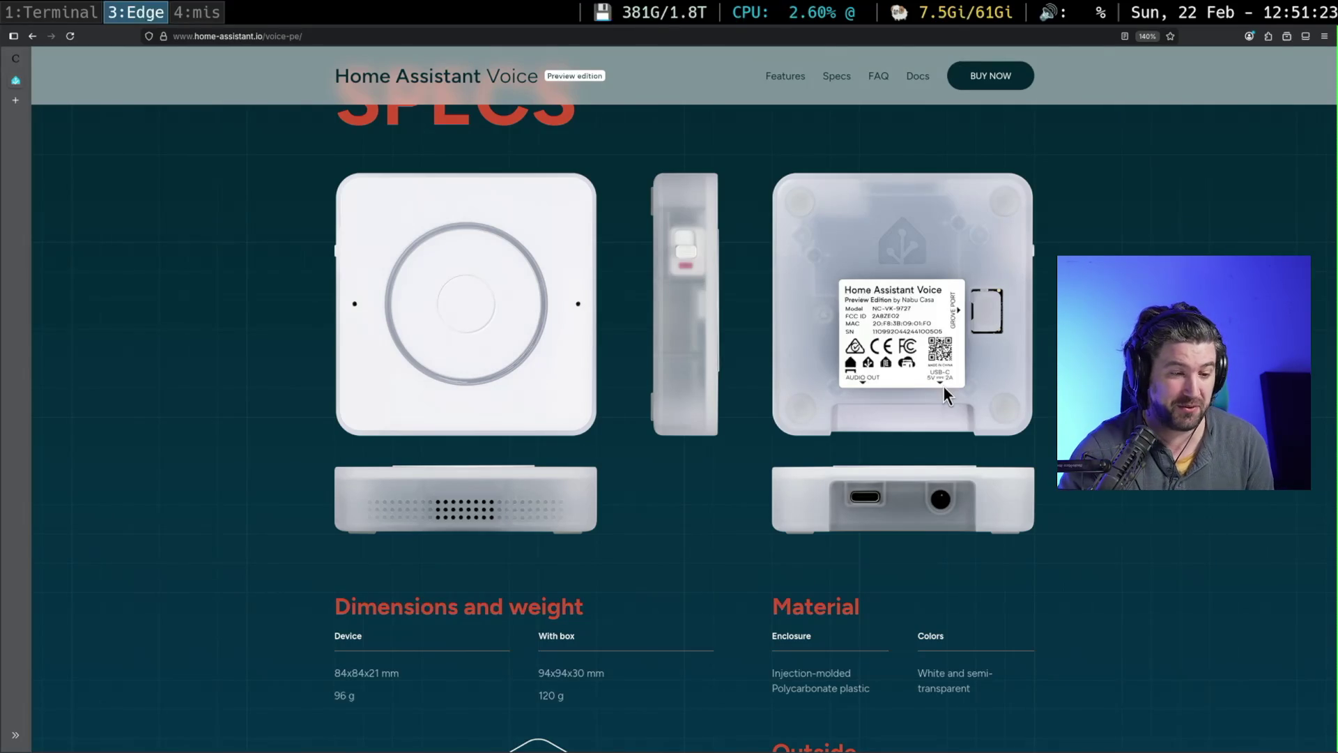
pyautogui.scroll(-2, 974, 423)
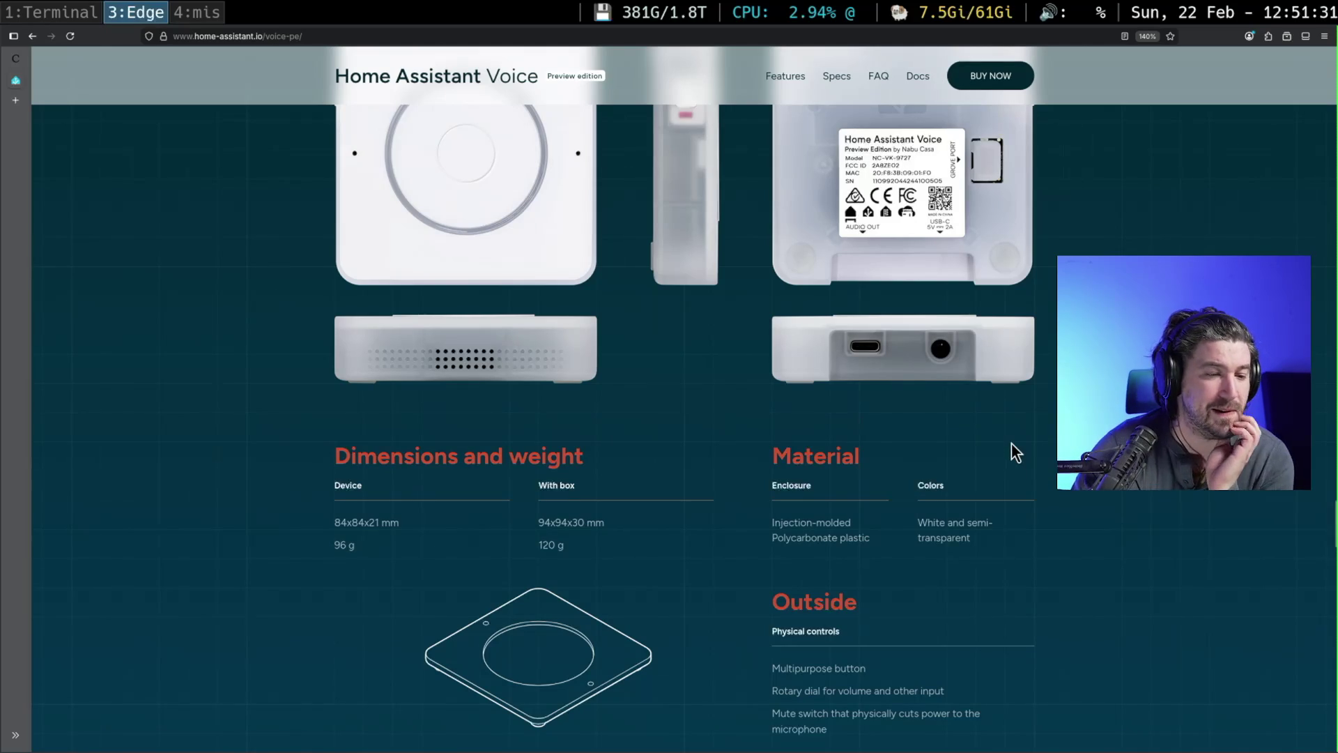
pyautogui.scroll(-1, 1015, 461)
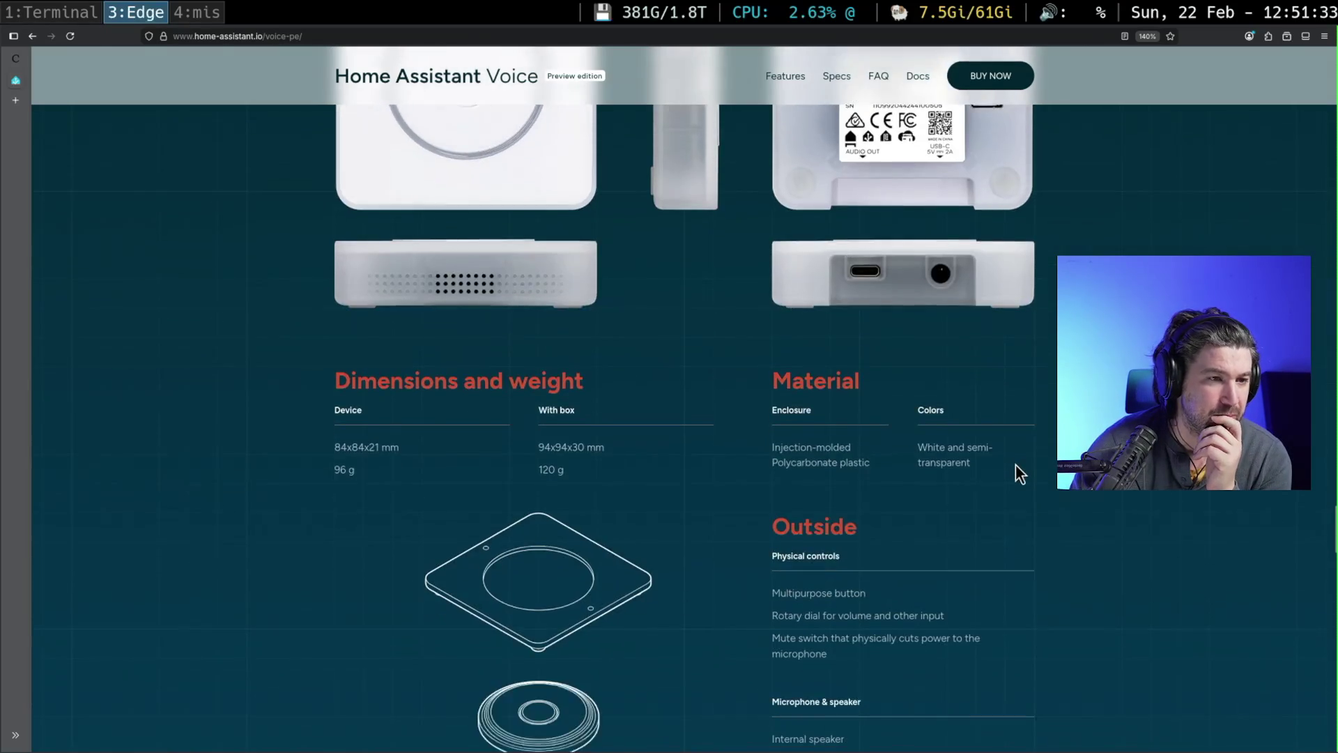
pyautogui.scroll(5, 1014, 463)
pyautogui.scroll(-10, 1014, 471)
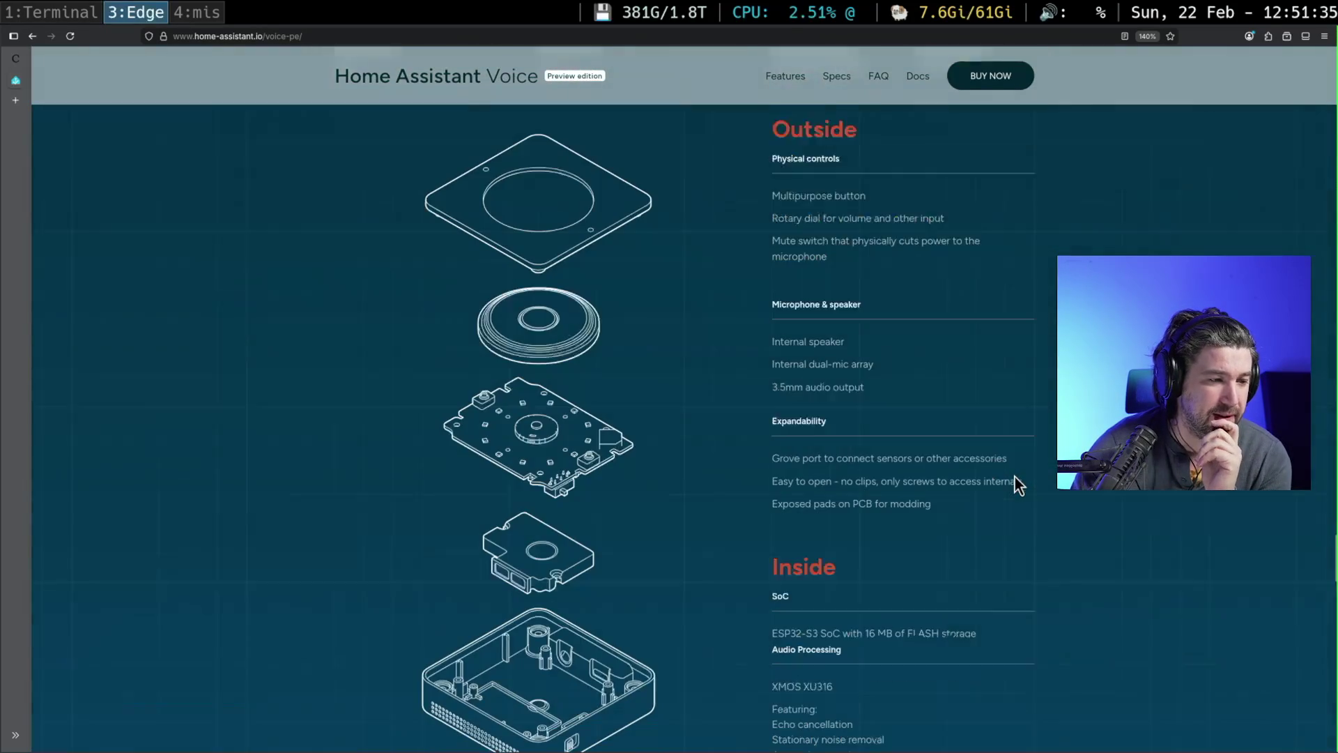
pyautogui.scroll(-2, 1014, 475)
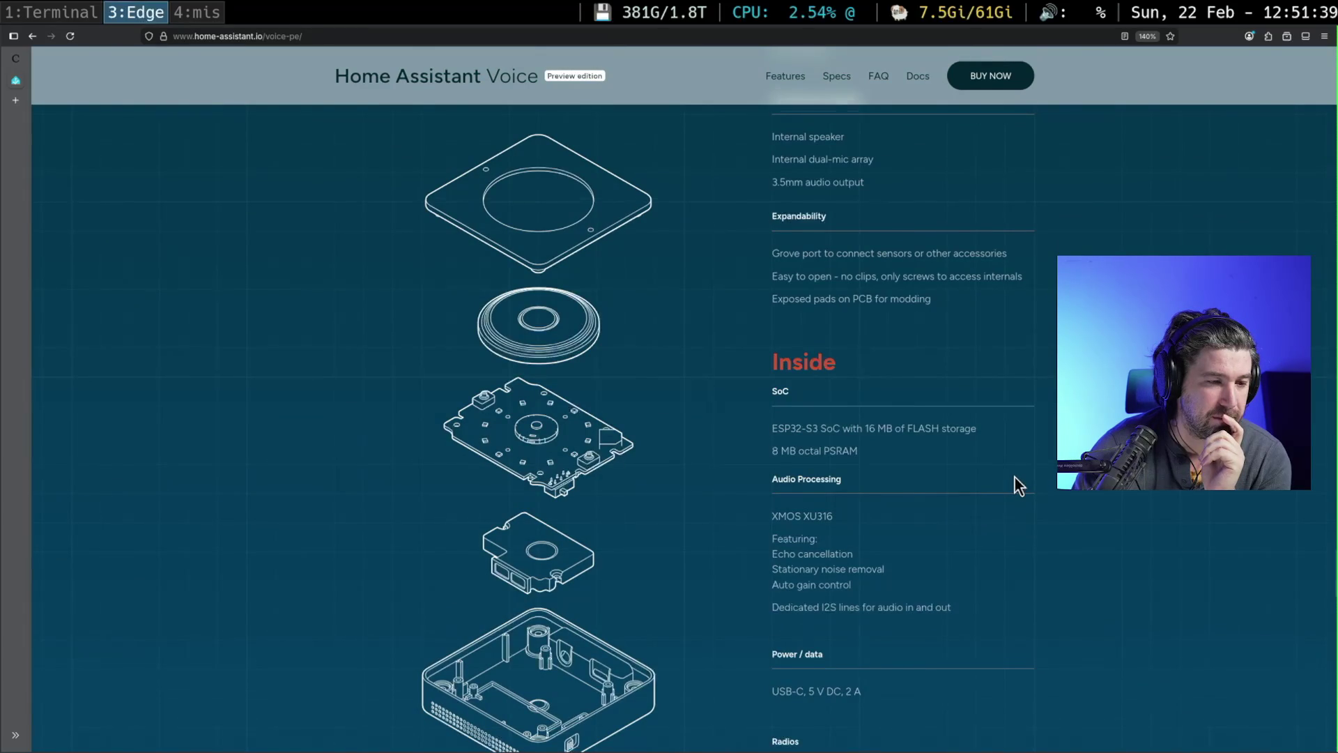
pyautogui.scroll(-1, 1014, 475)
pyautogui.scroll(1, 1015, 476)
pyautogui.scroll(-2, 1015, 477)
pyautogui.moveTo(773, 631); pyautogui.dragTo(875, 631)
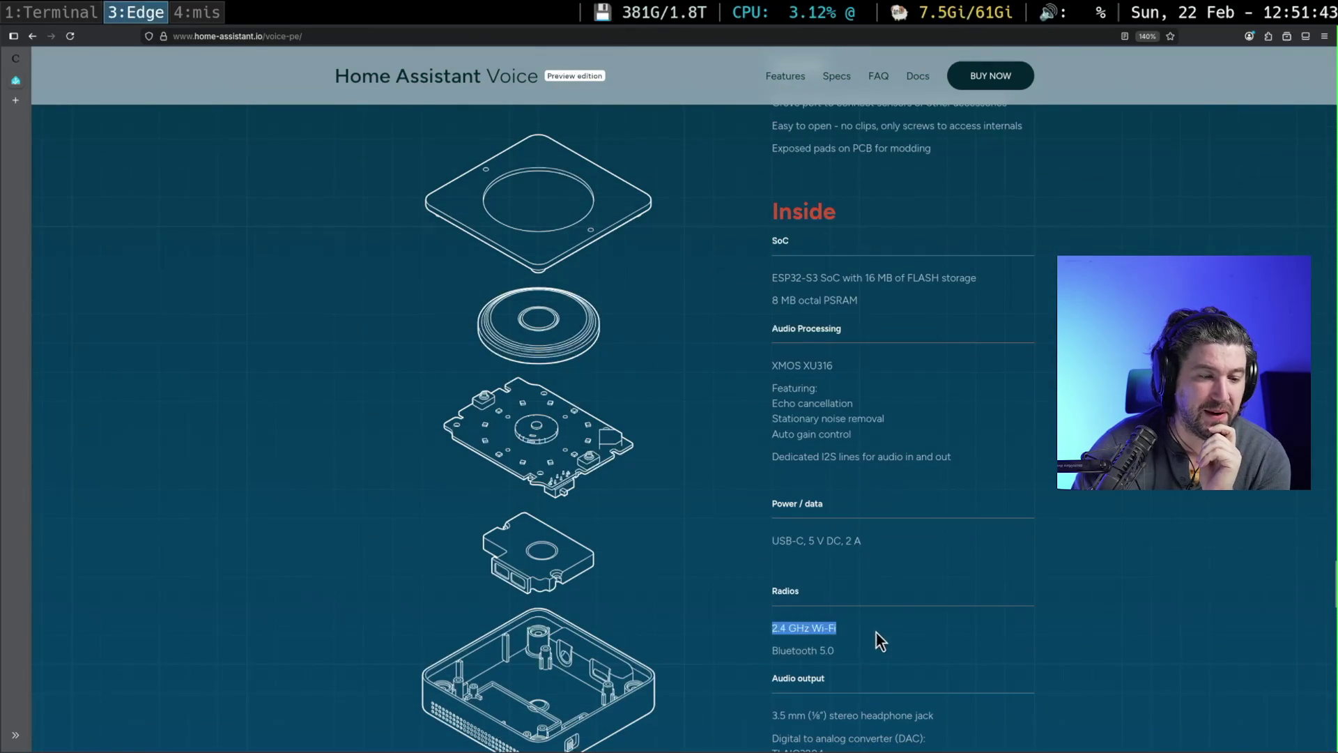
pyautogui.scroll(-2, 871, 592)
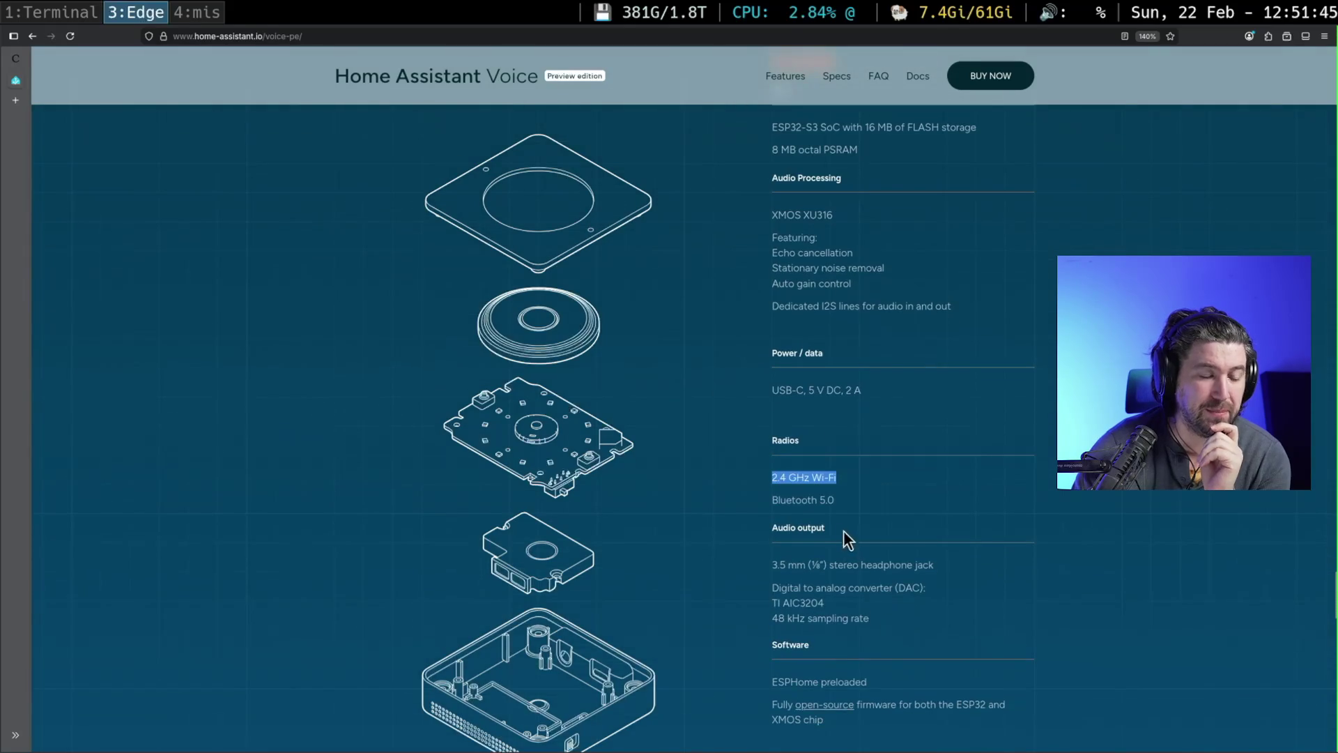
pyautogui.scroll(-1, 873, 507)
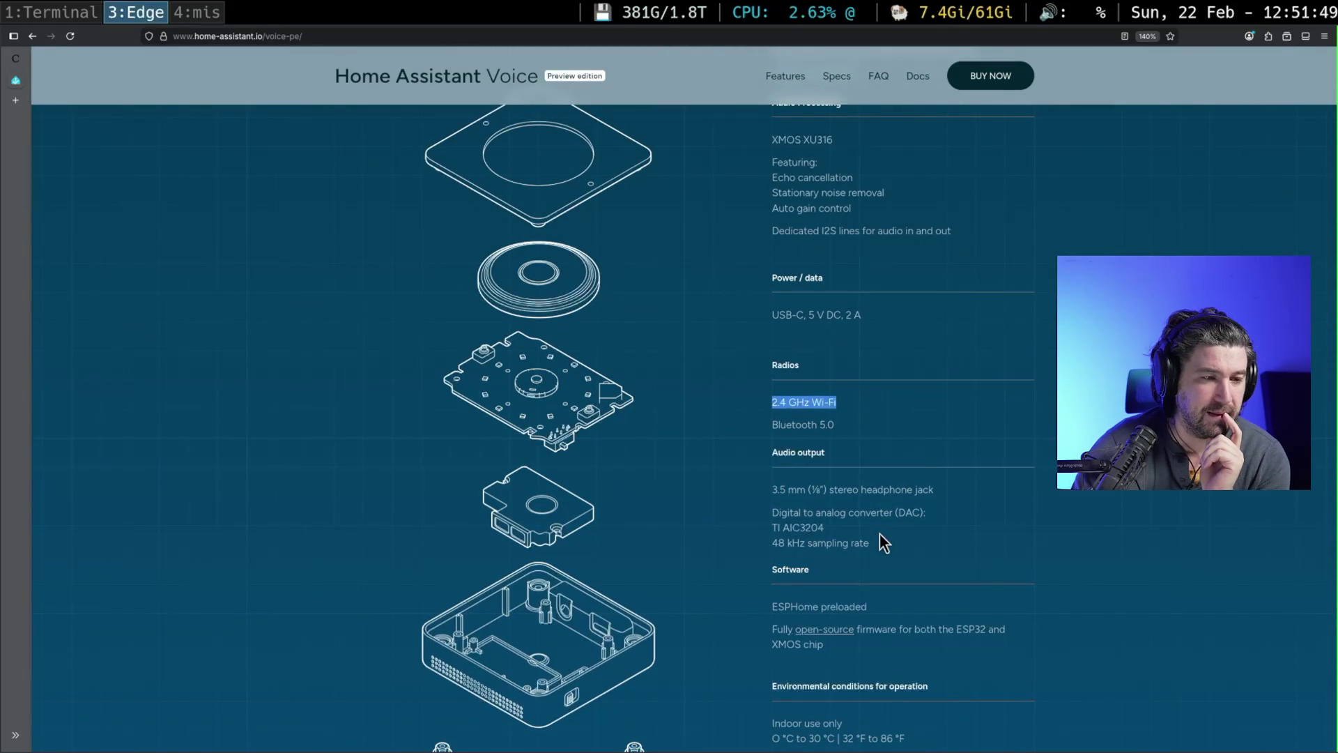
pyautogui.scroll(10, 880, 533)
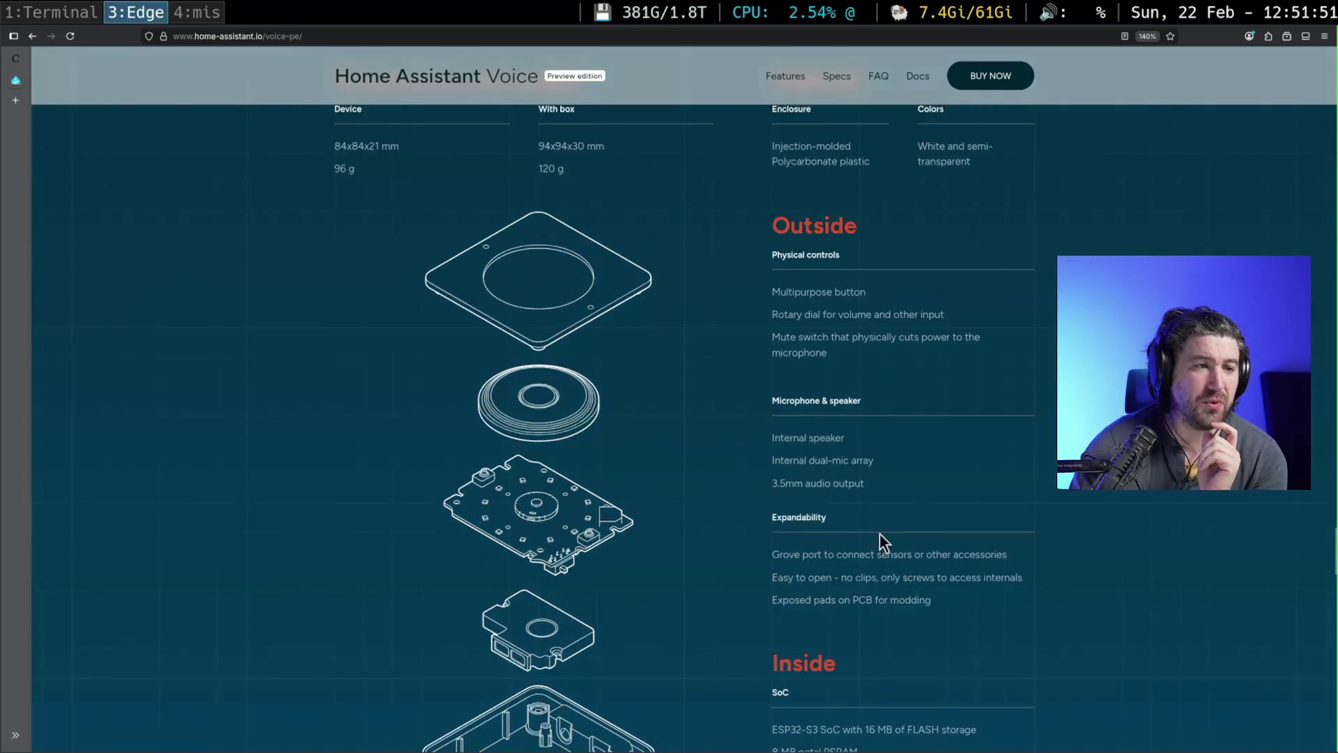
pyautogui.scroll(9, 879, 533)
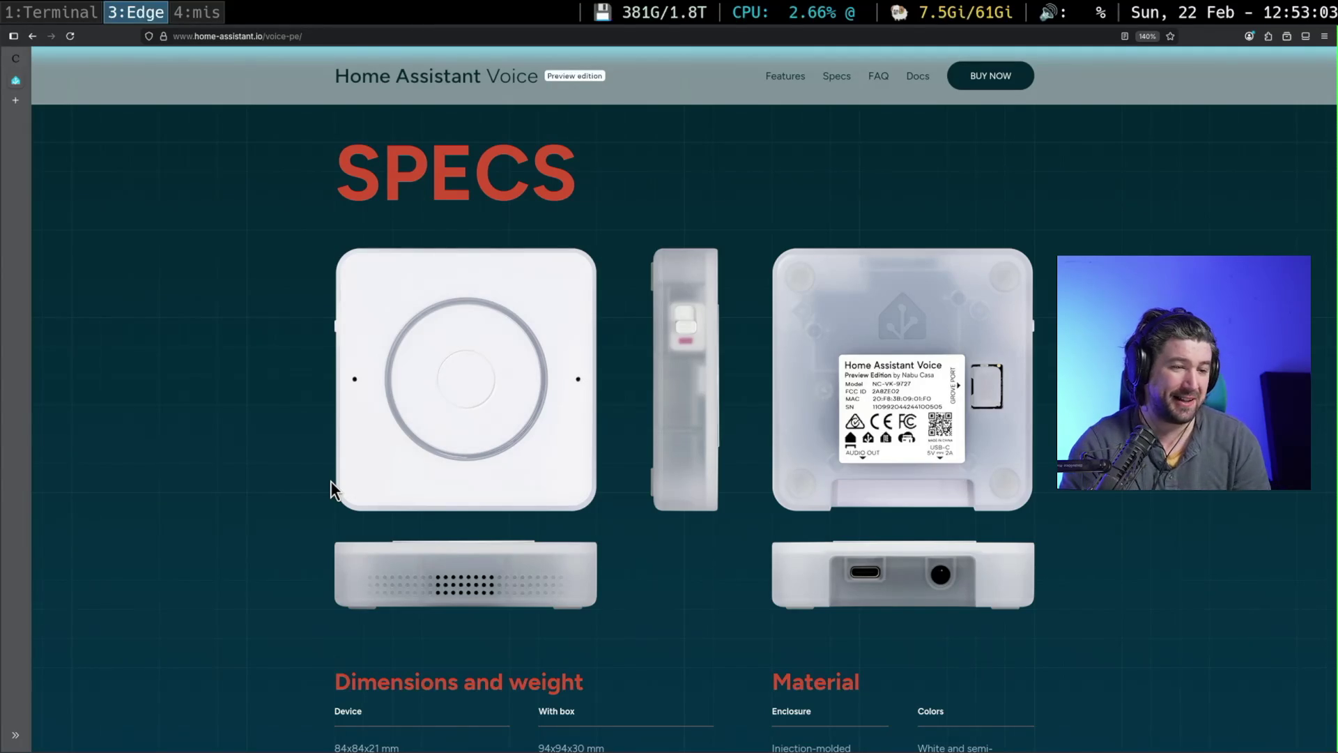
pyautogui.scroll(-10, 784, 499)
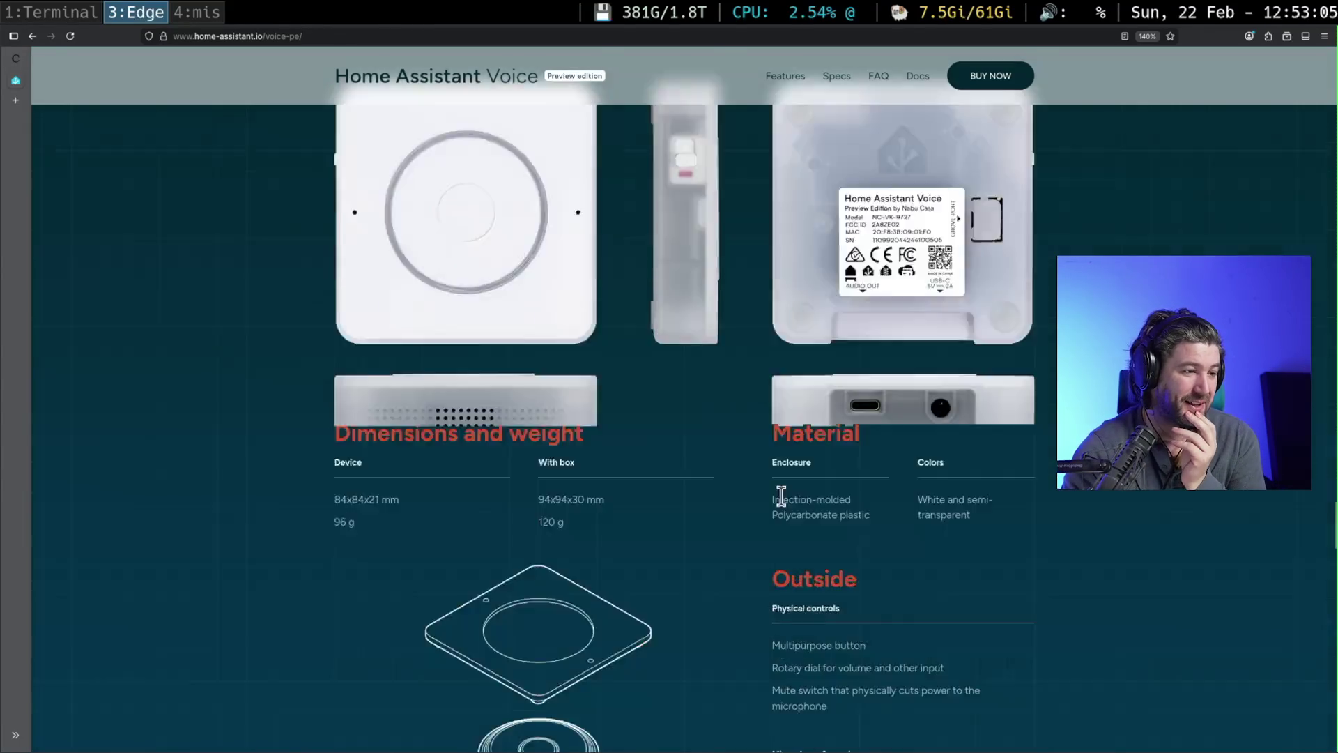
# - Scroll up from the specs and FAQ to the Bringing Choice to Voice local-versus-cloud diagram
pyautogui.scroll(-10, 794, 513)
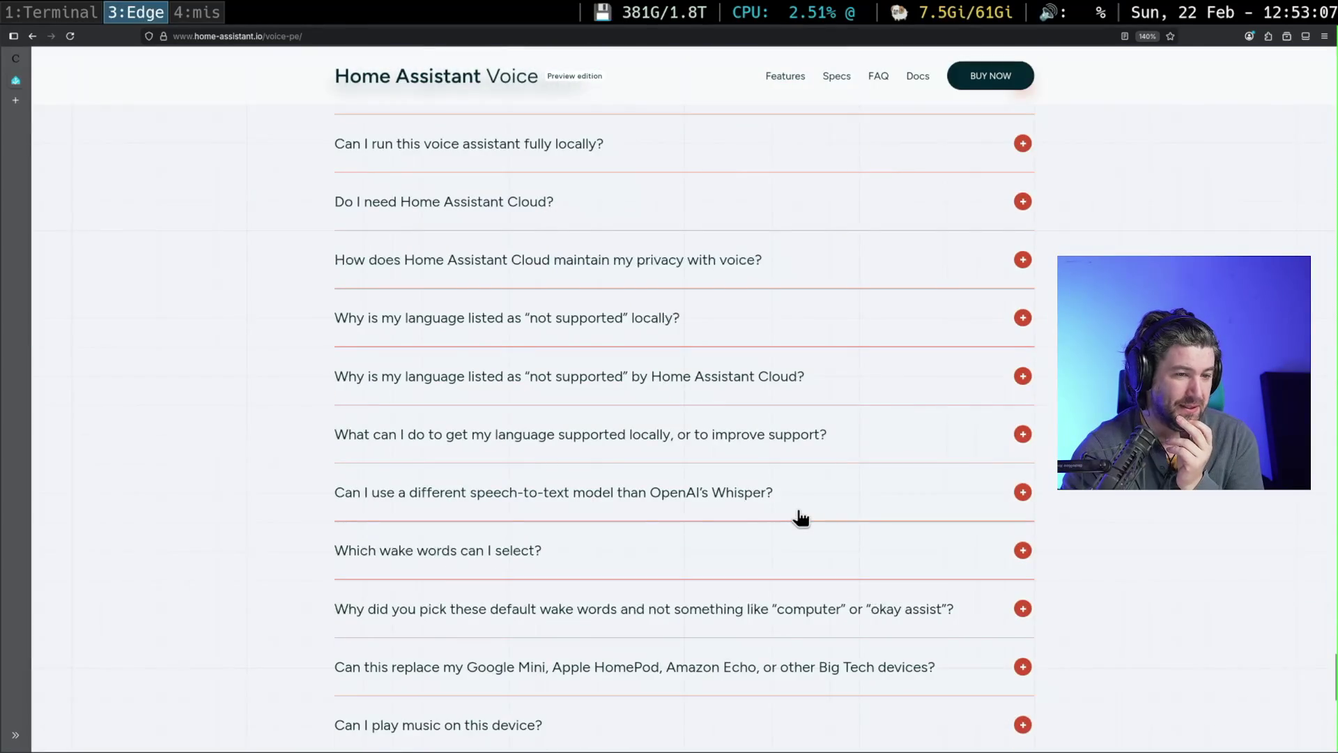
pyautogui.scroll(15, 797, 516)
pyautogui.scroll(15, 799, 511)
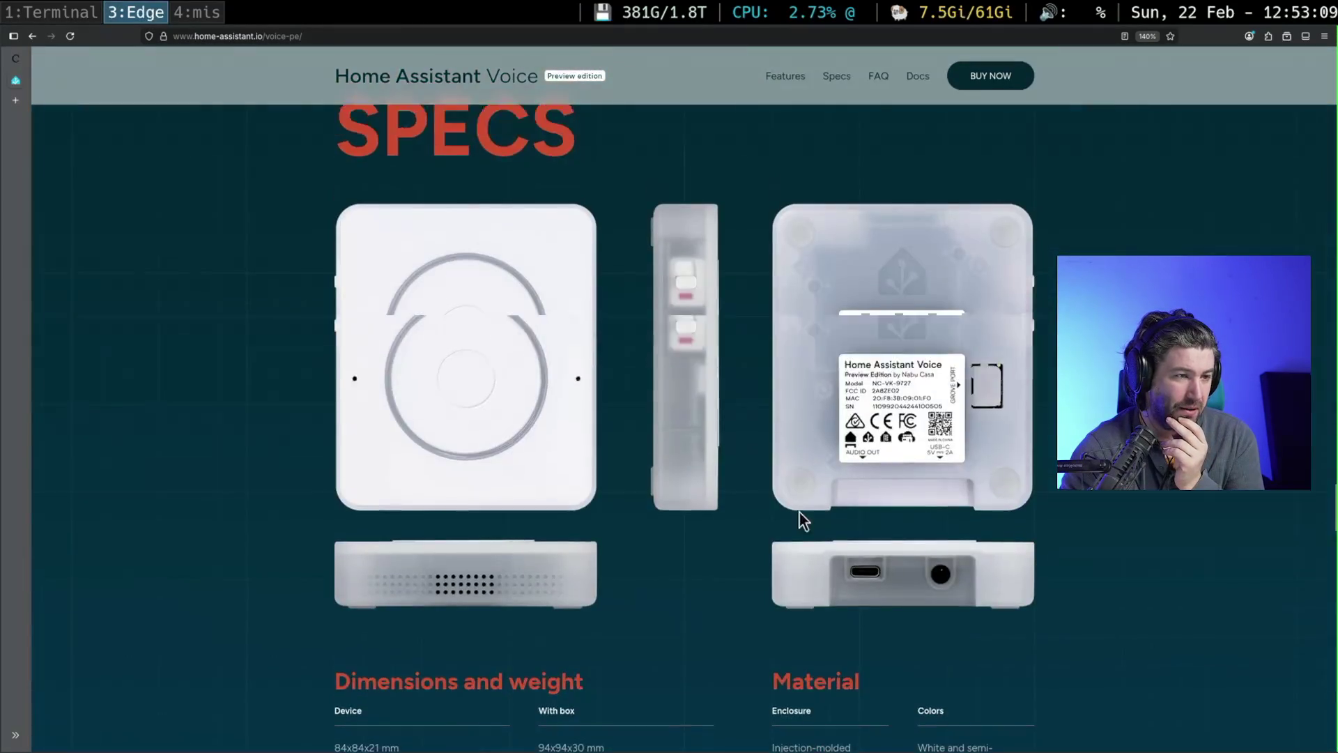
pyautogui.scroll(5, 799, 511)
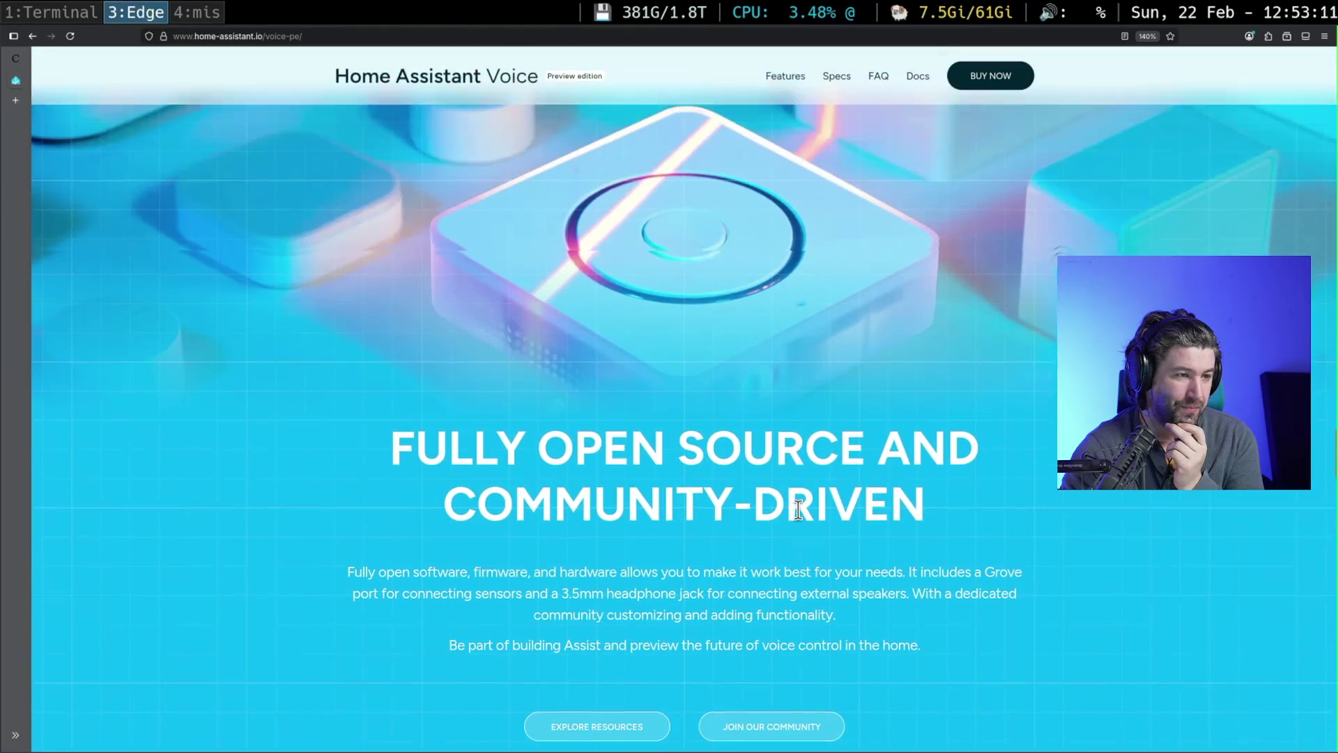
pyautogui.scroll(2, 798, 511)
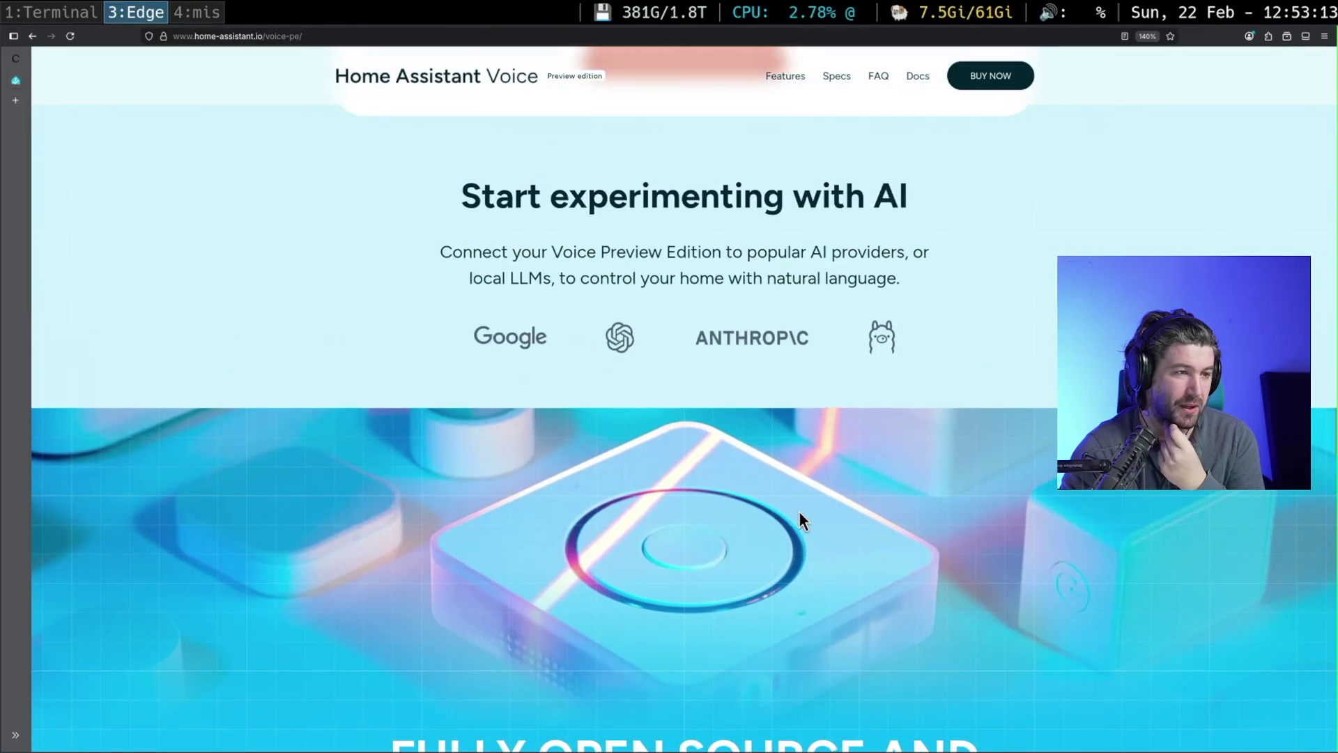
pyautogui.scroll(-3, 798, 511)
pyautogui.scroll(-1, 798, 512)
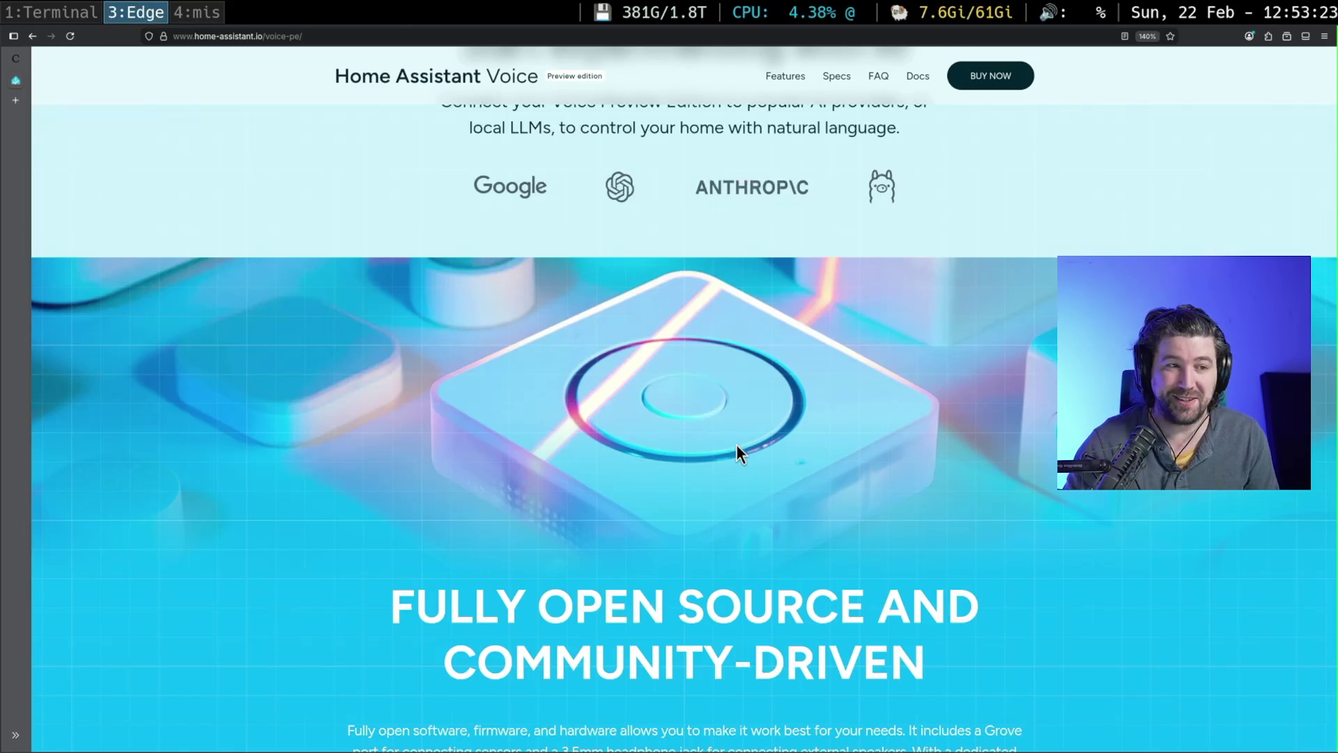
pyautogui.scroll(3, 857, 505)
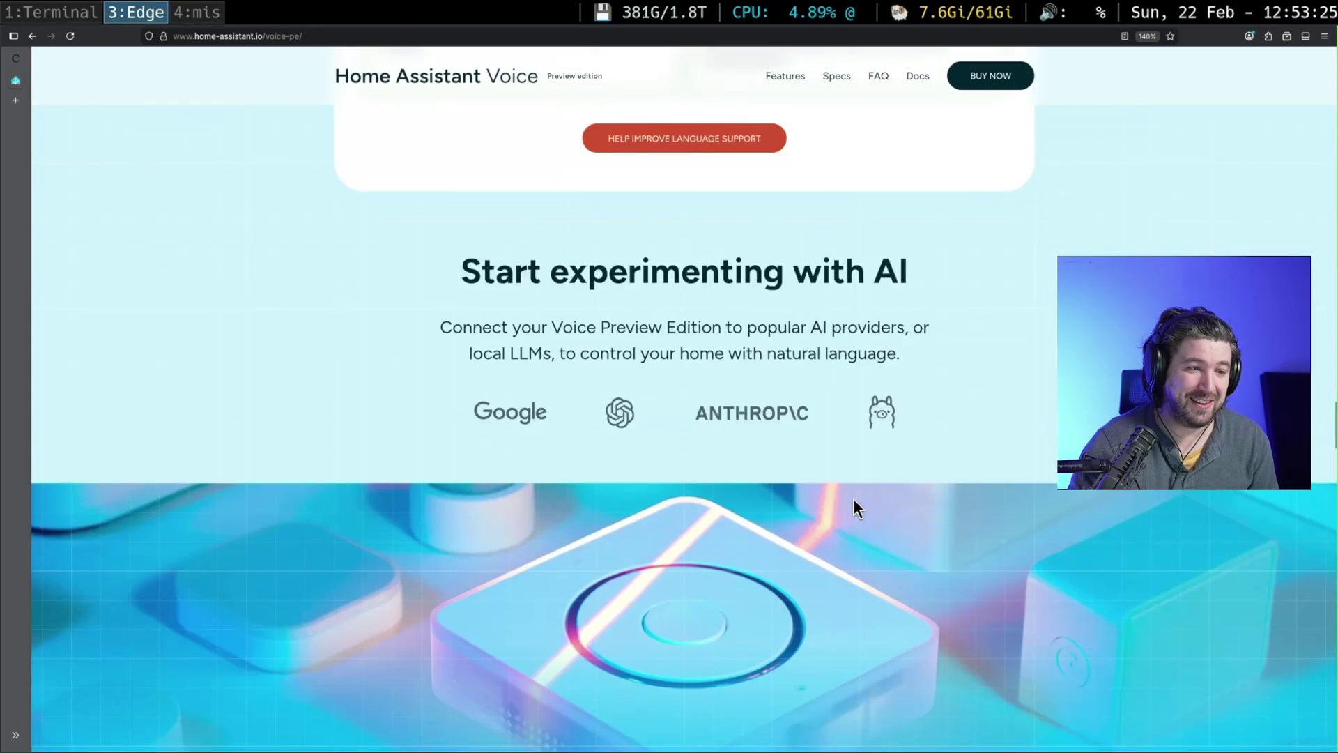
pyautogui.scroll(1, 746, 488)
pyautogui.scroll(15, 746, 489)
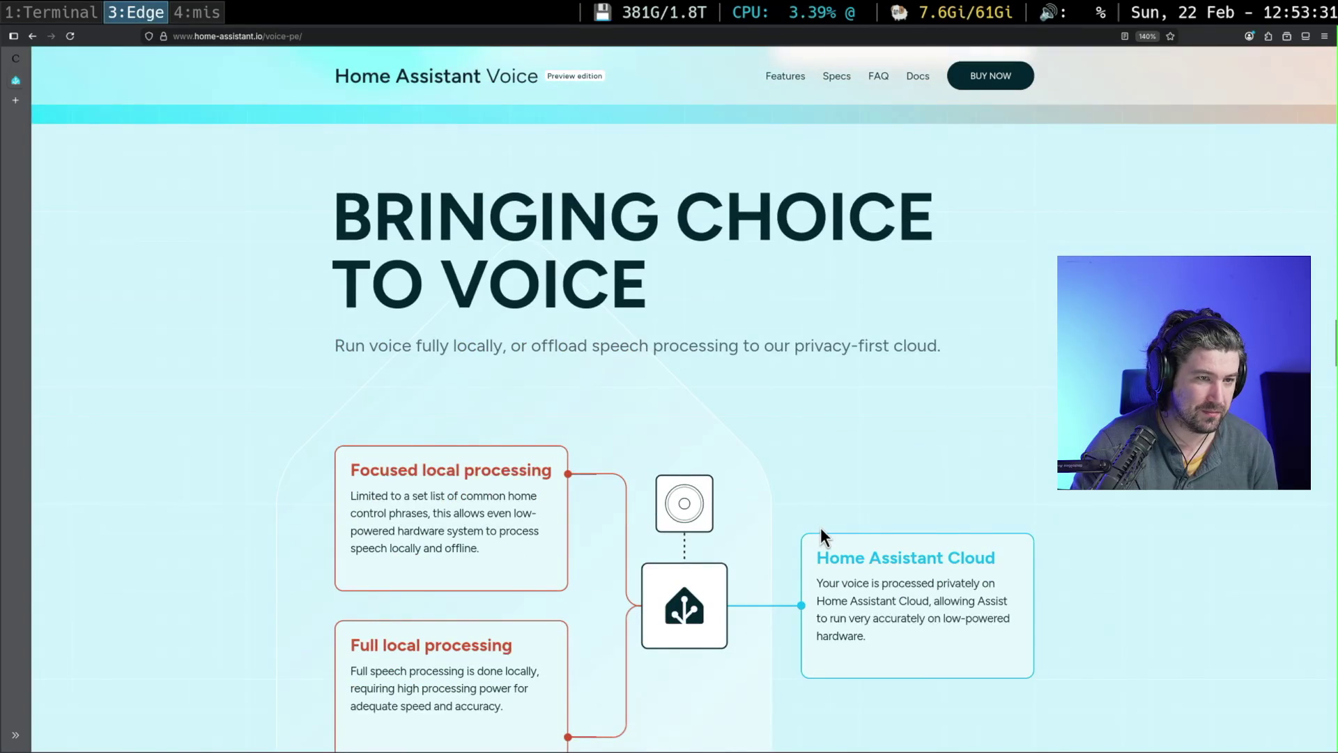
# - Highlight 'privacy-first cloud' in the subtitle and return to the 'Bring choice to voice' hero
pyautogui.scroll(6, 821, 528)
pyautogui.scroll(-6, 821, 528)
pyautogui.scroll(-2, 822, 529)
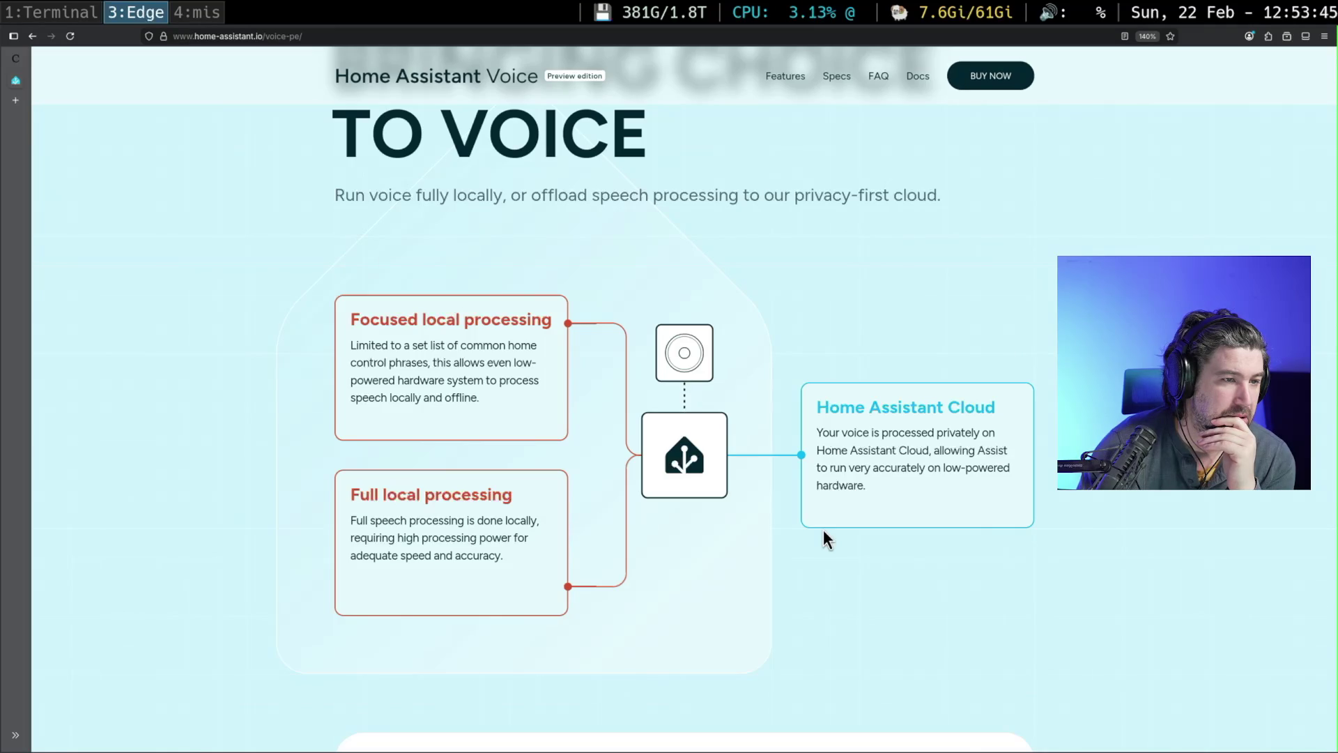
pyautogui.moveTo(784, 195); pyautogui.dragTo(917, 197)
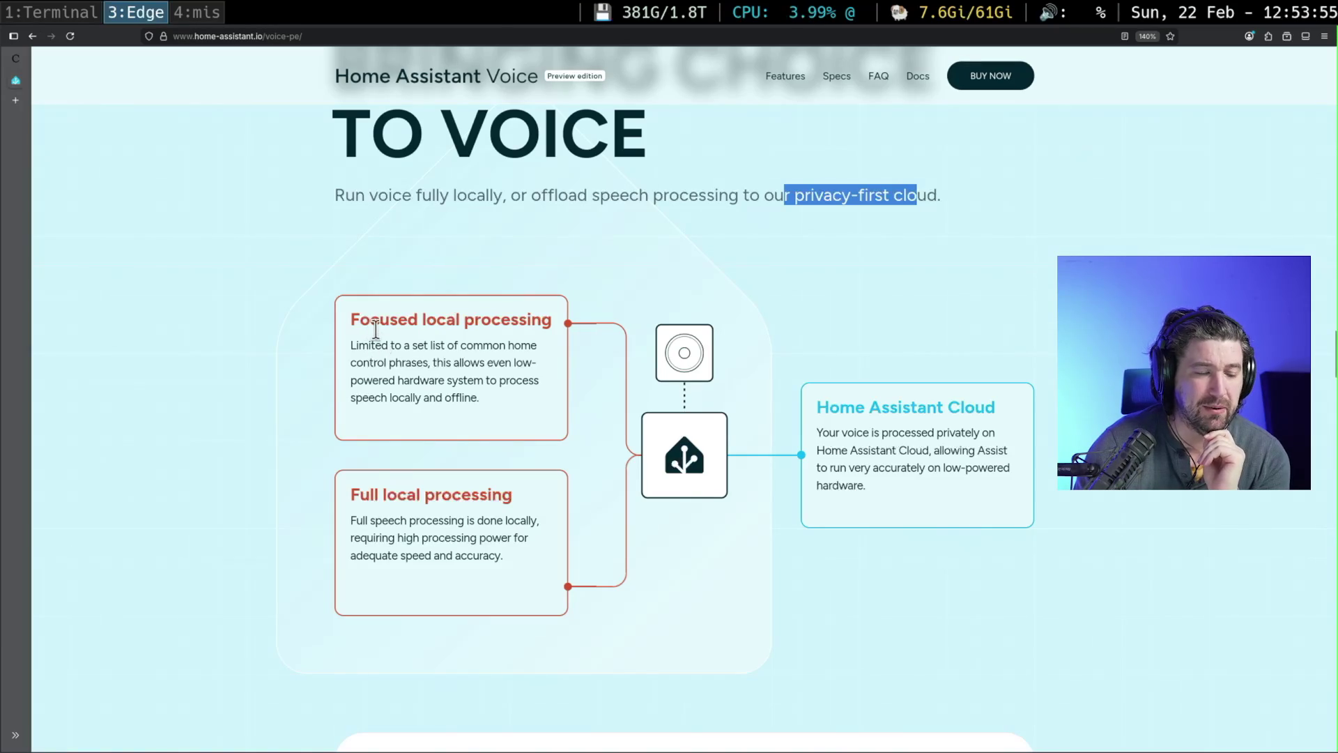
pyautogui.scroll(10, 722, 506)
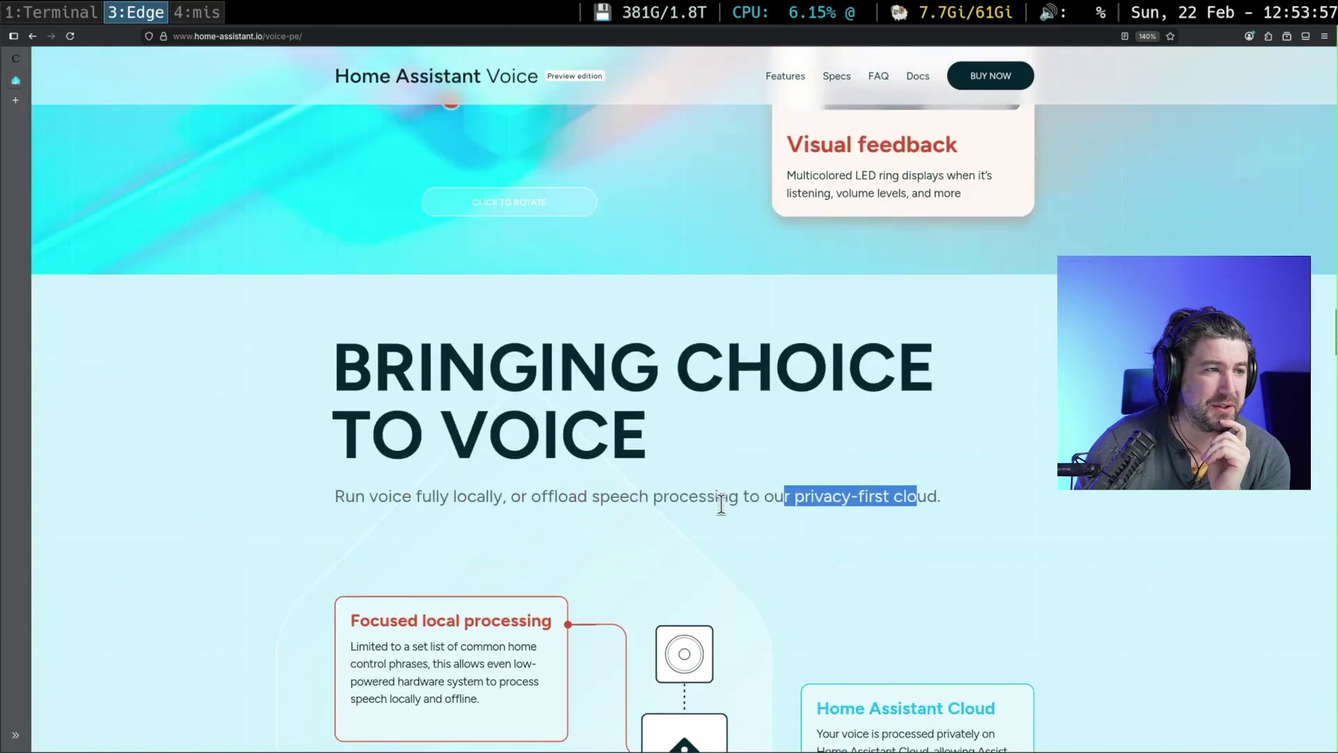
pyautogui.scroll(20, 725, 502)
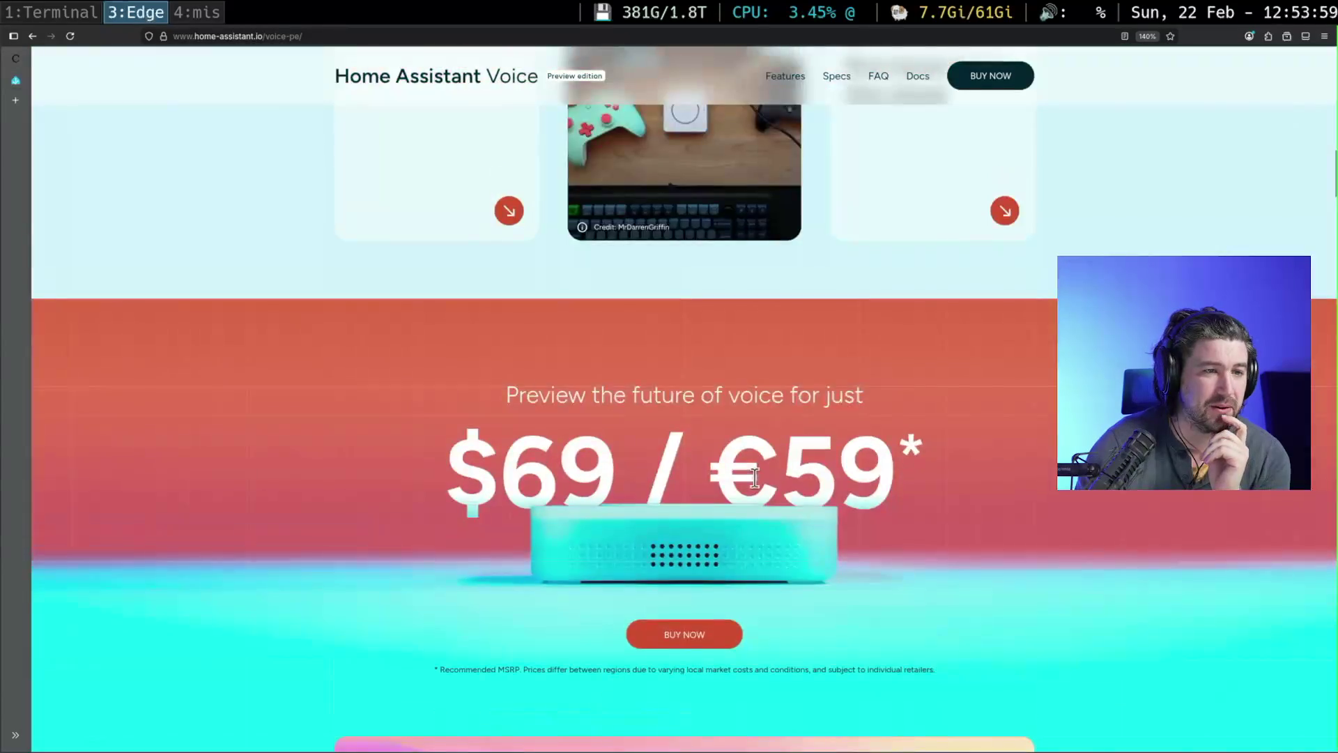
pyautogui.scroll(15, 766, 481)
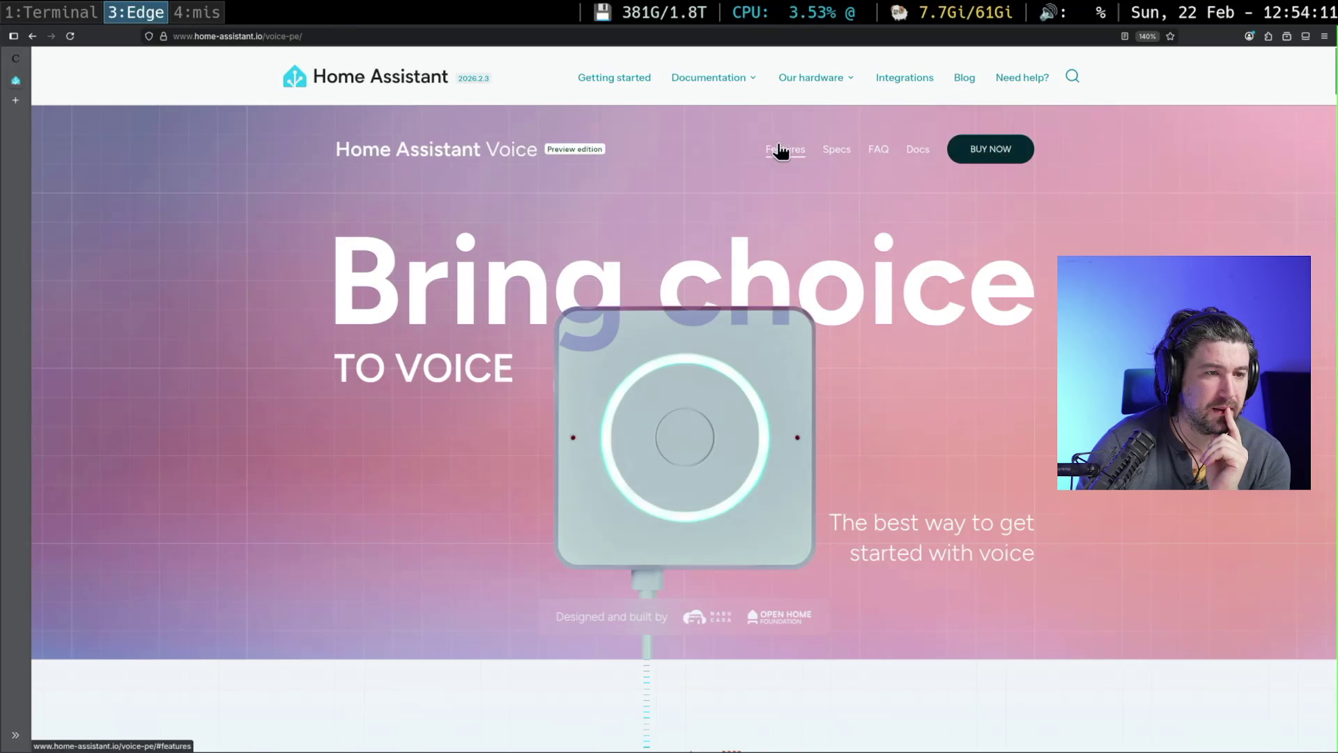
pyautogui.scroll(-15, 1017, 334)
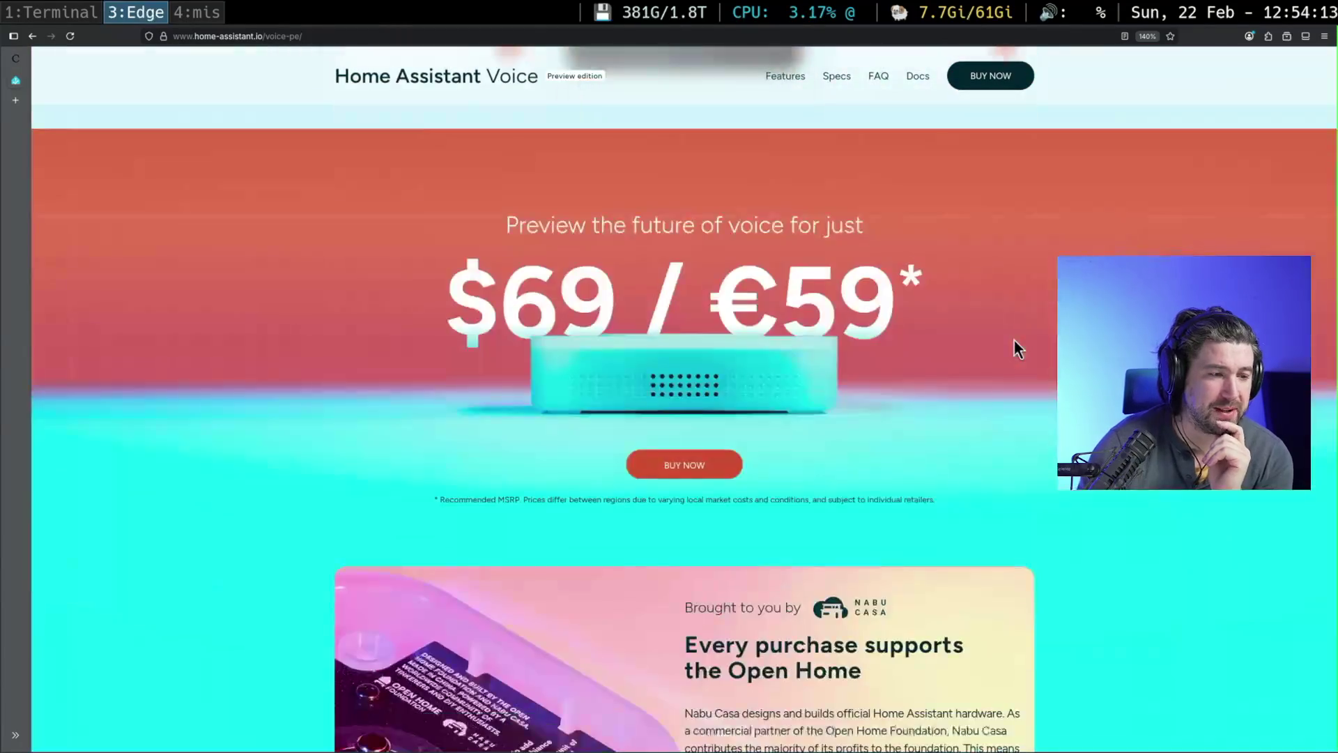
pyautogui.scroll(3, 1014, 342)
pyautogui.scroll(-10, 1014, 341)
pyautogui.scroll(-5, 1014, 342)
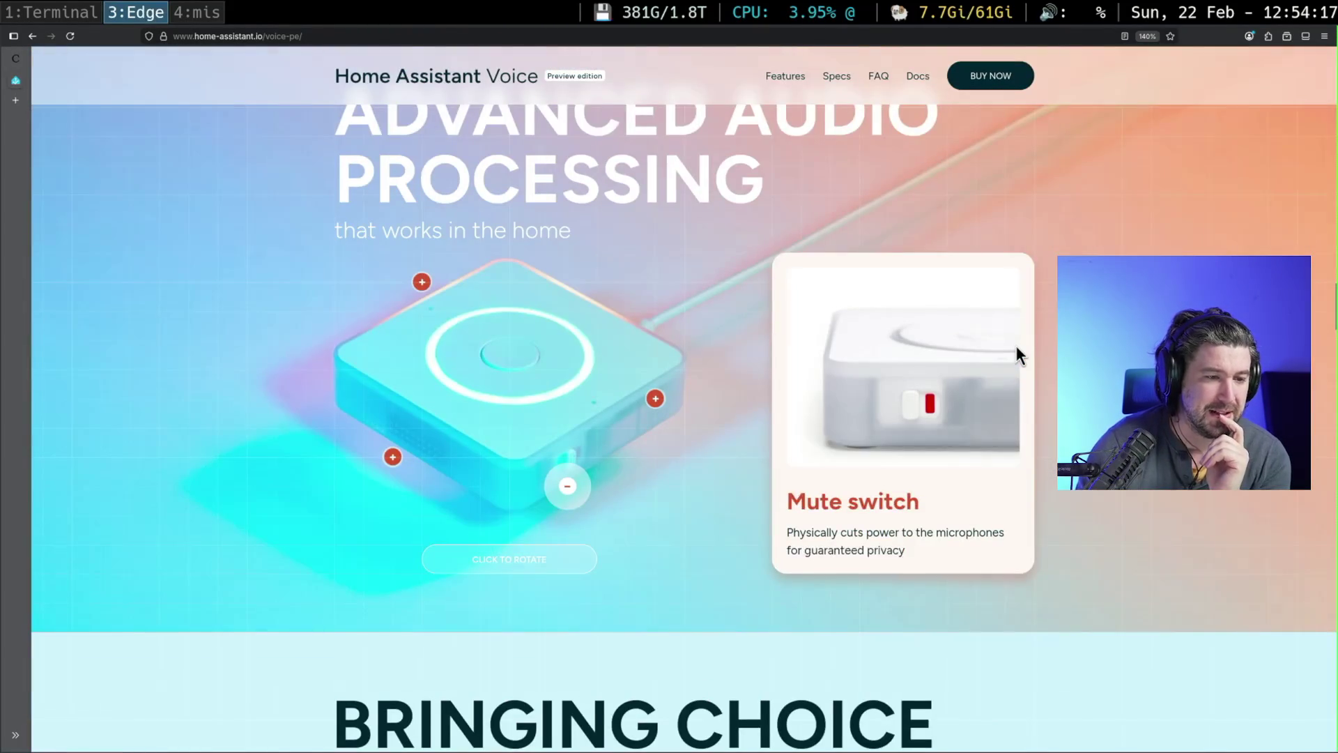
pyautogui.scroll(-2, 1014, 345)
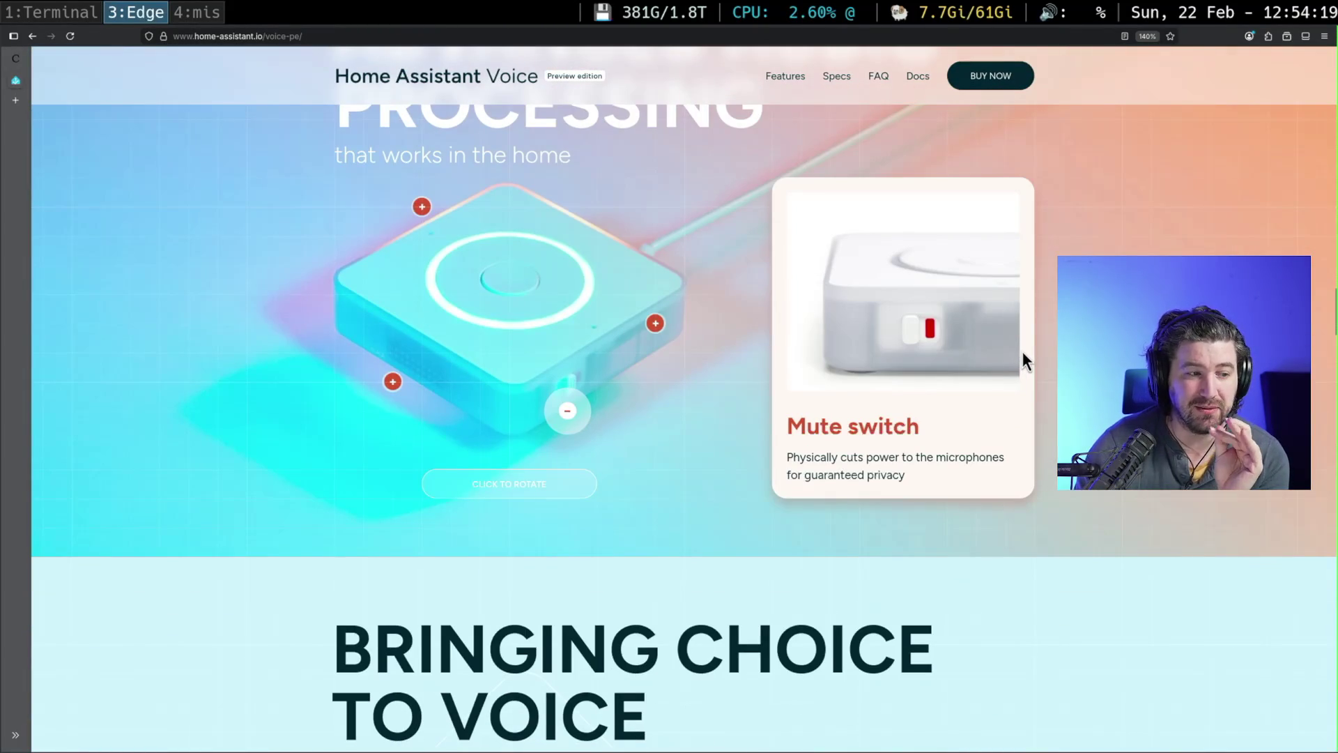
pyautogui.scroll(-10, 1022, 351)
pyautogui.scroll(-15, 1027, 357)
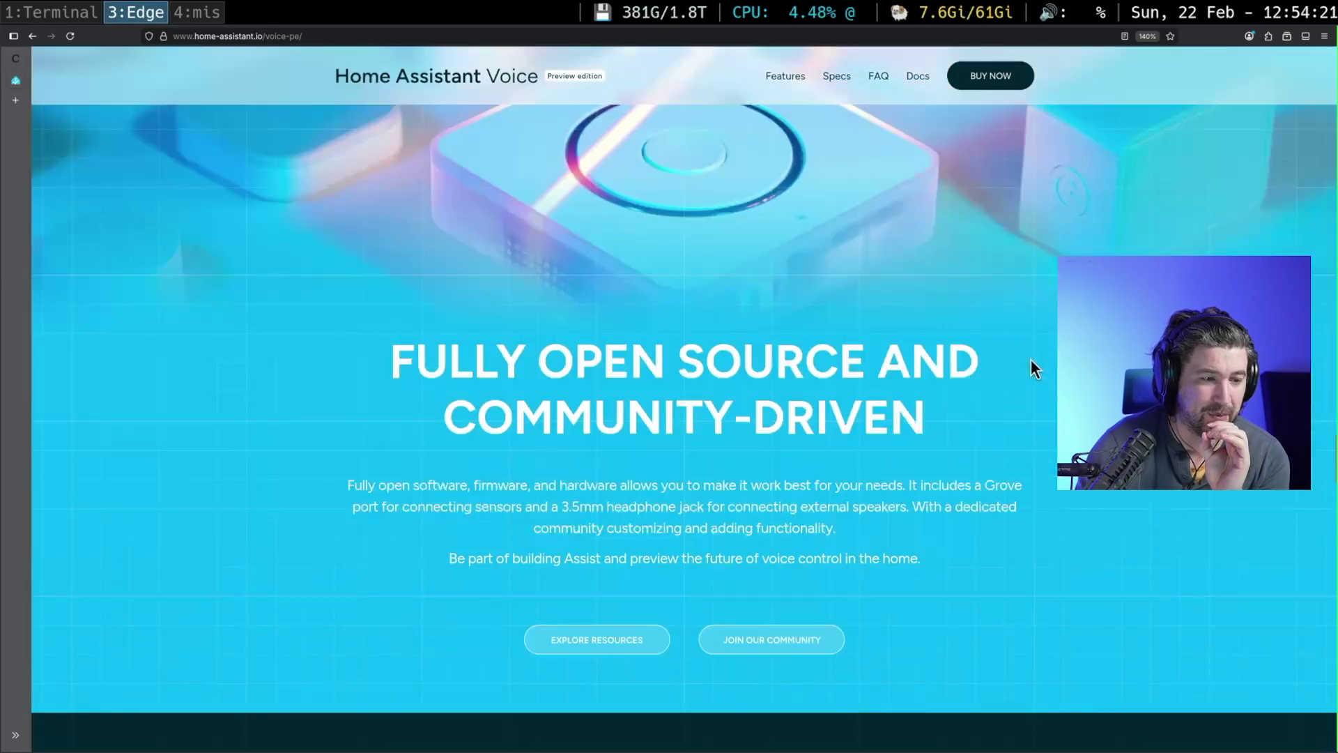
pyautogui.scroll(-12, 1035, 364)
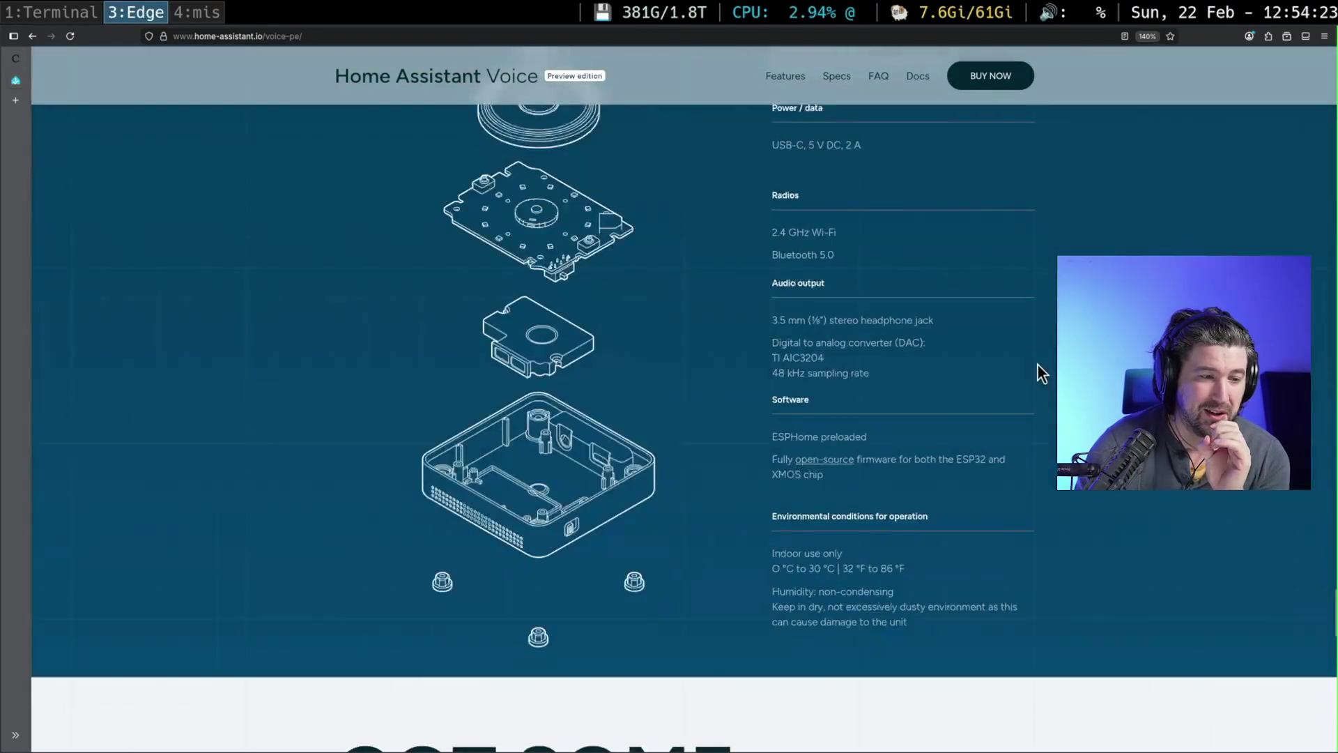
pyautogui.scroll(-15, 1042, 363)
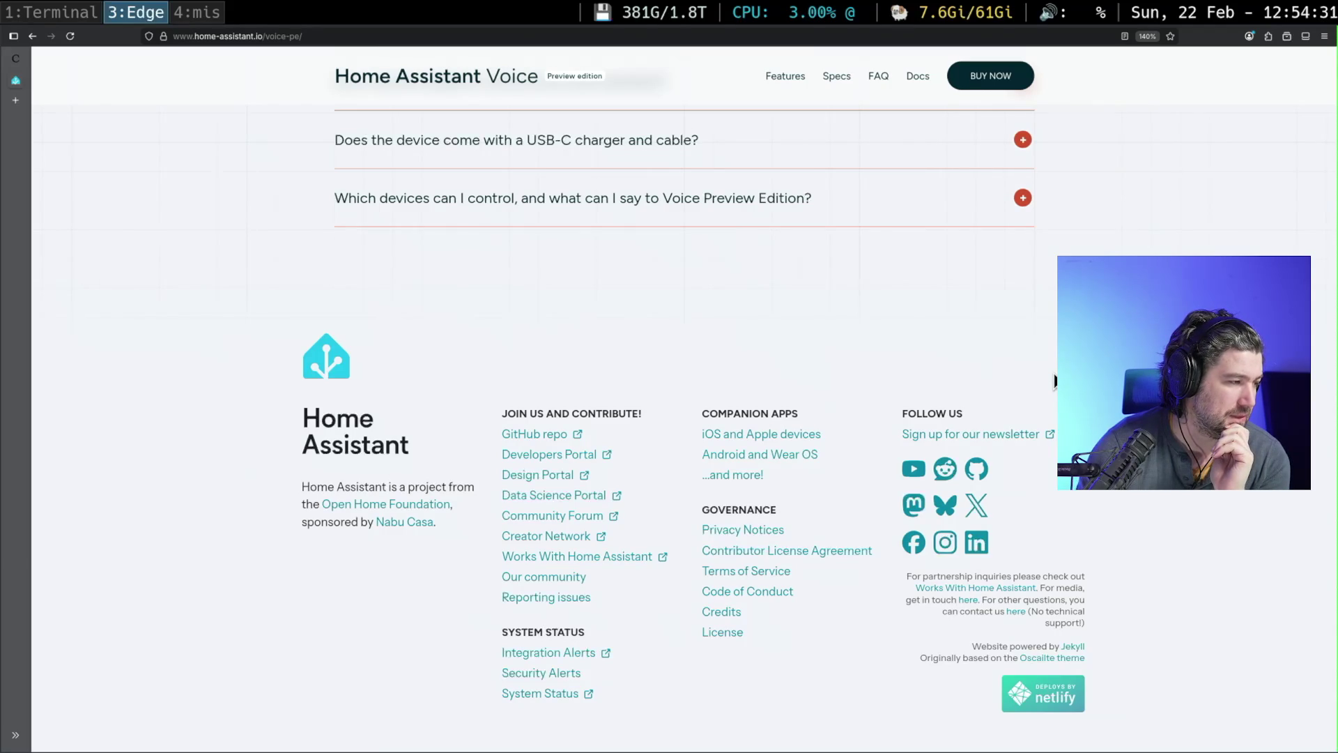
pyautogui.moveTo(1331, 724)
pyautogui.mouseDown()
pyautogui.moveTo(1331, 66)
pyautogui.moveTo(1332, 356)
pyautogui.mouseUp()
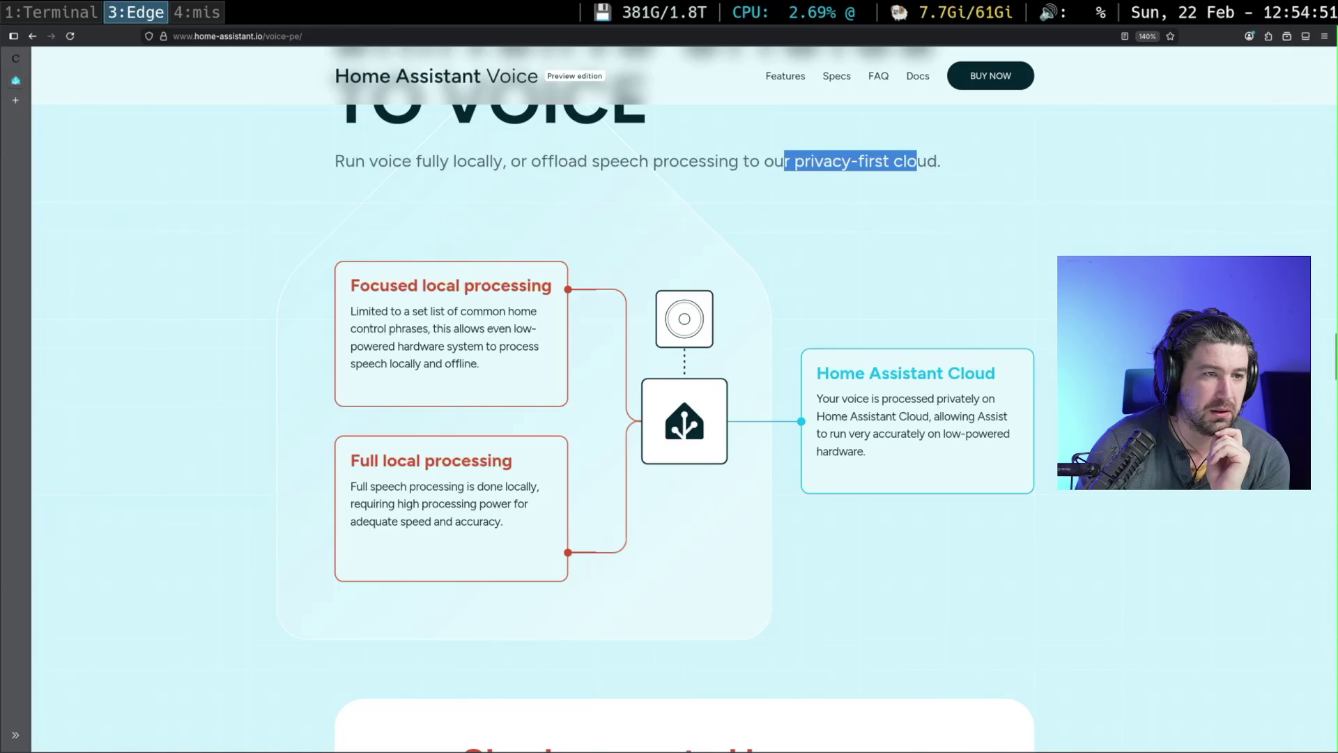
pyautogui.scroll(5, 1030, 394)
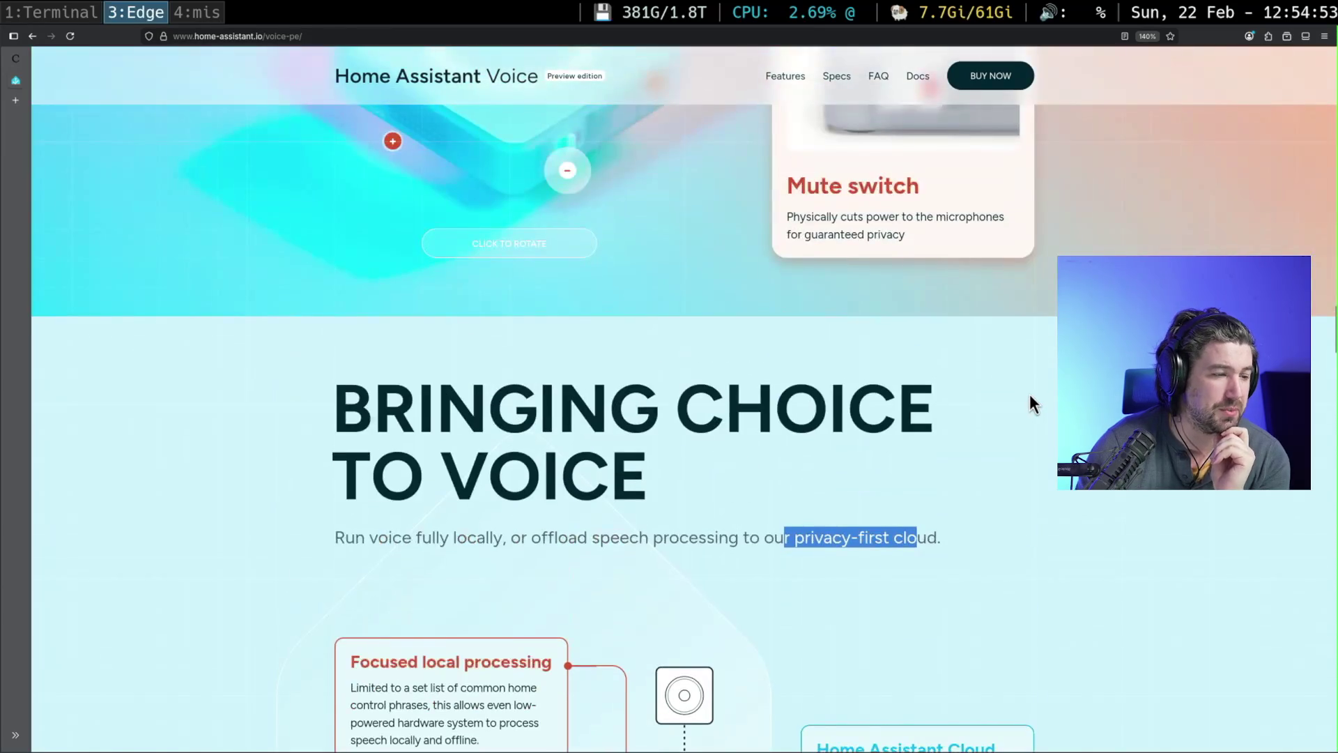
pyautogui.scroll(-5, 1029, 394)
pyautogui.scroll(7, 1030, 394)
pyautogui.scroll(-20, 1030, 394)
pyautogui.scroll(7, 1030, 394)
pyautogui.scroll(6, 1032, 397)
pyautogui.scroll(5, 1031, 394)
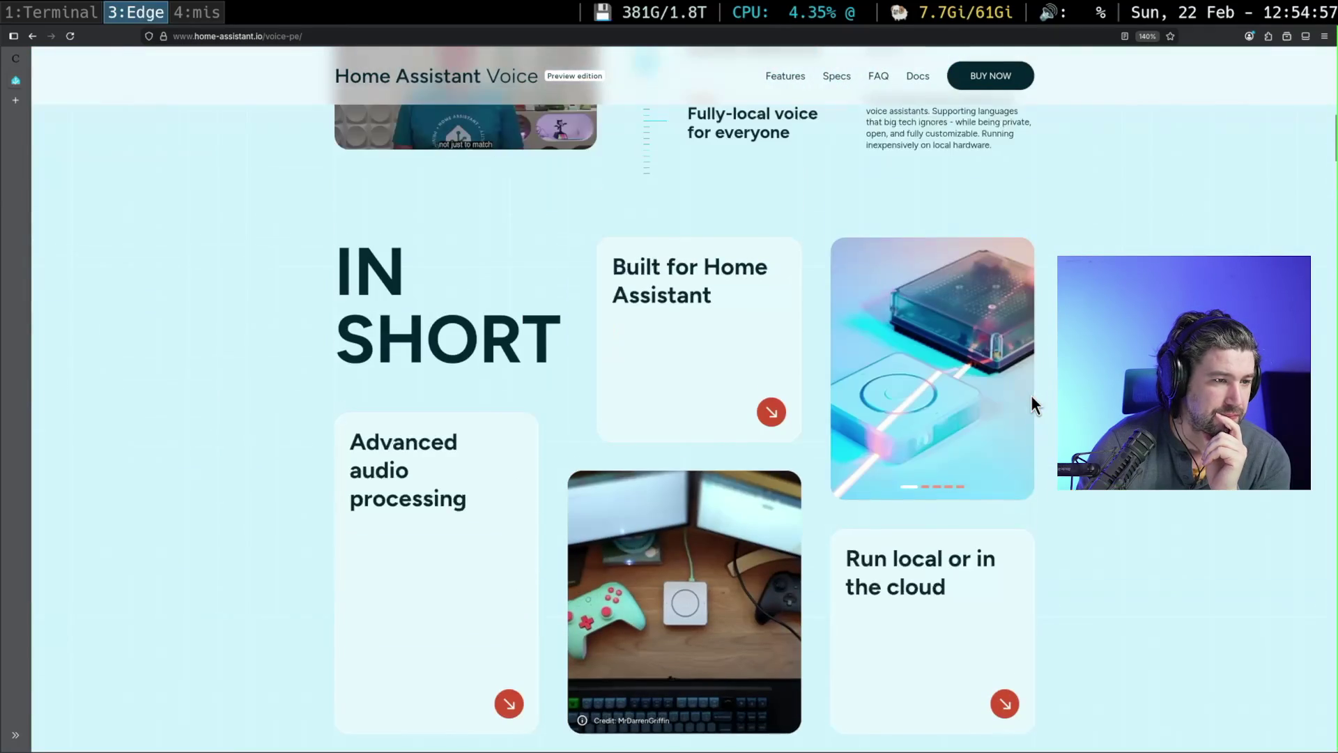
pyautogui.scroll(11, 1030, 394)
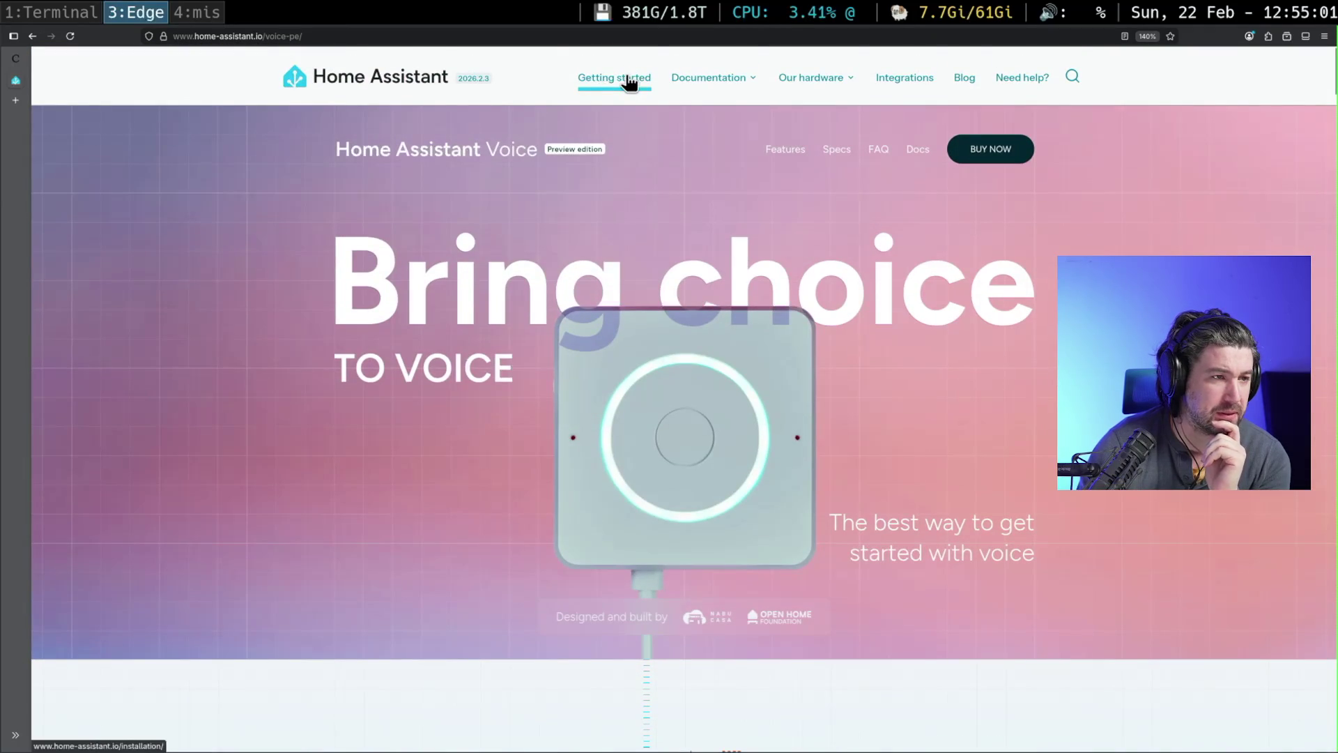
# - Open the Home Assistant homepage in a new tab via the logo and switch to it
pyautogui.middleClick(333, 82)
pyautogui.click(15, 101)
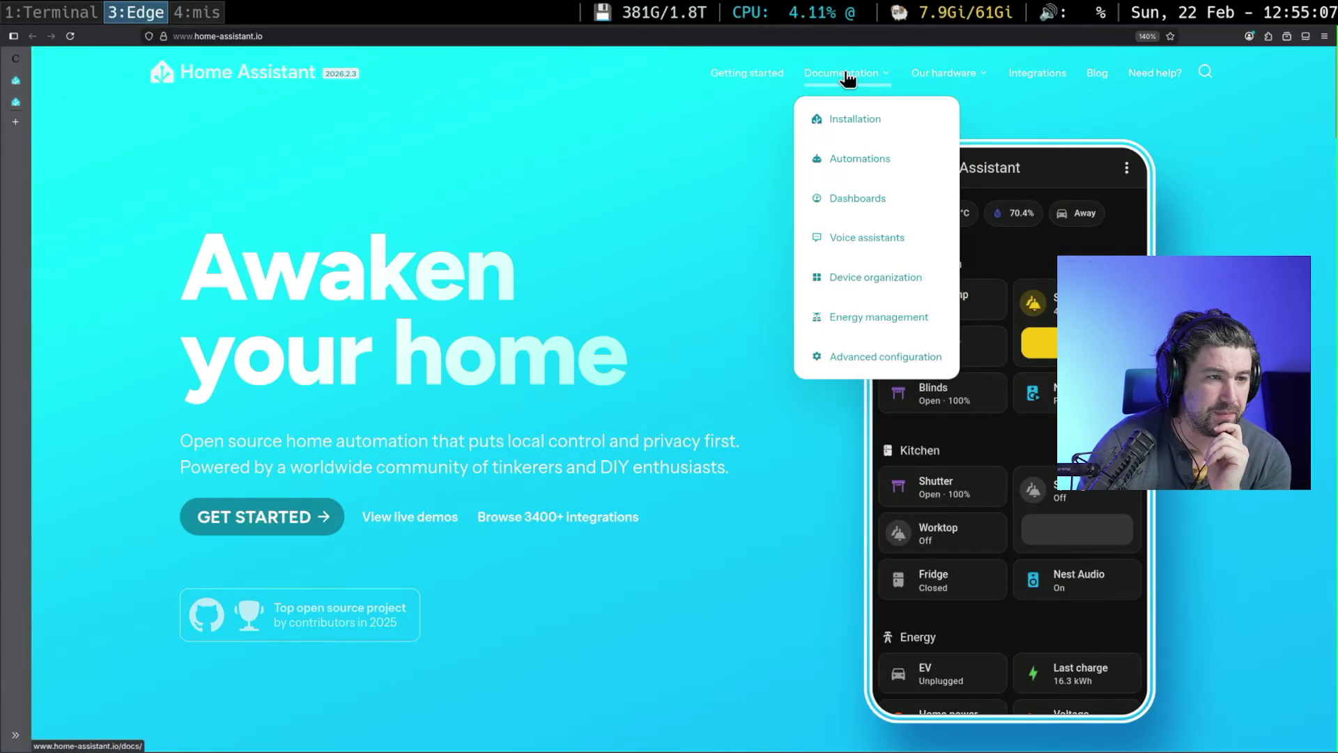
pyautogui.moveTo(945, 84)
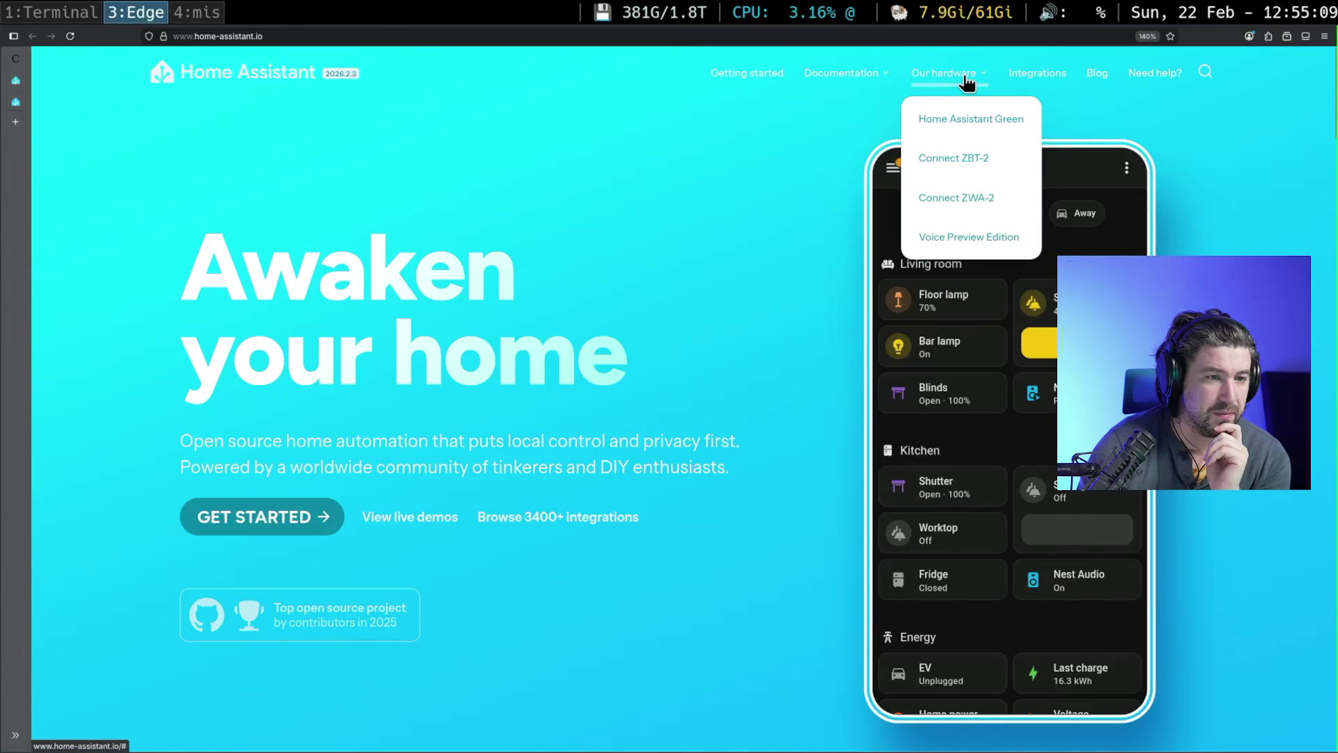
pyautogui.moveTo(863, 78)
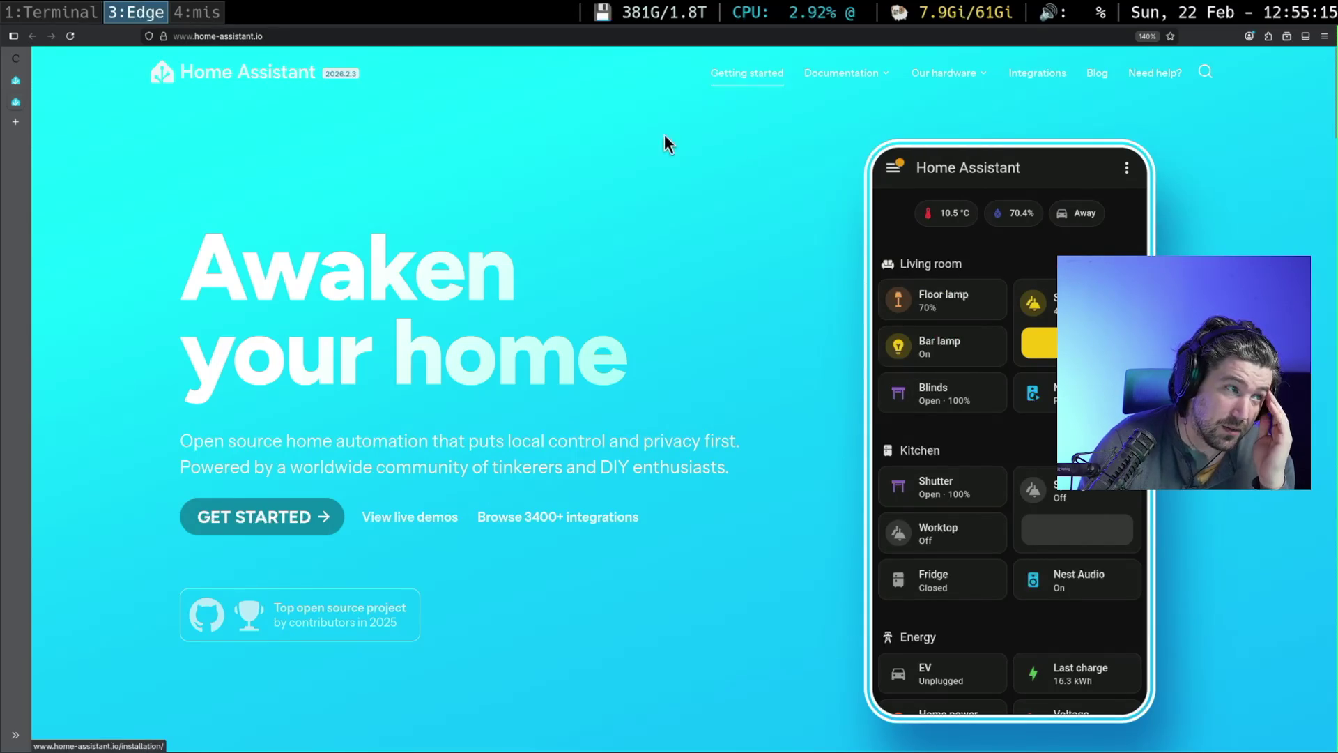
pyautogui.scroll(-5, 530, 258)
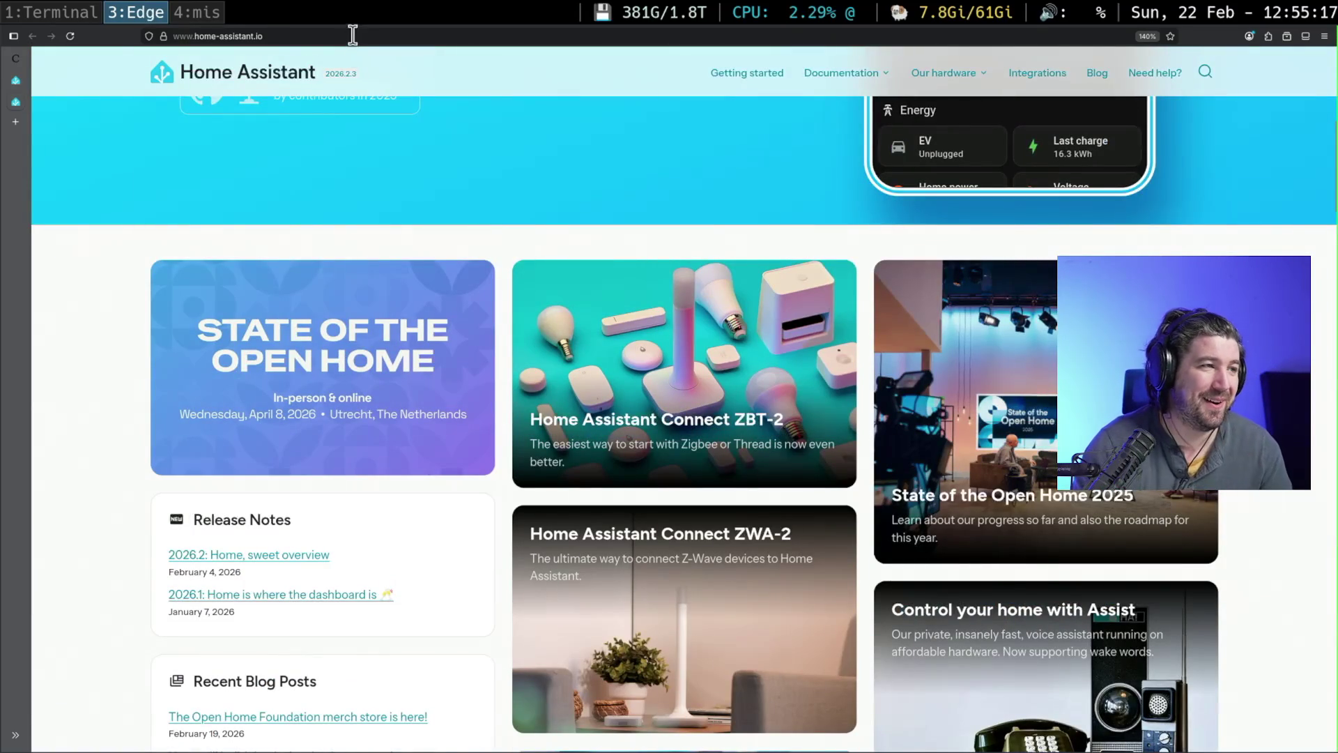
# - Delete the '.io/' ending from the homepage's web address
pyautogui.click(352, 35)
pyautogui.click(352, 35)
pyautogui.press('BackSpace')
pyautogui.press('BackSpace')
pyautogui.press('BackSpace')
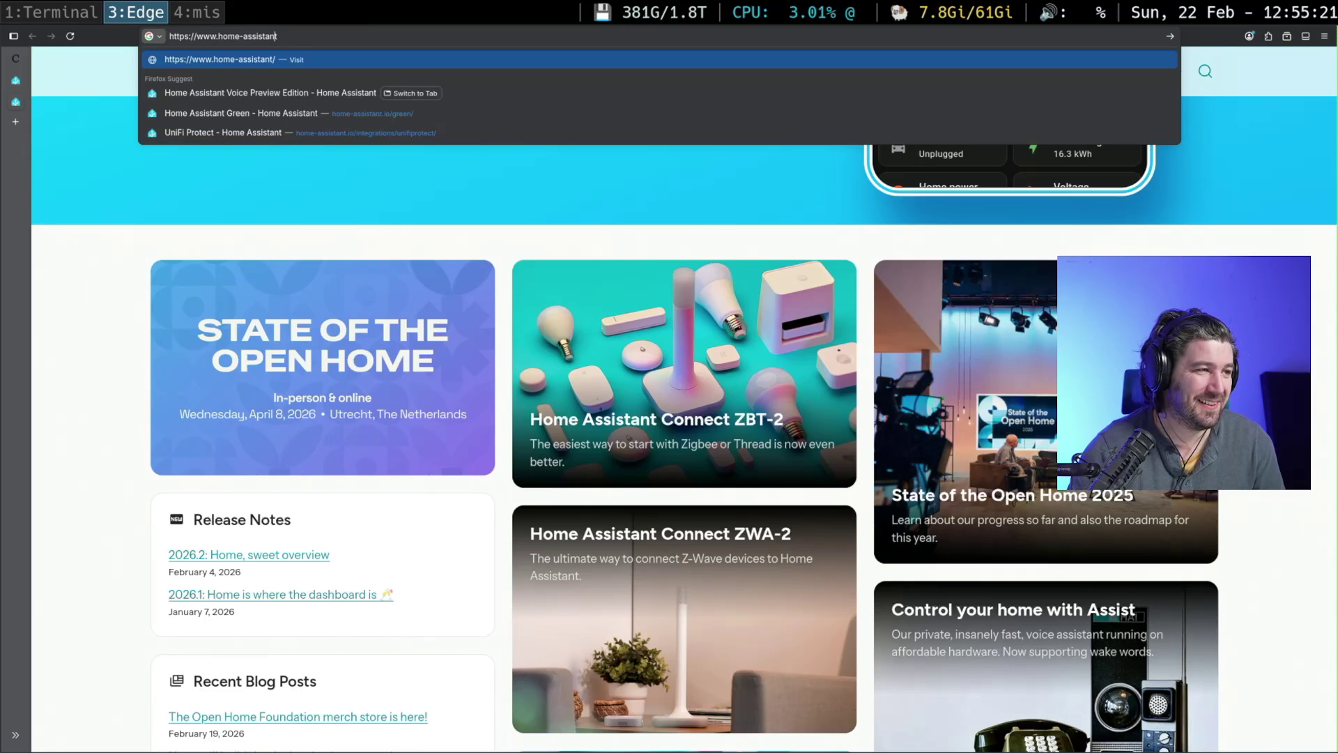
# - Search Google for 'home-assistant cloud pricing' and open the Home Assistant Cloud result
pyautogui.click(219, 36)
pyautogui.press('BackSpace')
pyautogui.press('BackSpace')
pyautogui.press('BackSpace')
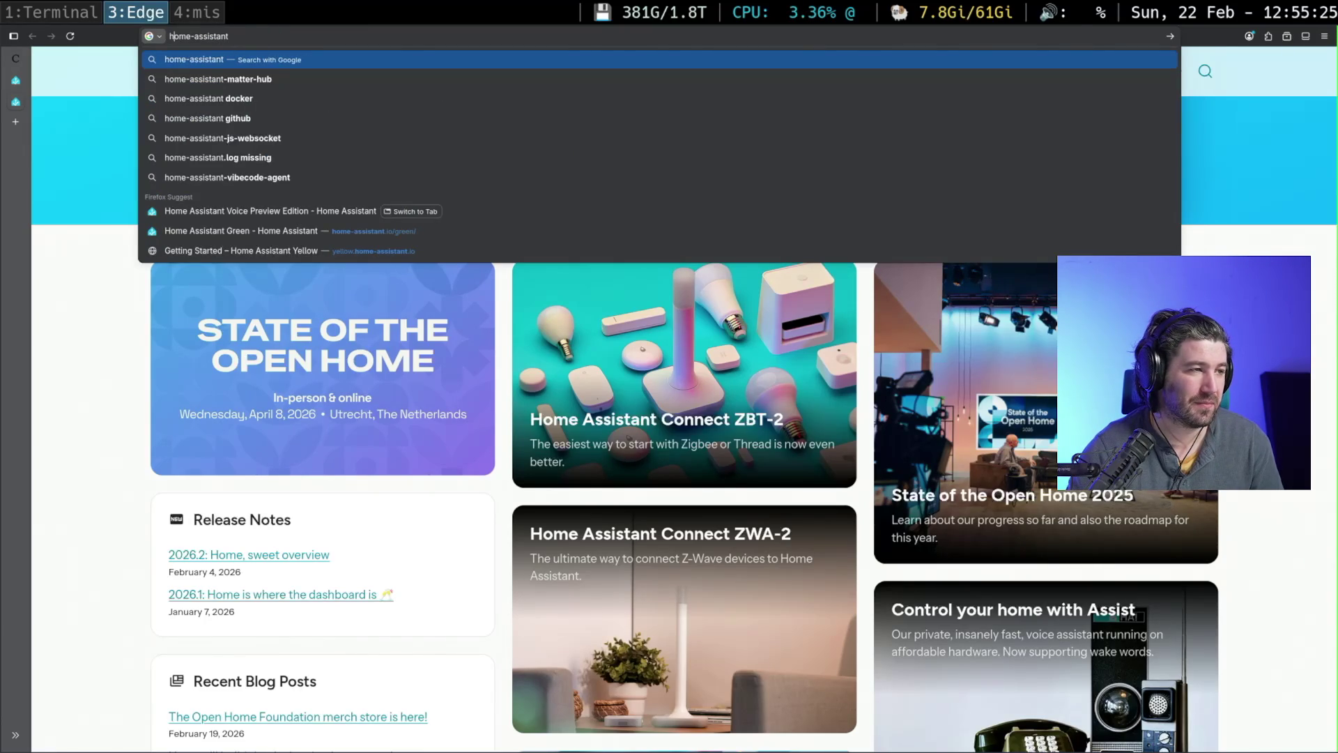
pyautogui.write(' cloud ')
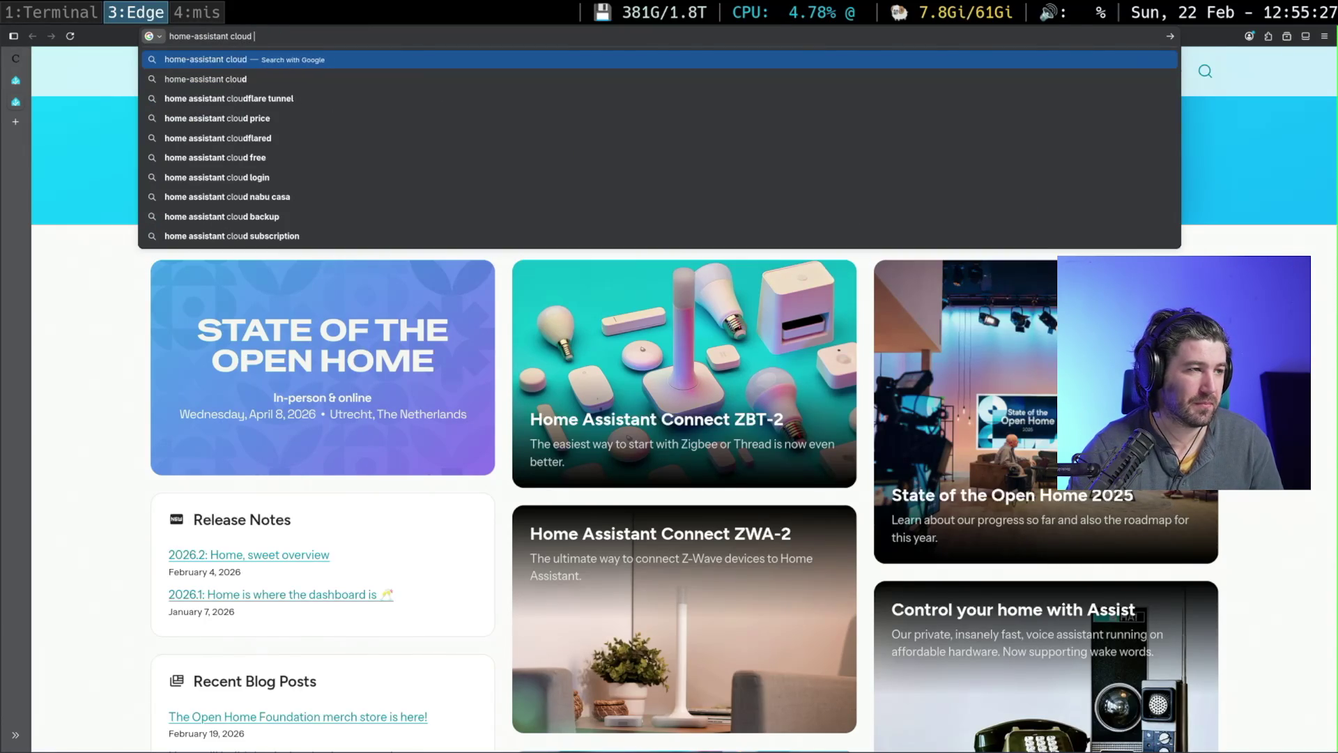
pyautogui.write('pricing')
pyautogui.press('Return')
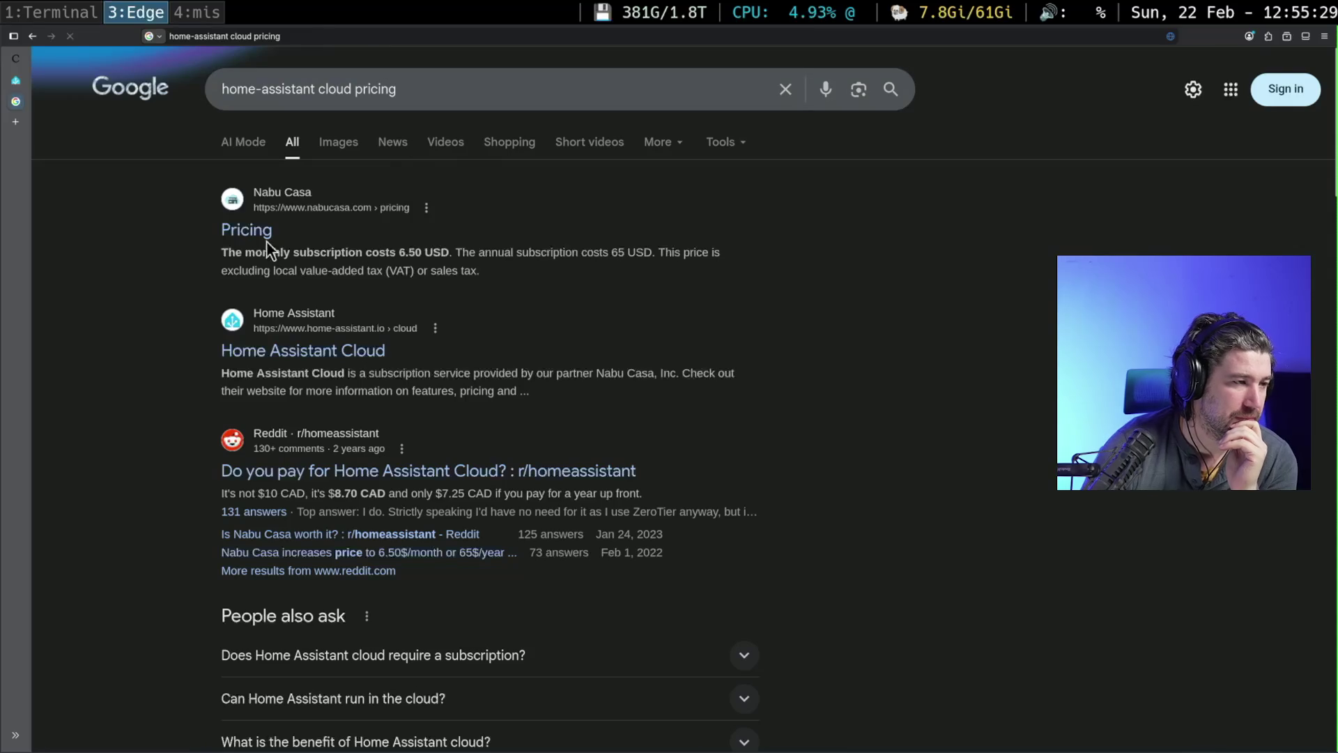
pyautogui.click(346, 357)
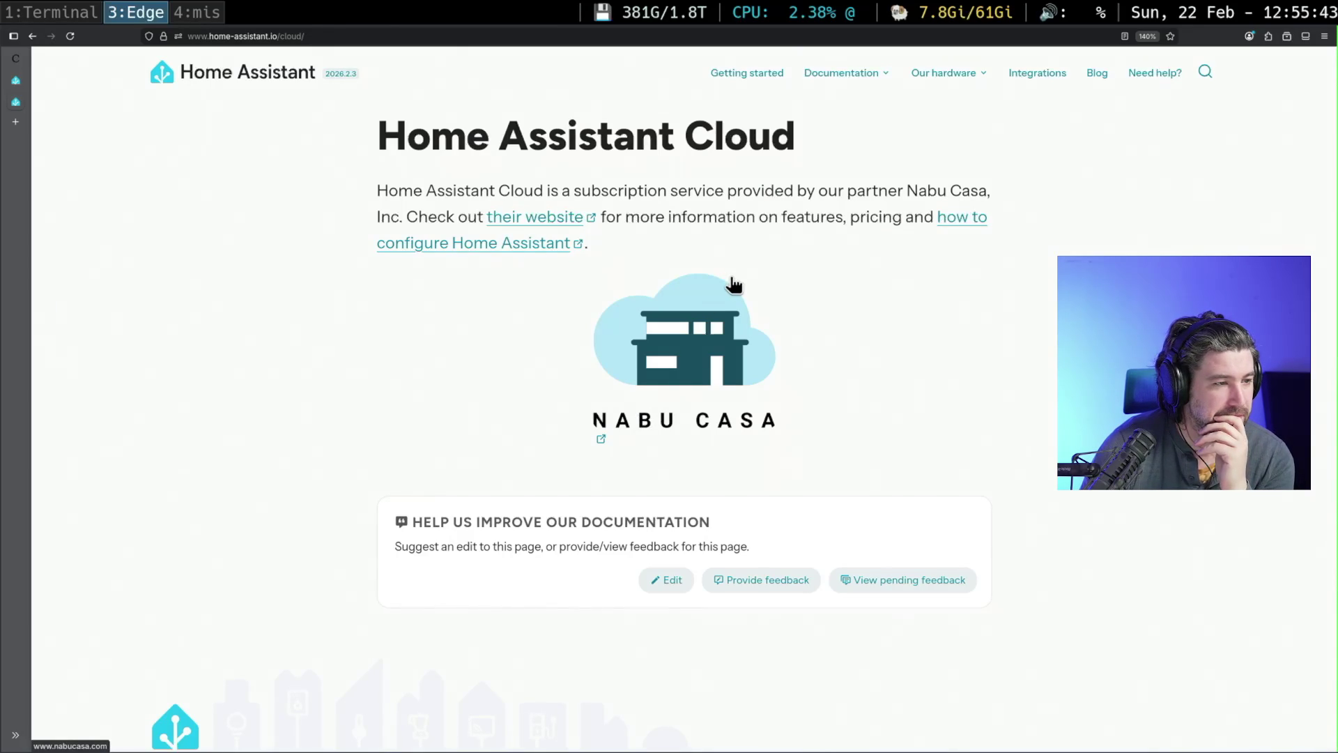
# - Go to the Nabu Casa Pricing page and zoom the text to 150%
pyautogui.click(675, 345)
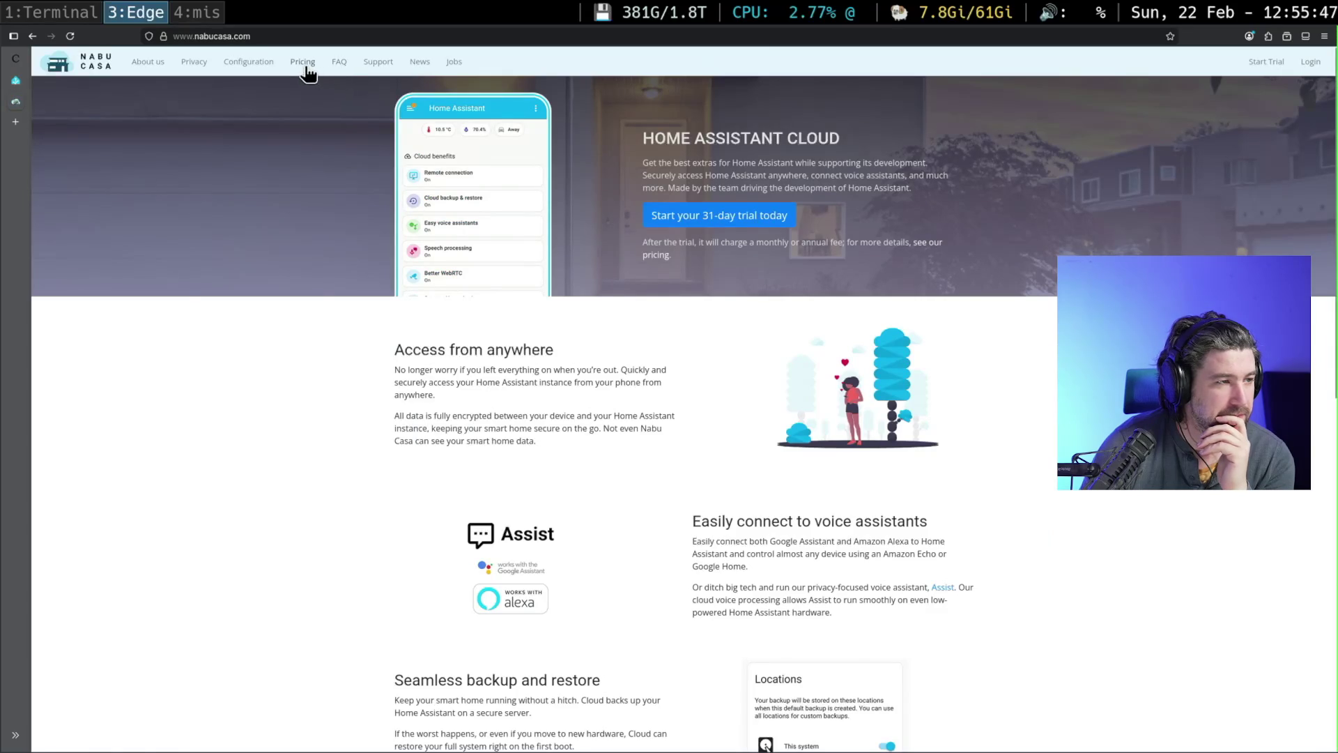
pyautogui.click(304, 62)
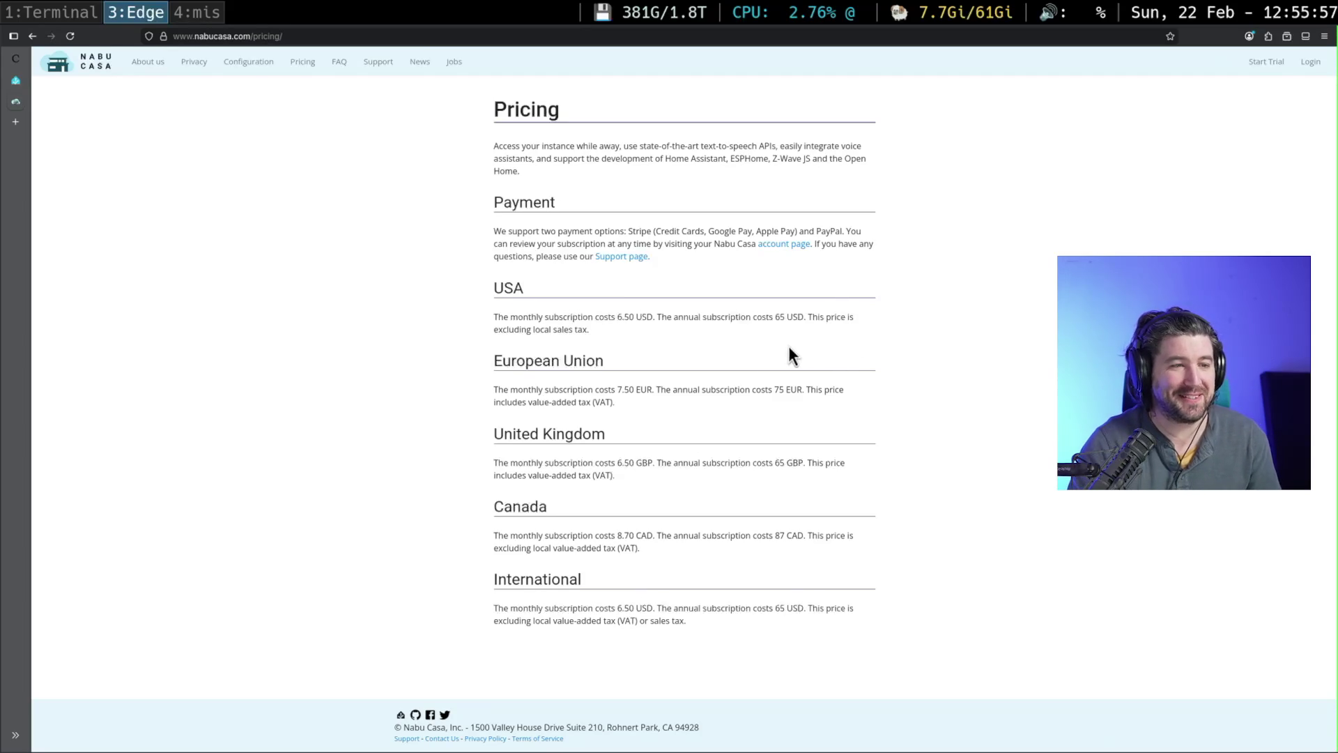
pyautogui.hotkey('ctrl', '+')
pyautogui.hotkey('ctrl', '+')
pyautogui.hotkey('ctrl', '+')
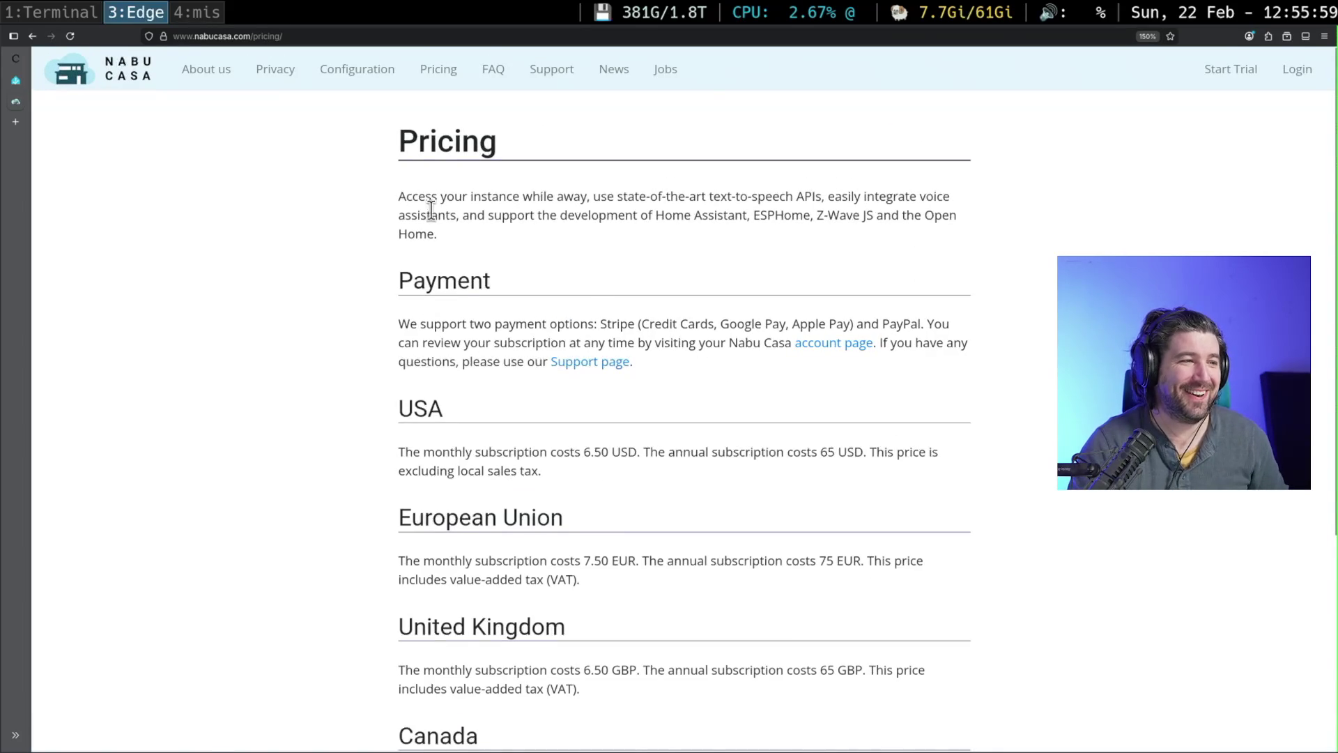
# - Highlight the introductory paragraph, the USA price paragraph and the 6.50 USD monthly price
pyautogui.moveTo(395, 199); pyautogui.dragTo(528, 236)
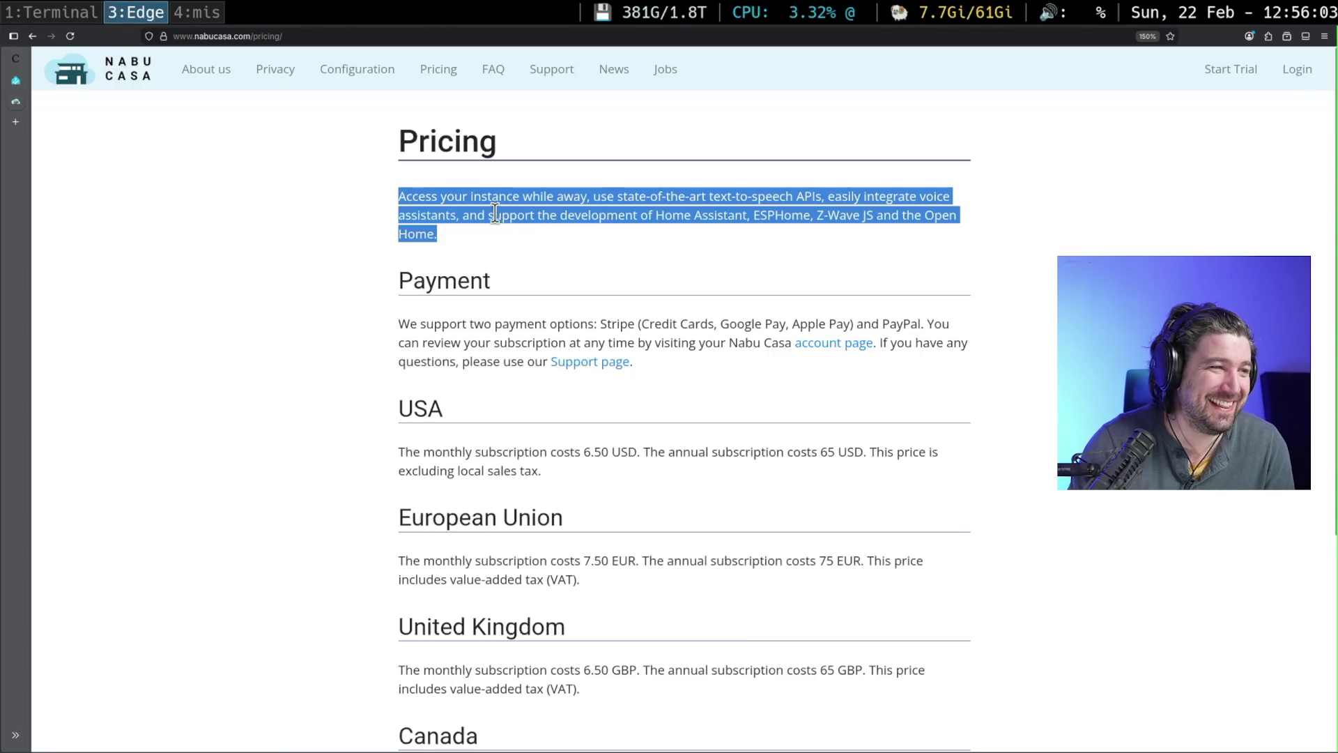
pyautogui.click(508, 234)
pyautogui.moveTo(507, 230); pyautogui.dragTo(370, 193)
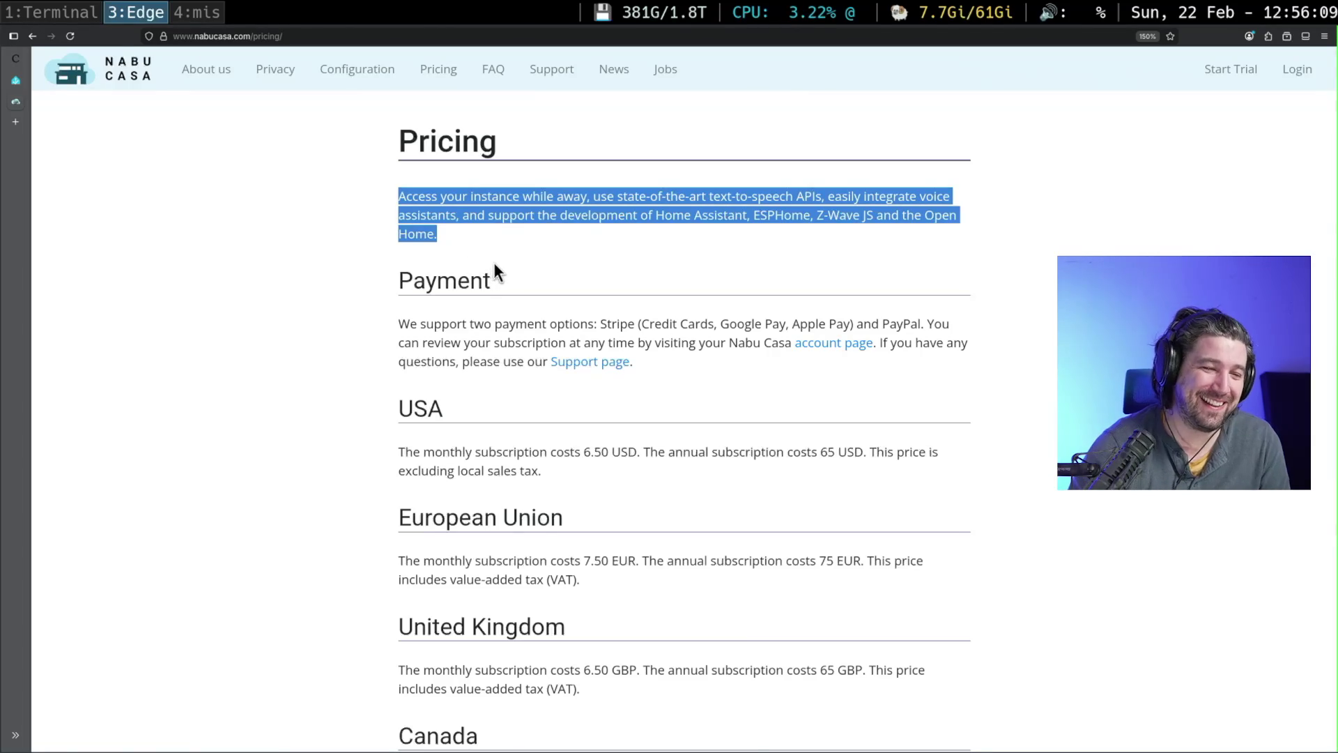
pyautogui.moveTo(613, 483); pyautogui.dragTo(403, 444)
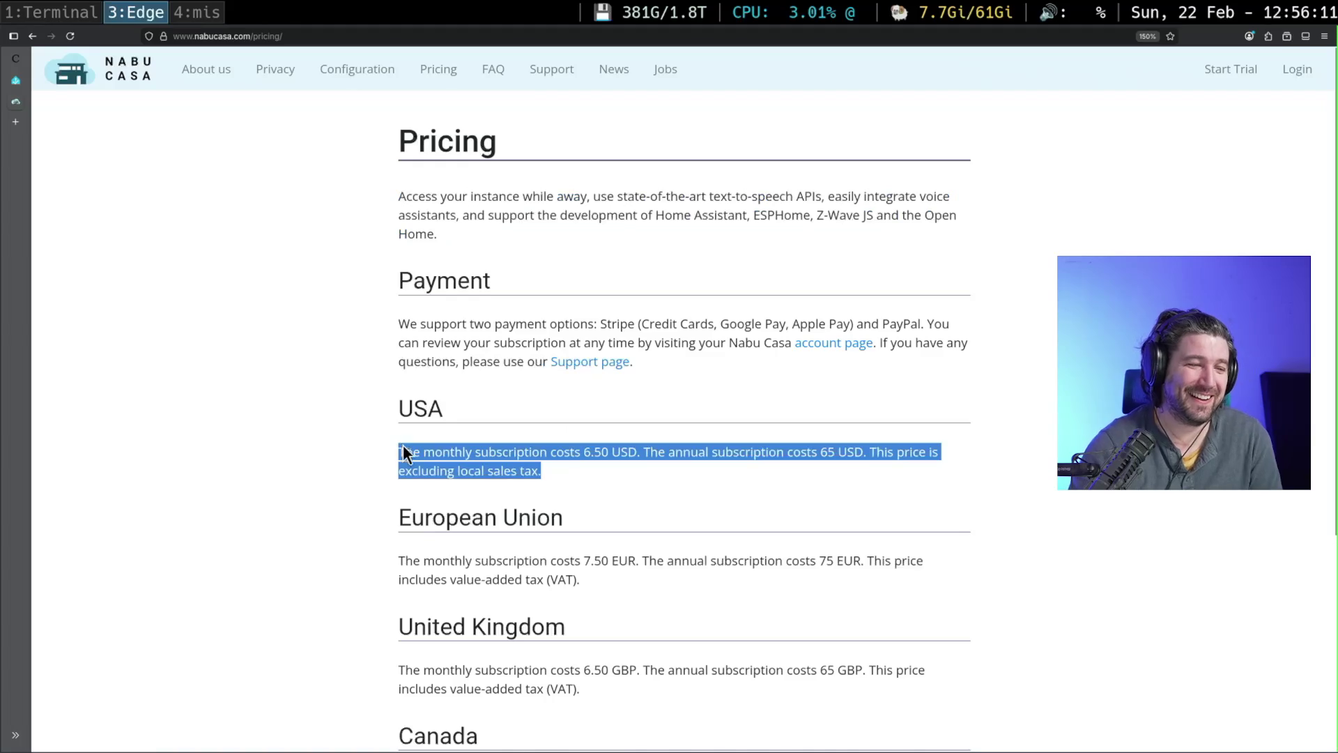
pyautogui.click(592, 480)
pyautogui.scroll(-3, 596, 477)
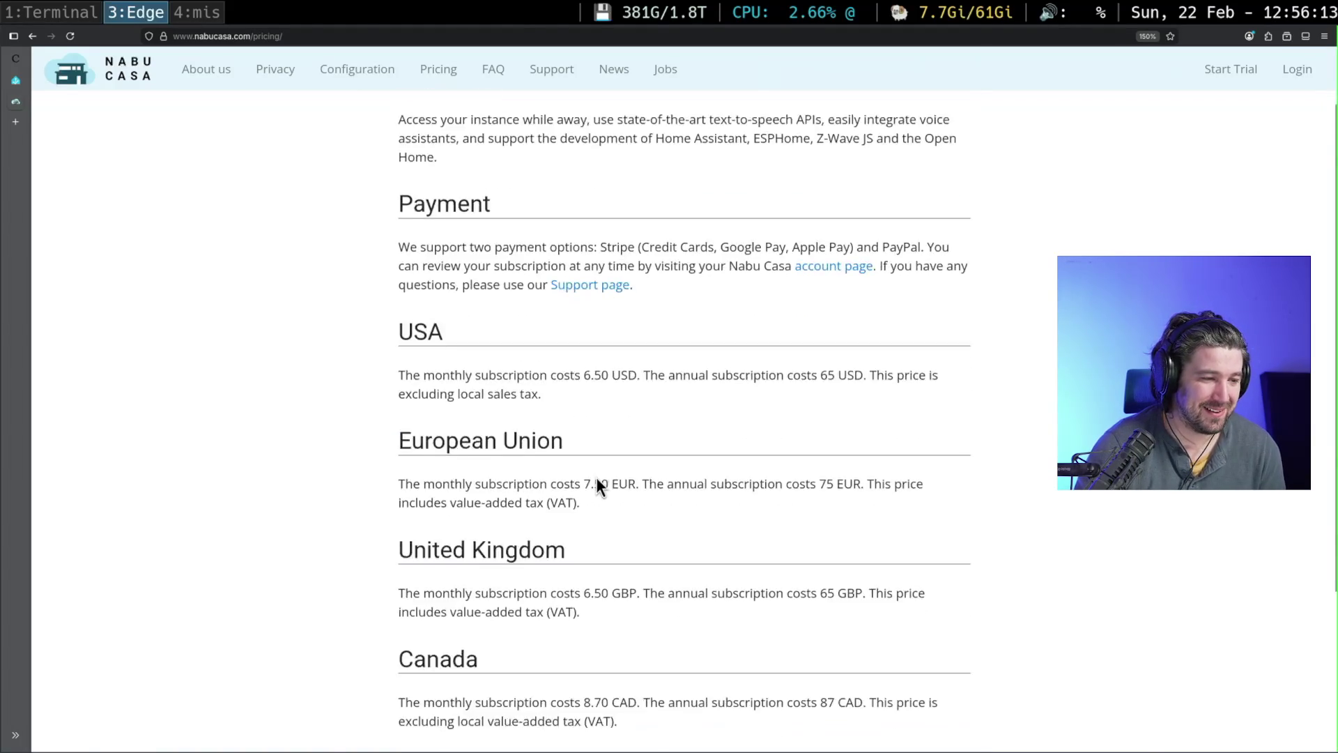
pyautogui.scroll(-3, 599, 485)
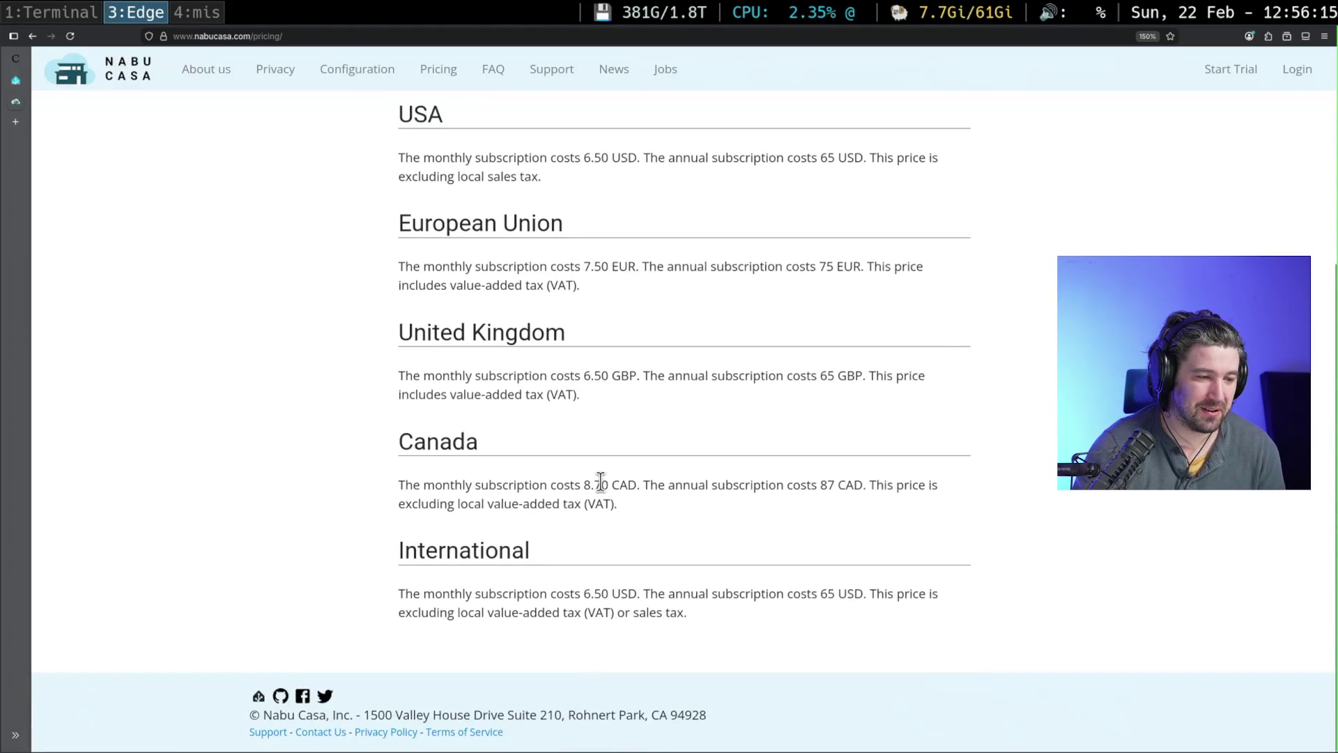
pyautogui.scroll(6, 620, 474)
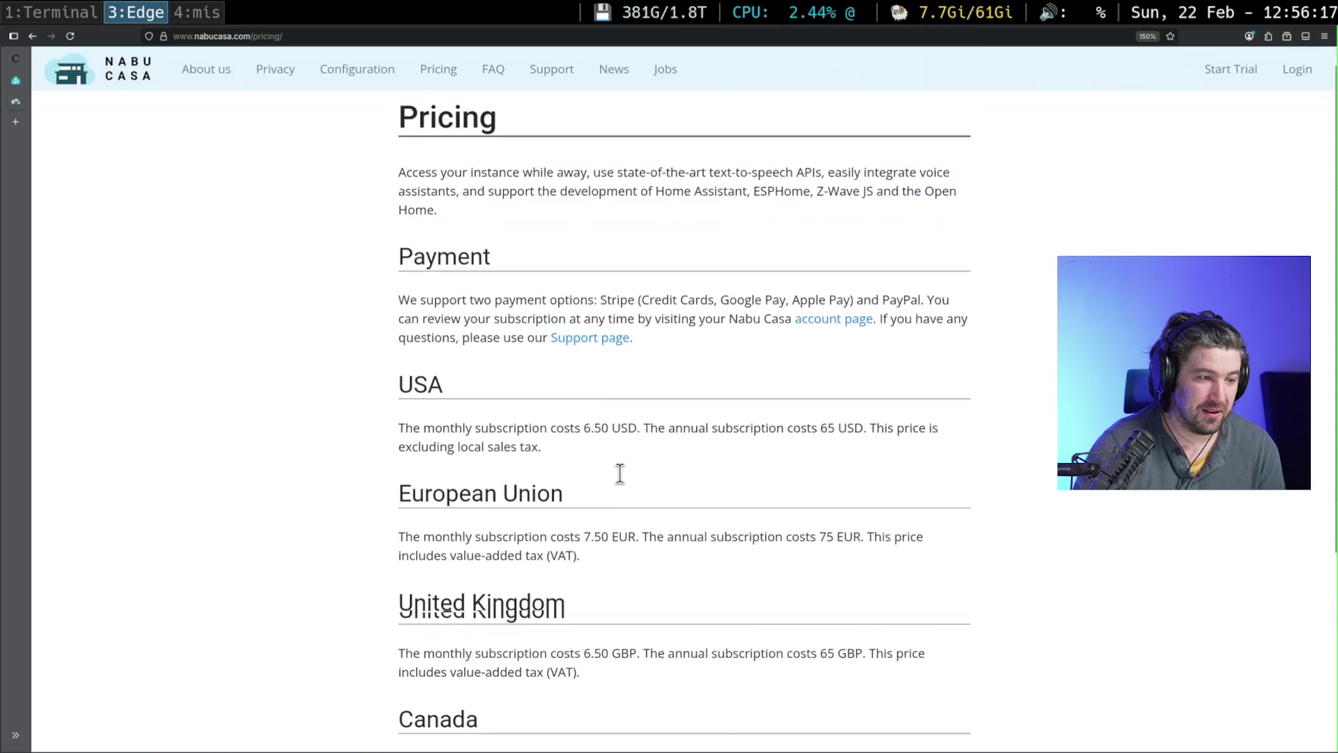
pyautogui.moveTo(636, 454); pyautogui.dragTo(574, 454)
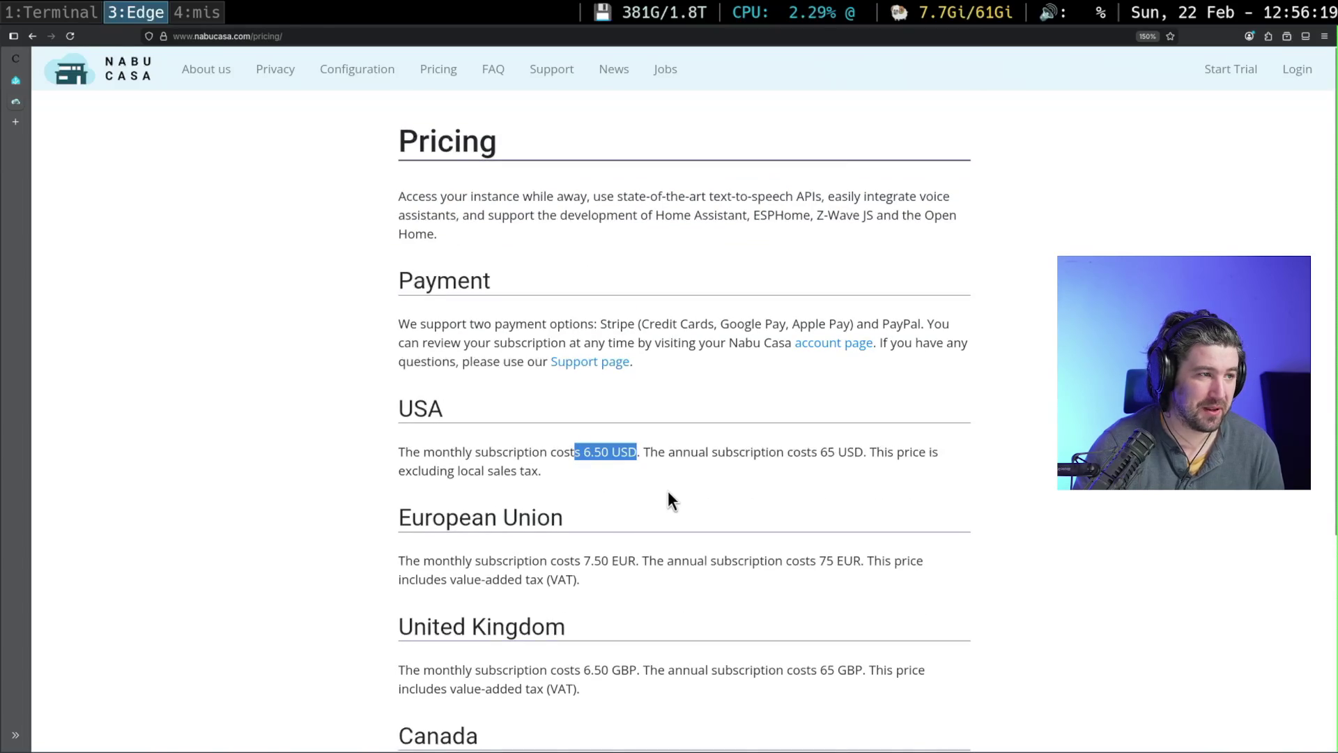
# - Glance at the Voice tab and the Cloud support articles, ending back on Pricing
pyautogui.click(15, 98)
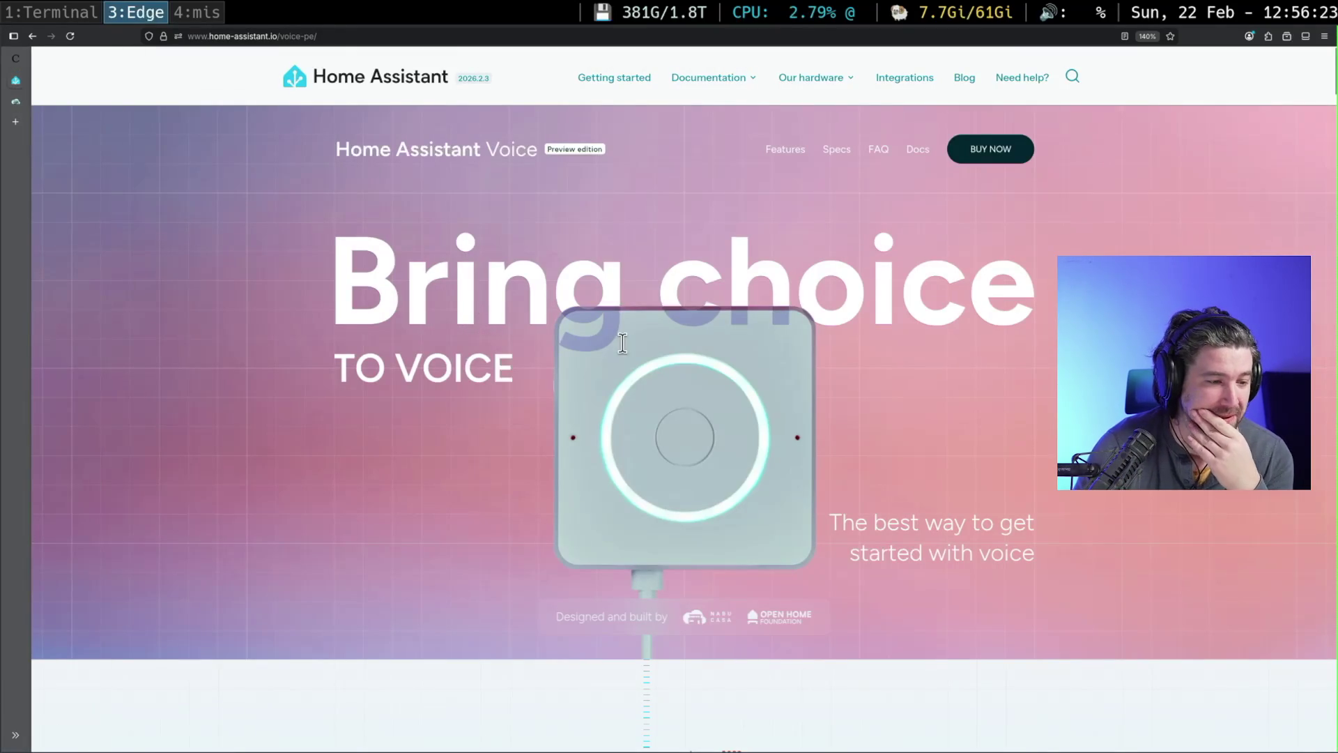
pyautogui.click(15, 101)
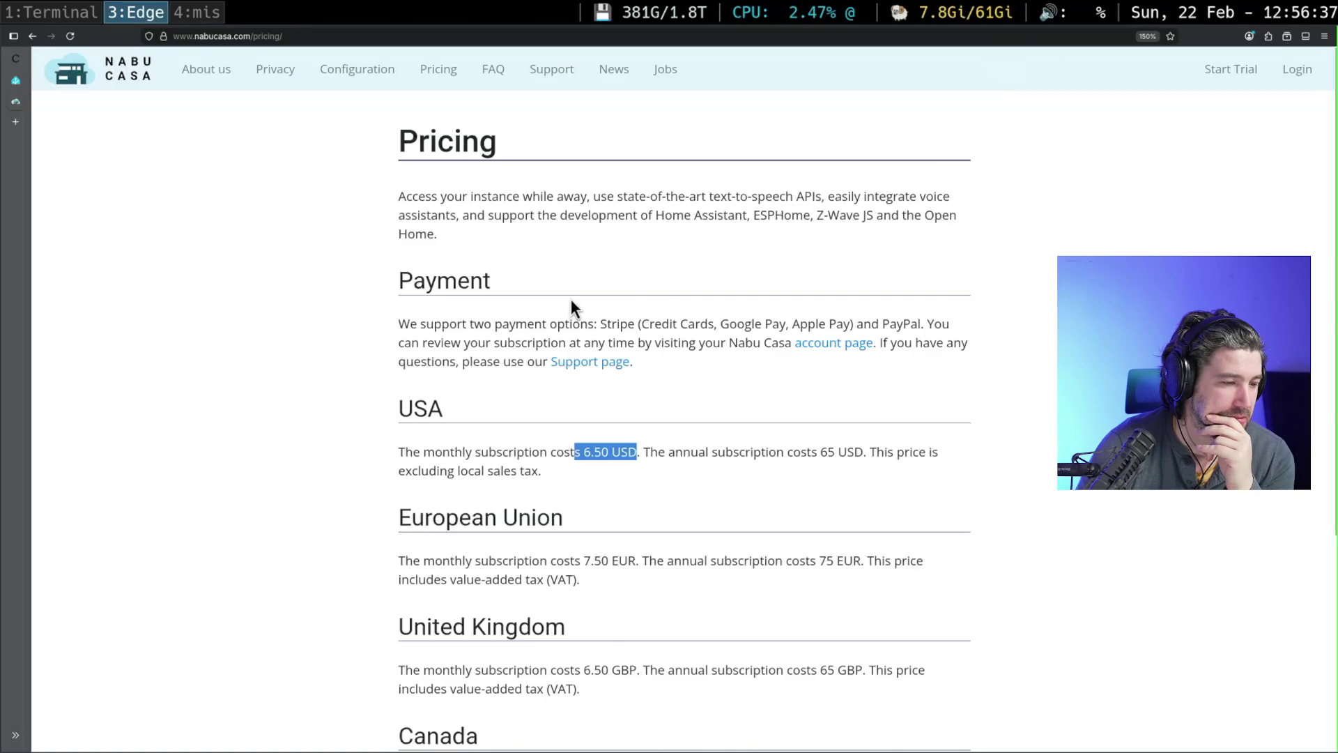
pyautogui.scroll(-3, 570, 300)
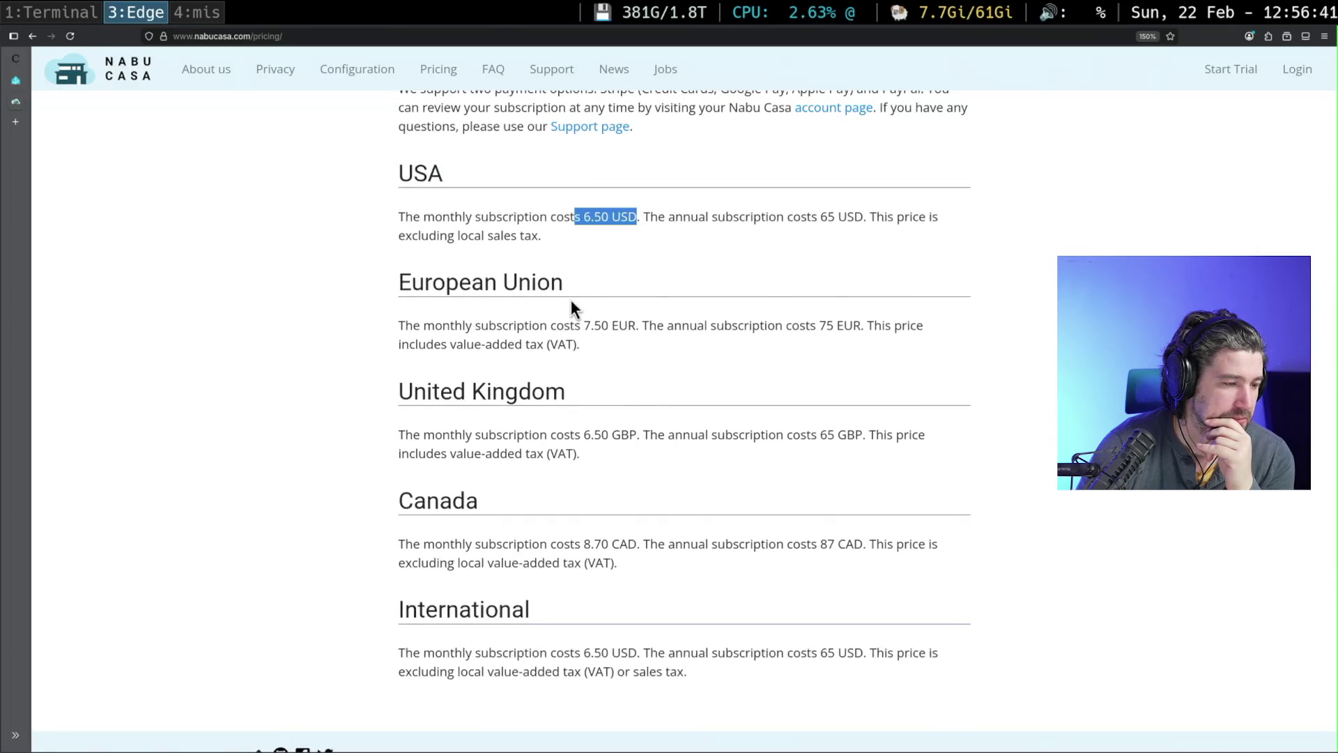
pyautogui.scroll(-1, 570, 301)
pyautogui.scroll(4, 574, 301)
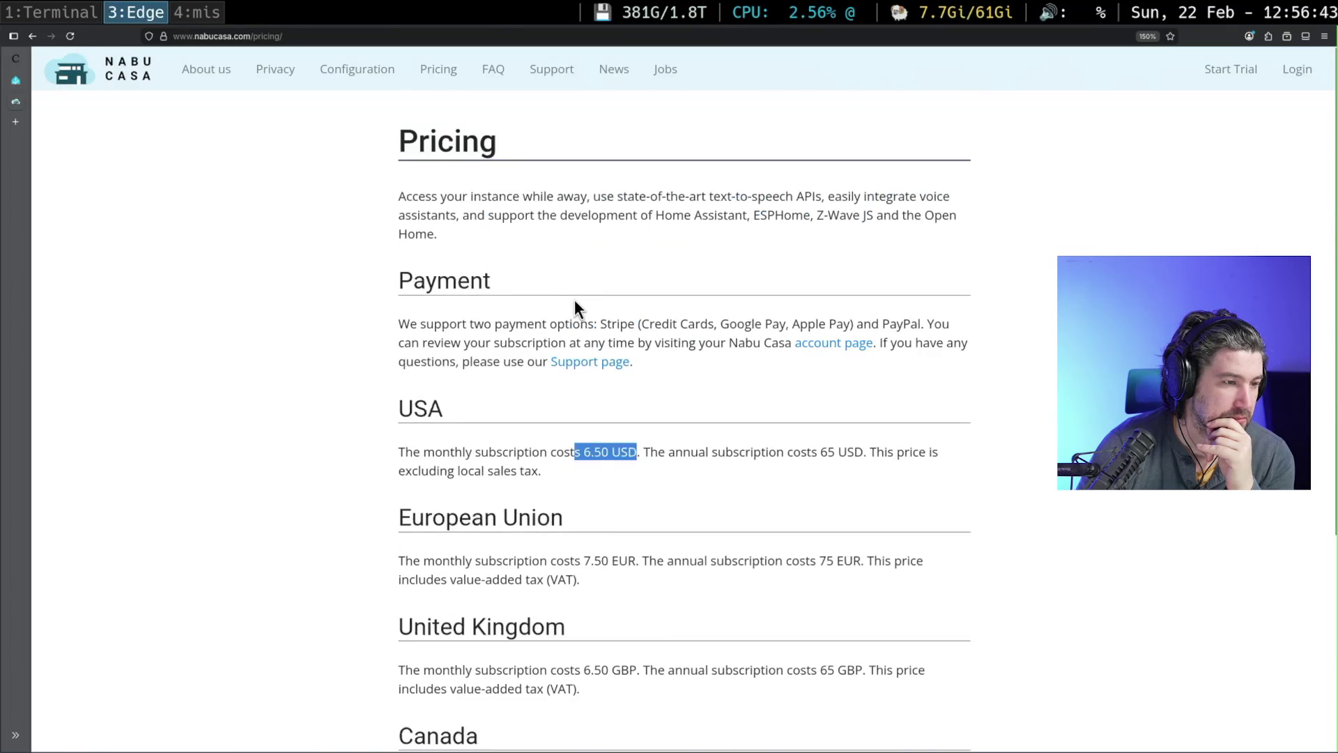
pyautogui.click(649, 339)
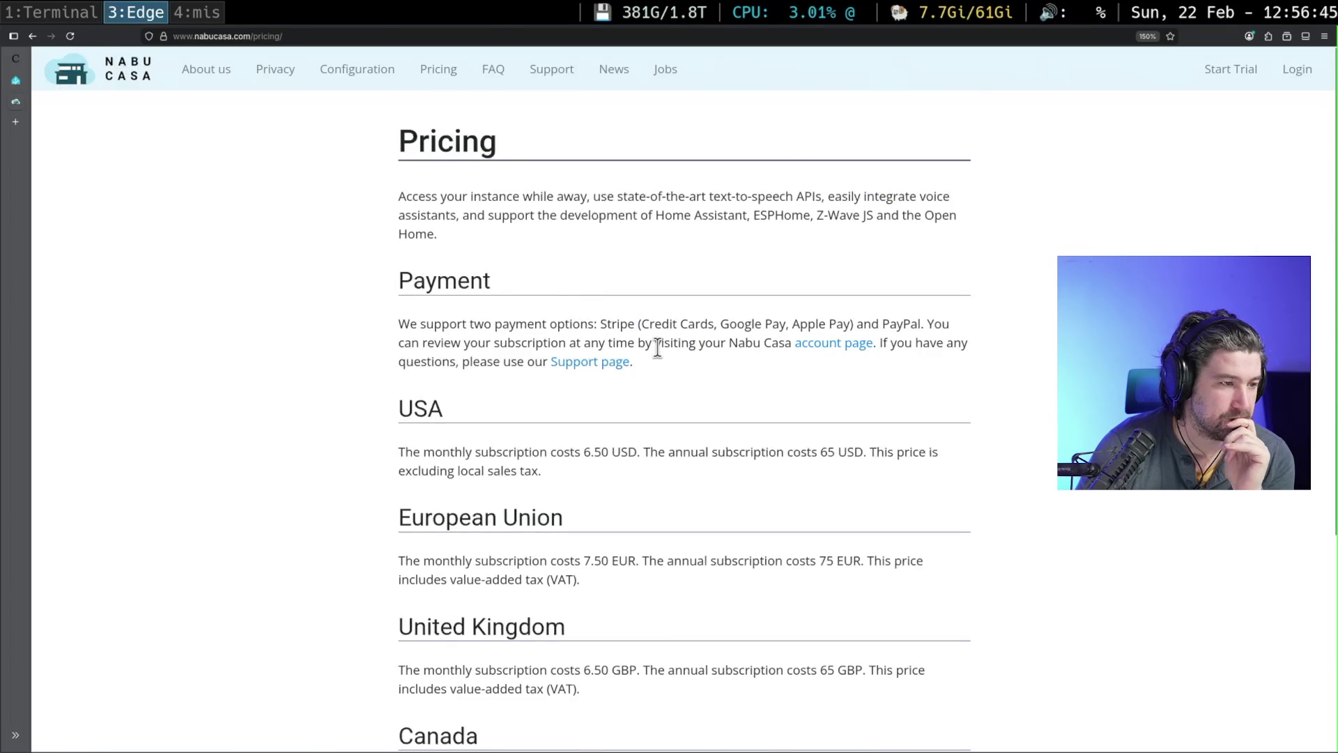
pyautogui.click(351, 79)
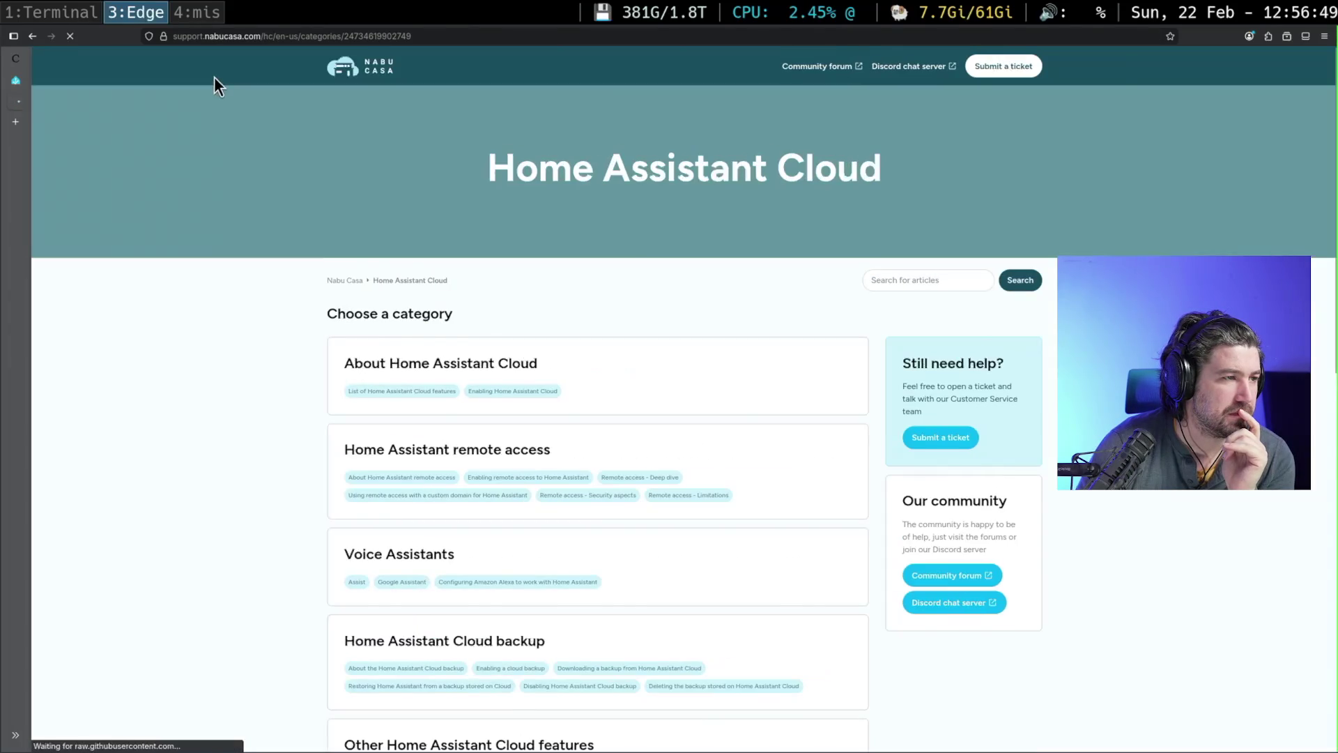
pyautogui.click(33, 36)
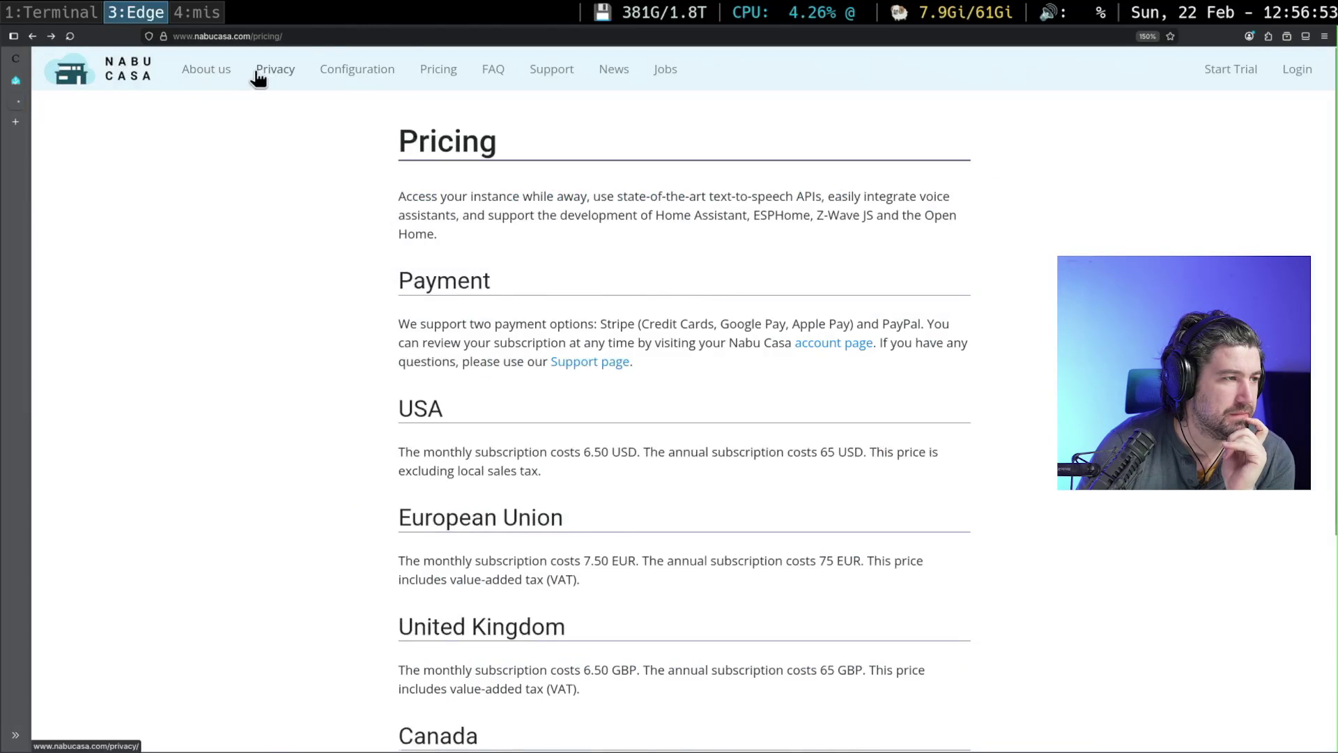
# - Open Nabu Casa's Privacy page and read its open-source cloud connection and remote UI explanation
pyautogui.click(255, 75)
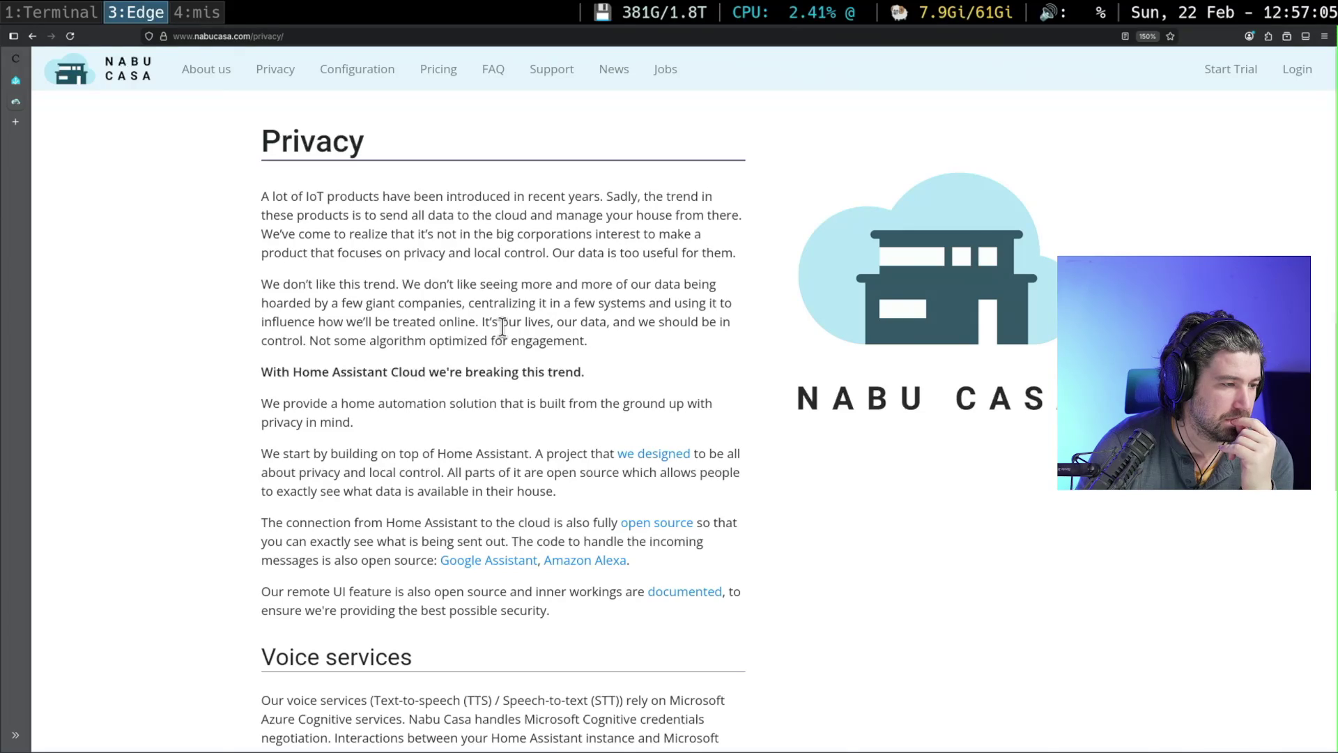
pyautogui.scroll(-3, 503, 328)
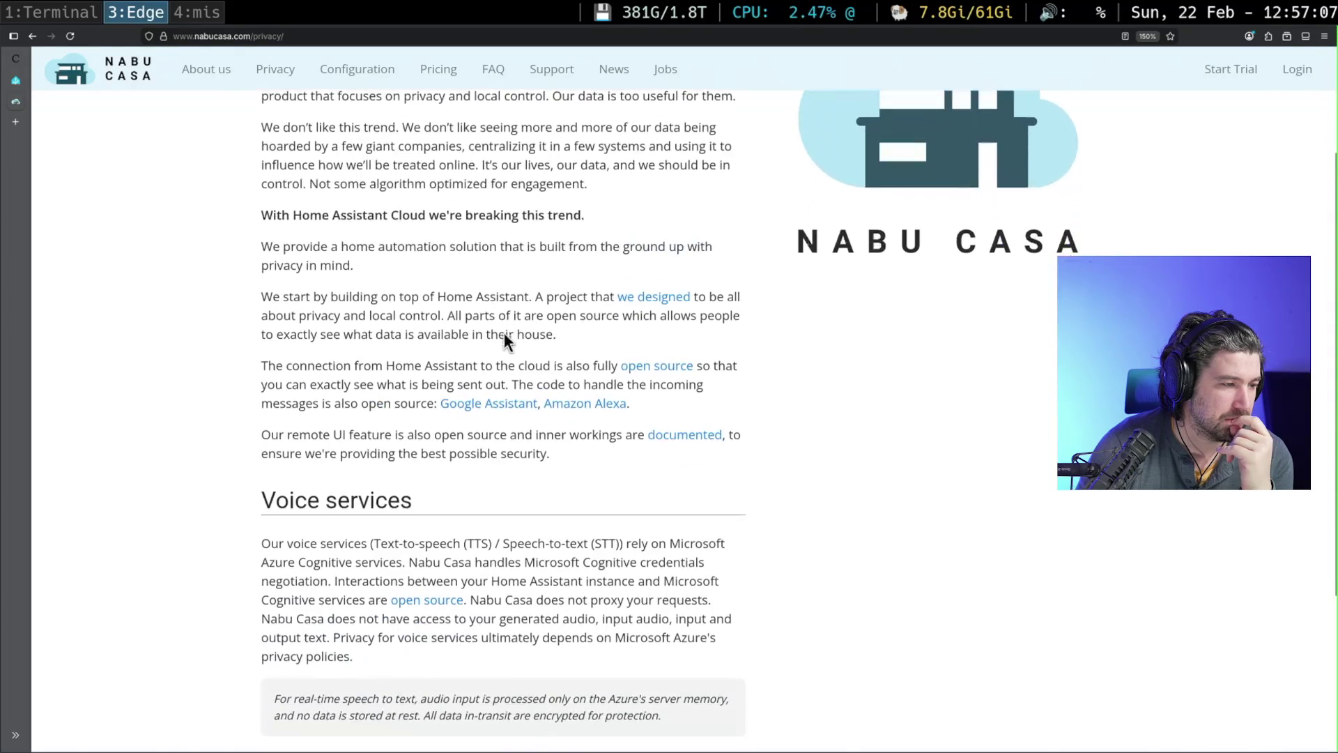
pyautogui.scroll(-3, 504, 332)
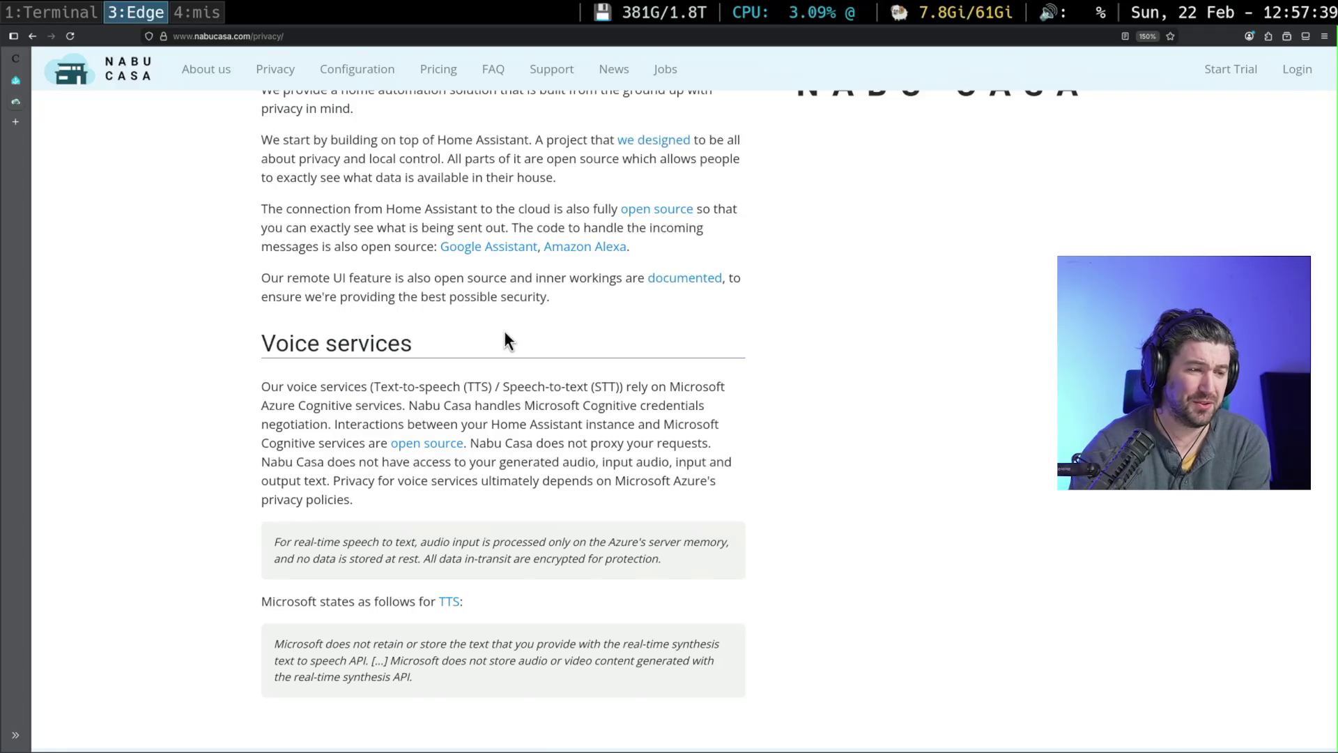
pyautogui.moveTo(218, 301); pyautogui.dragTo(591, 405)
pyautogui.scroll(-2, 689, 435)
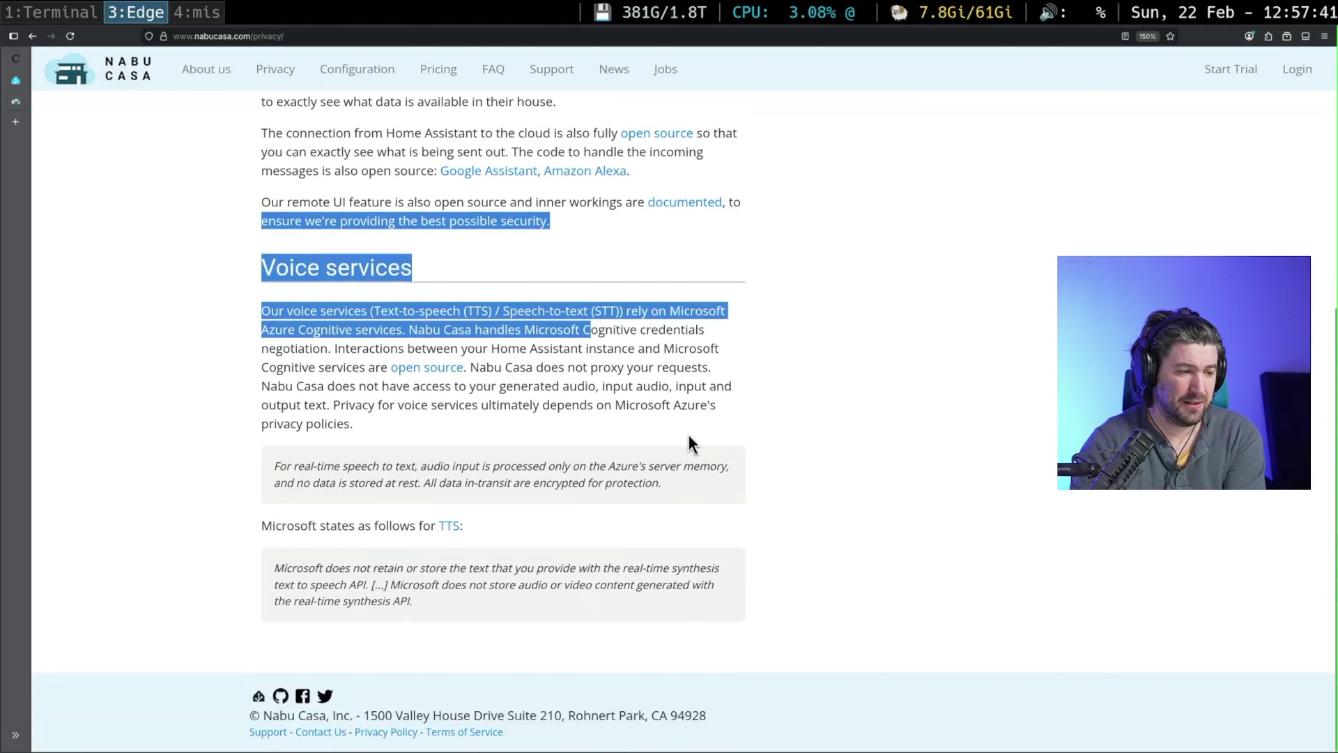
pyautogui.scroll(5, 725, 460)
pyautogui.click(686, 369)
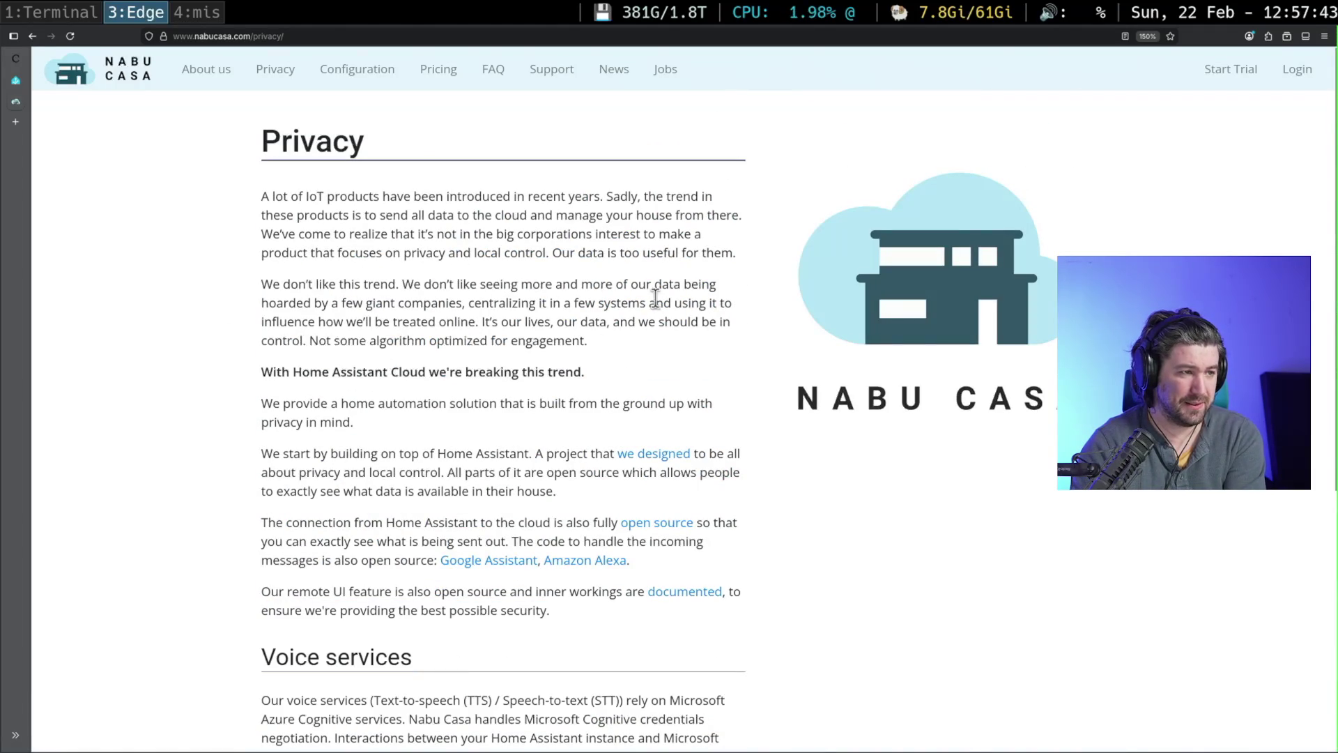
pyautogui.scroll(-5, 633, 464)
pyautogui.scroll(5, 633, 463)
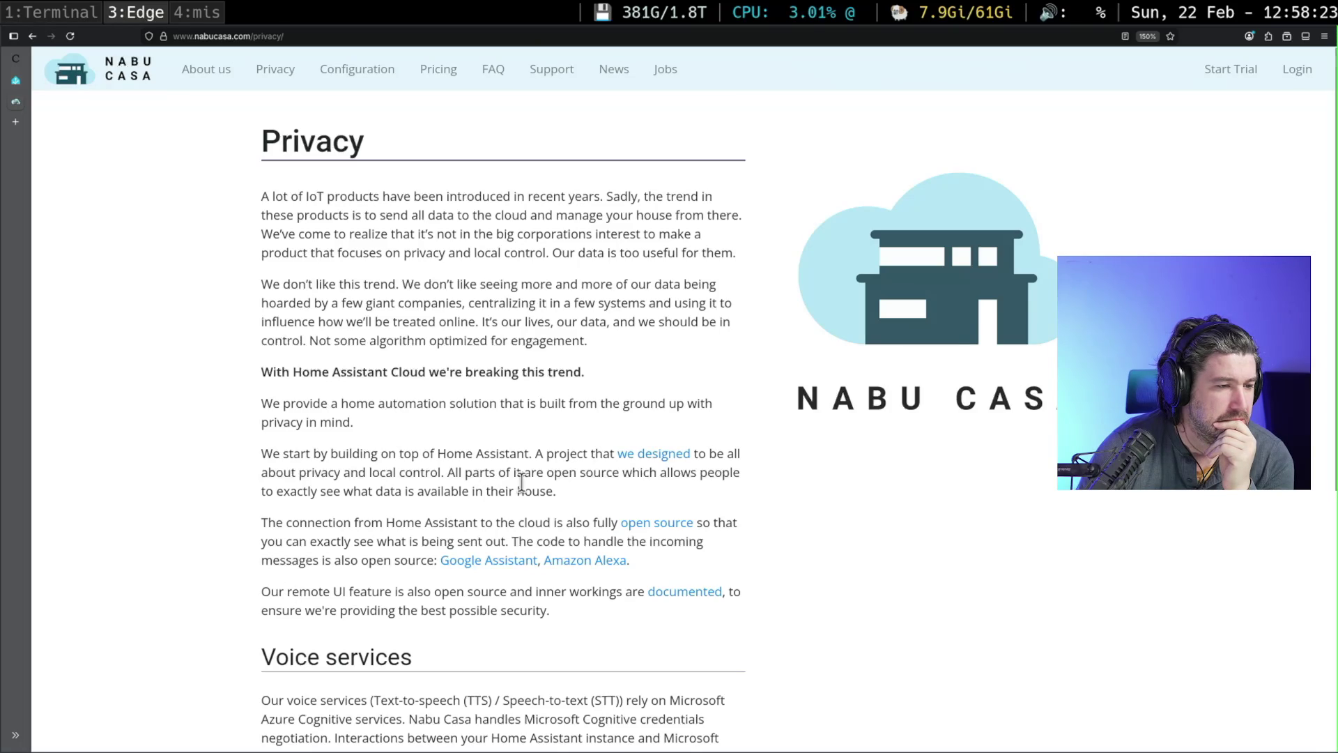
# - From the Voice page, open Home Assistant Green under Our hardware, skim it, and return to Voice
pyautogui.click(15, 101)
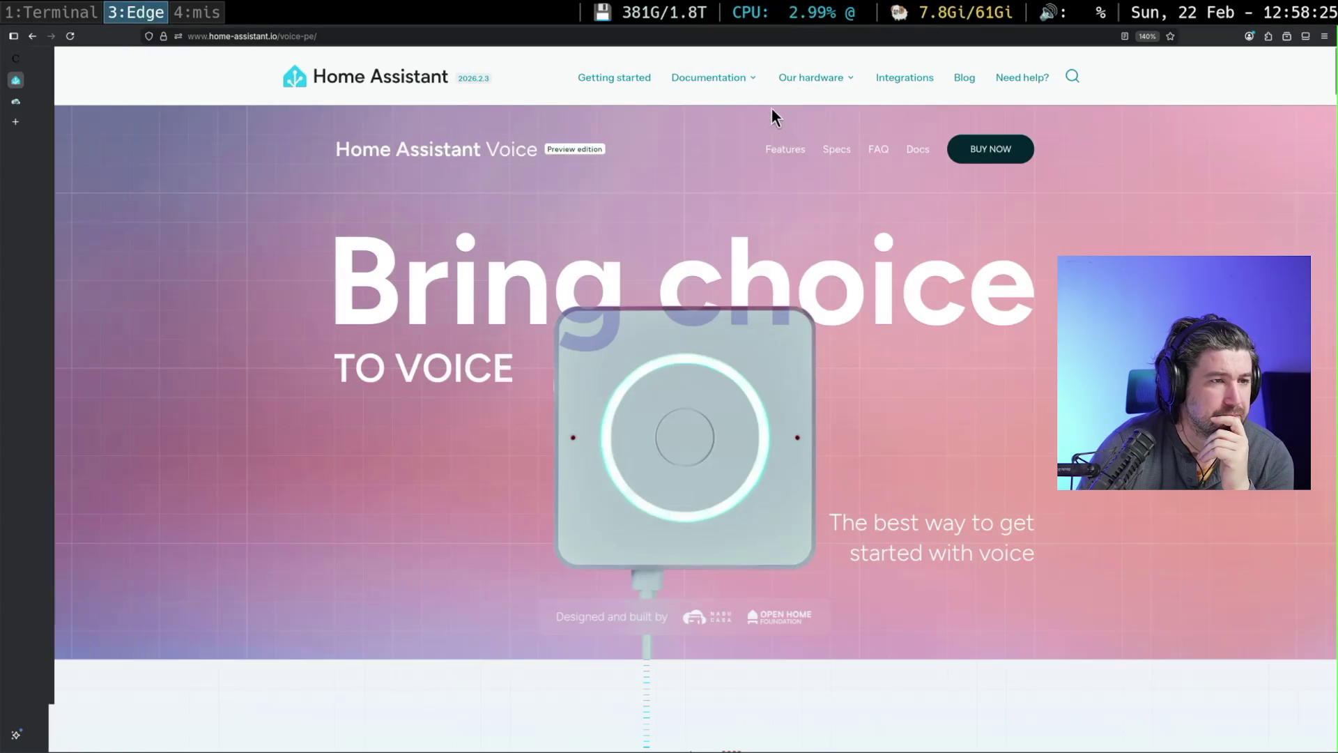
pyautogui.moveTo(817, 78)
pyautogui.click(836, 123)
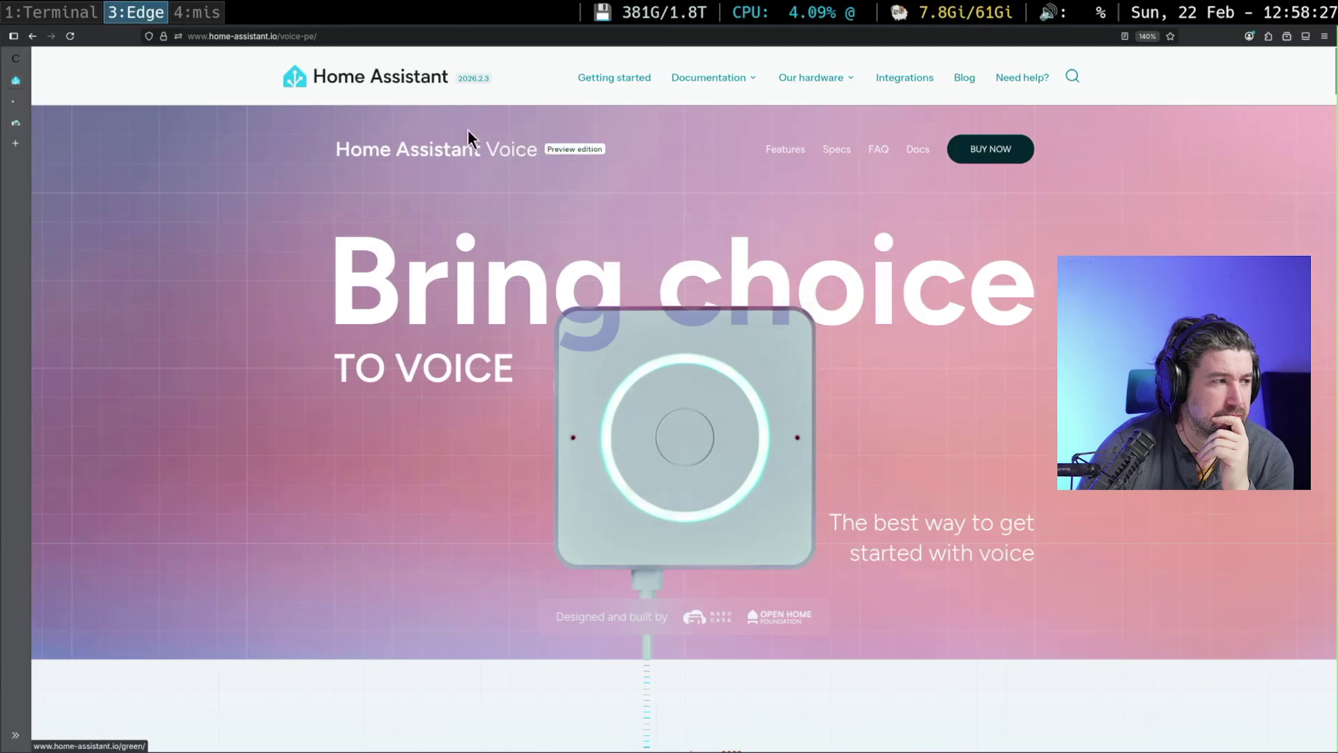
pyautogui.scroll(-5, 591, 324)
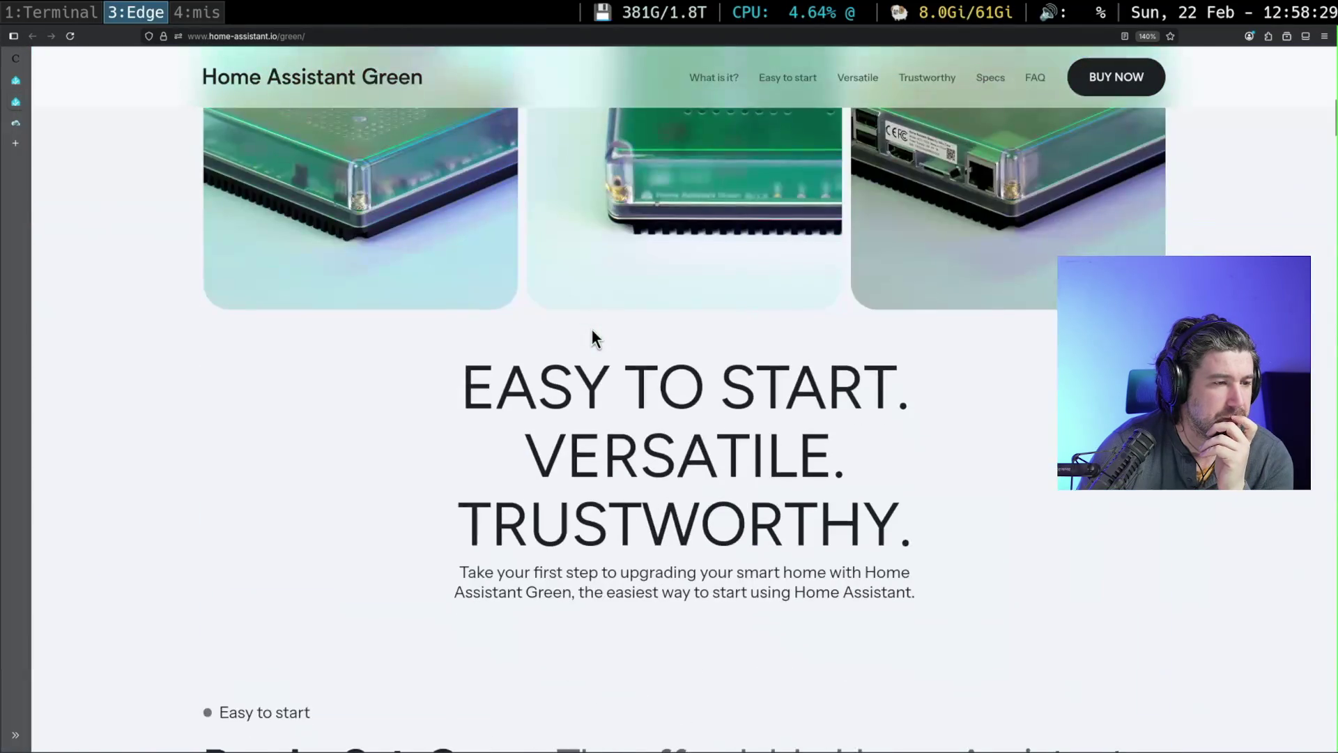
pyautogui.scroll(-2, 594, 332)
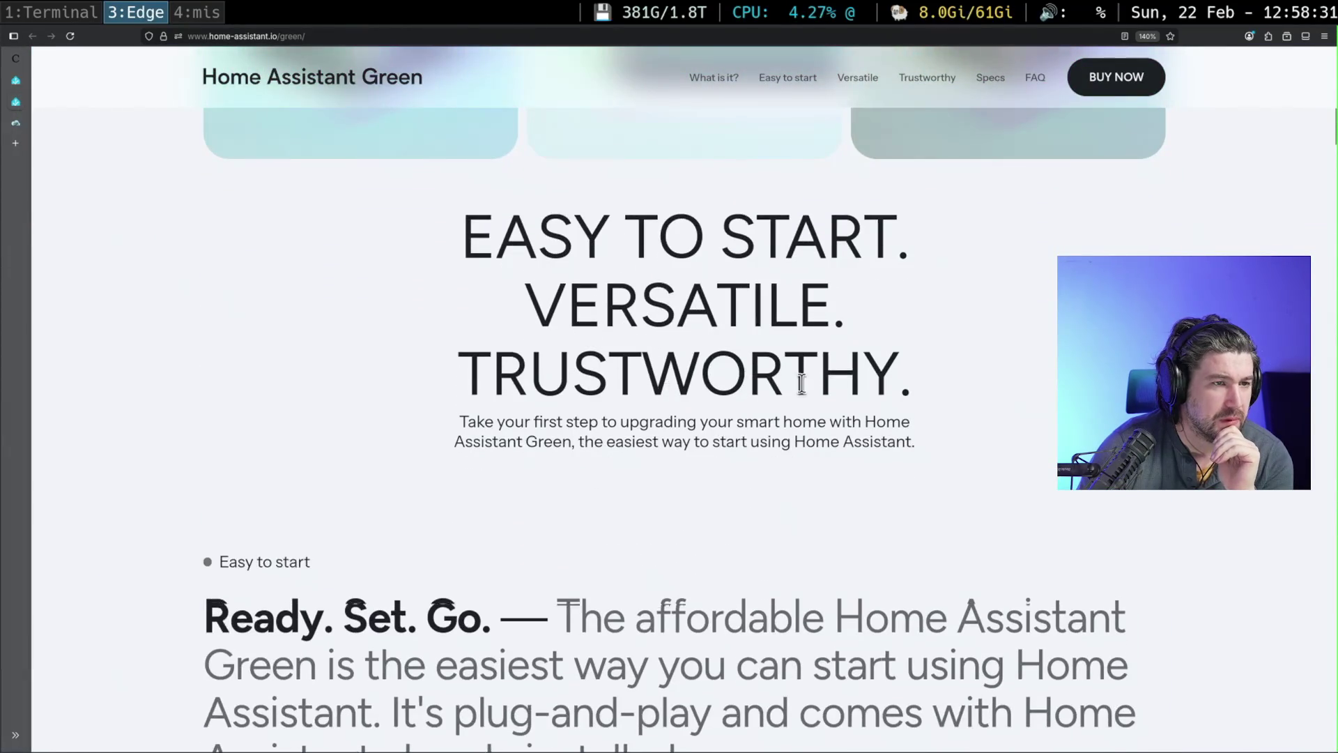
pyautogui.scroll(5, 802, 383)
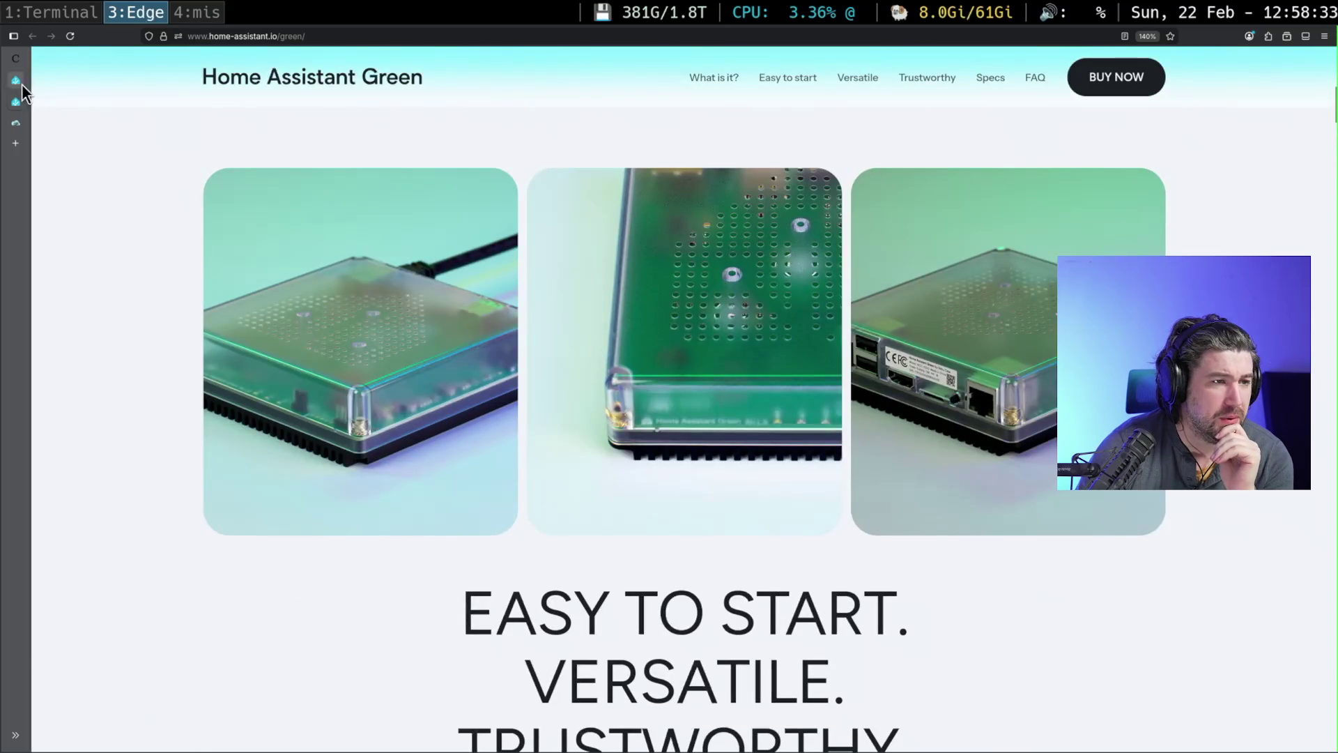
pyautogui.click(15, 101)
pyautogui.moveTo(808, 78)
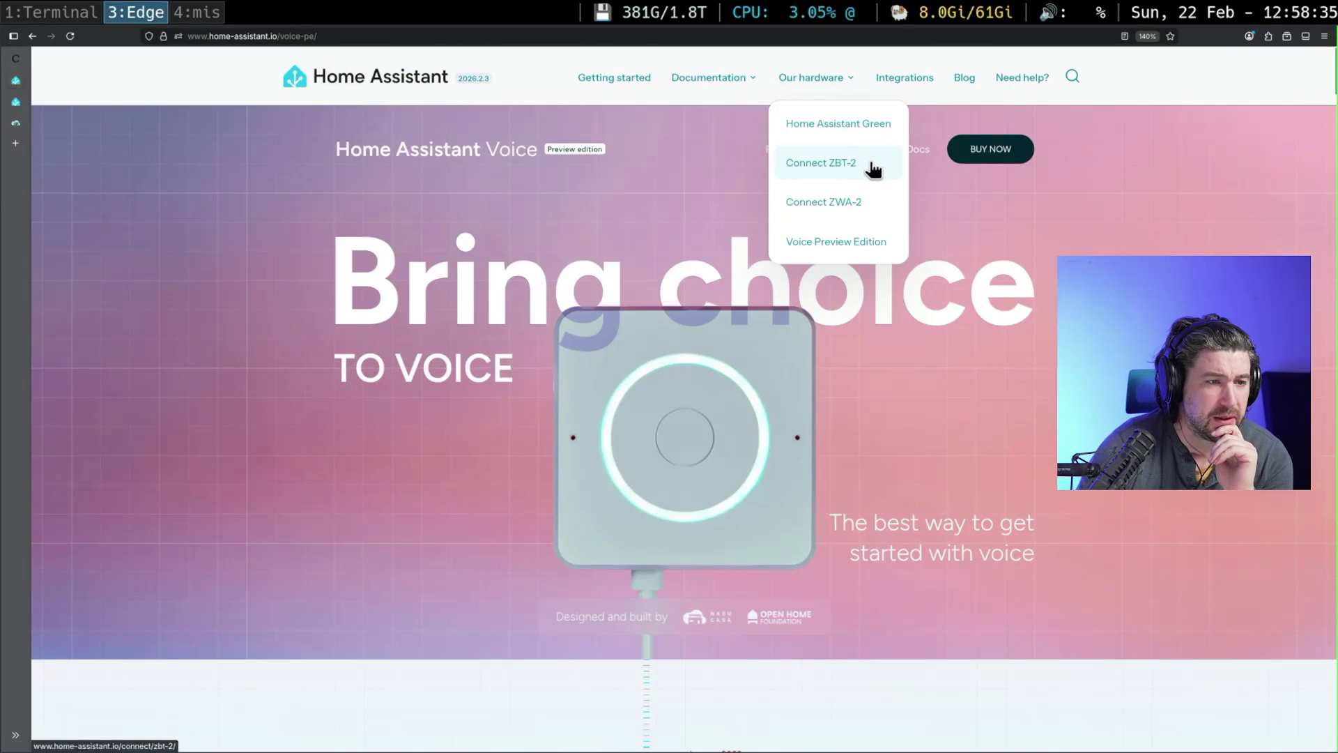
# - Open the Connect ZWA-2 page, scroll through its engineering and chipset sections, then return to the top
pyautogui.click(879, 203)
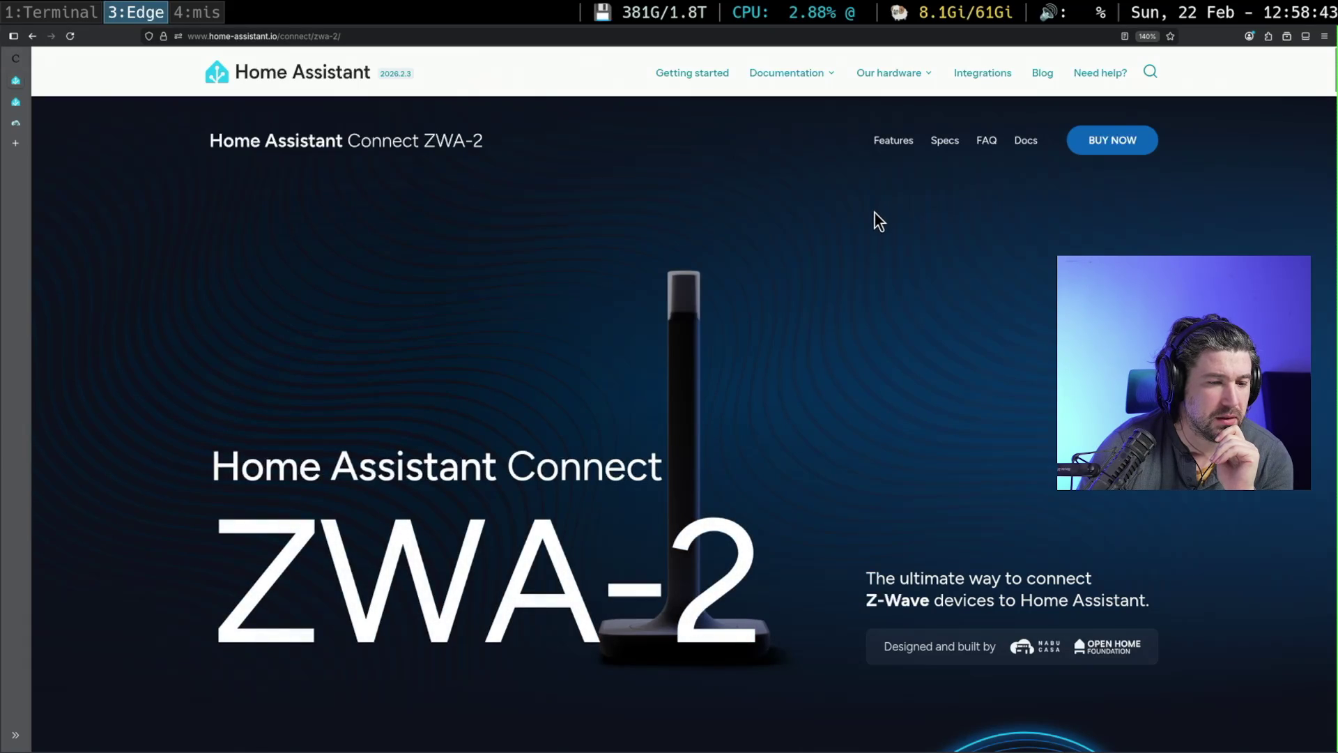
pyautogui.scroll(-3, 874, 213)
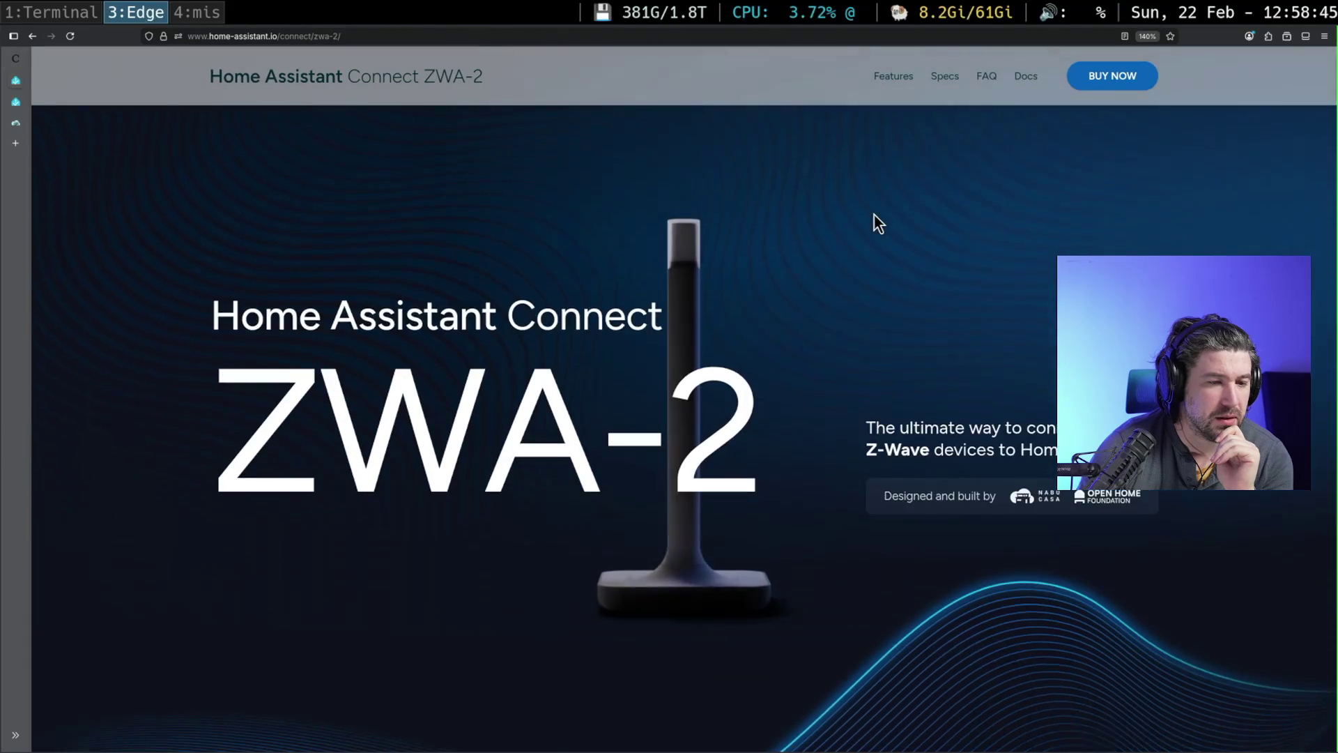
pyautogui.scroll(-5, 875, 222)
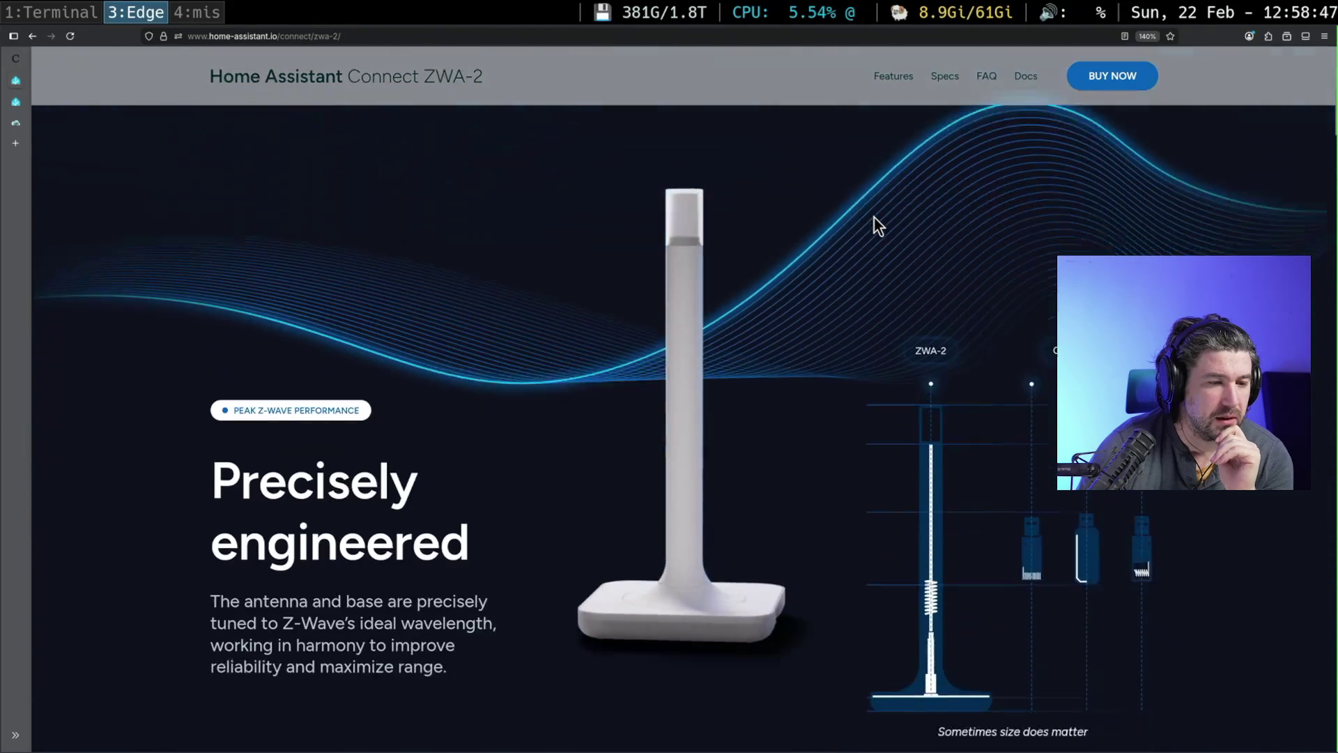
pyautogui.scroll(-4, 873, 217)
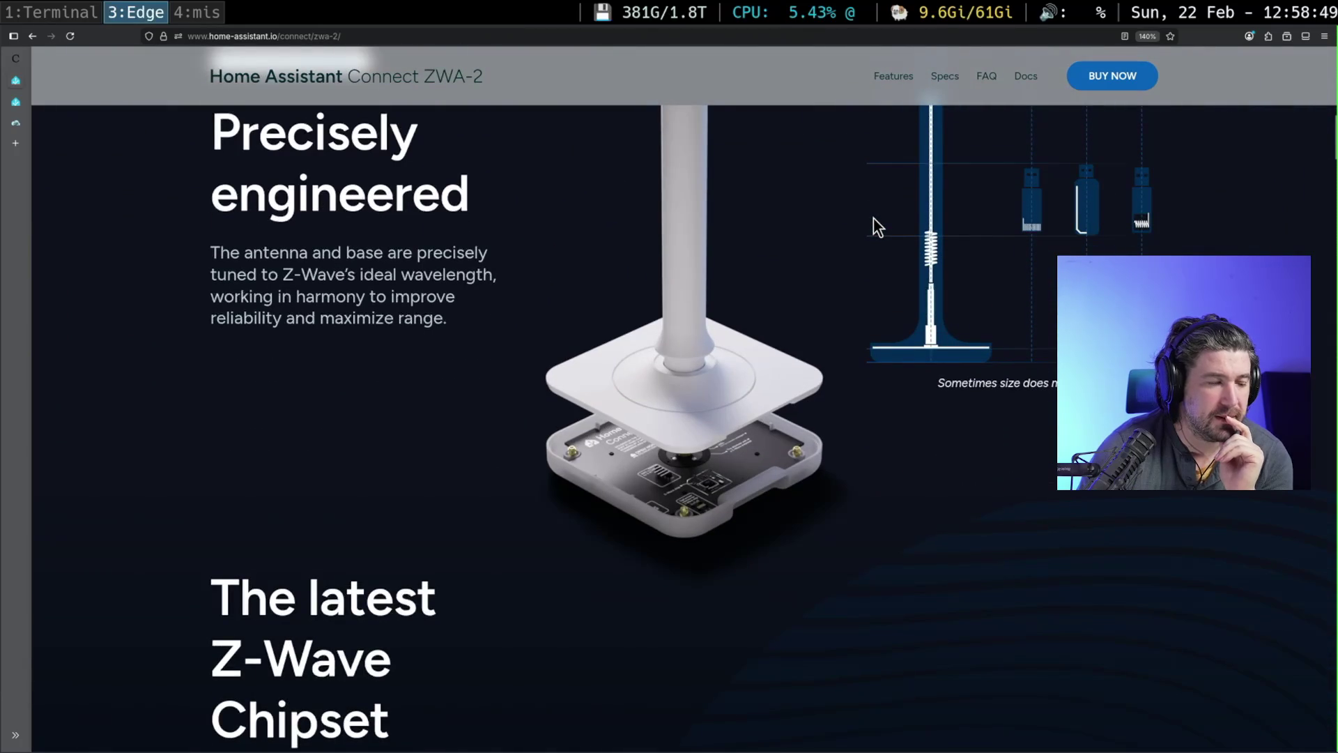
pyautogui.scroll(-5, 872, 218)
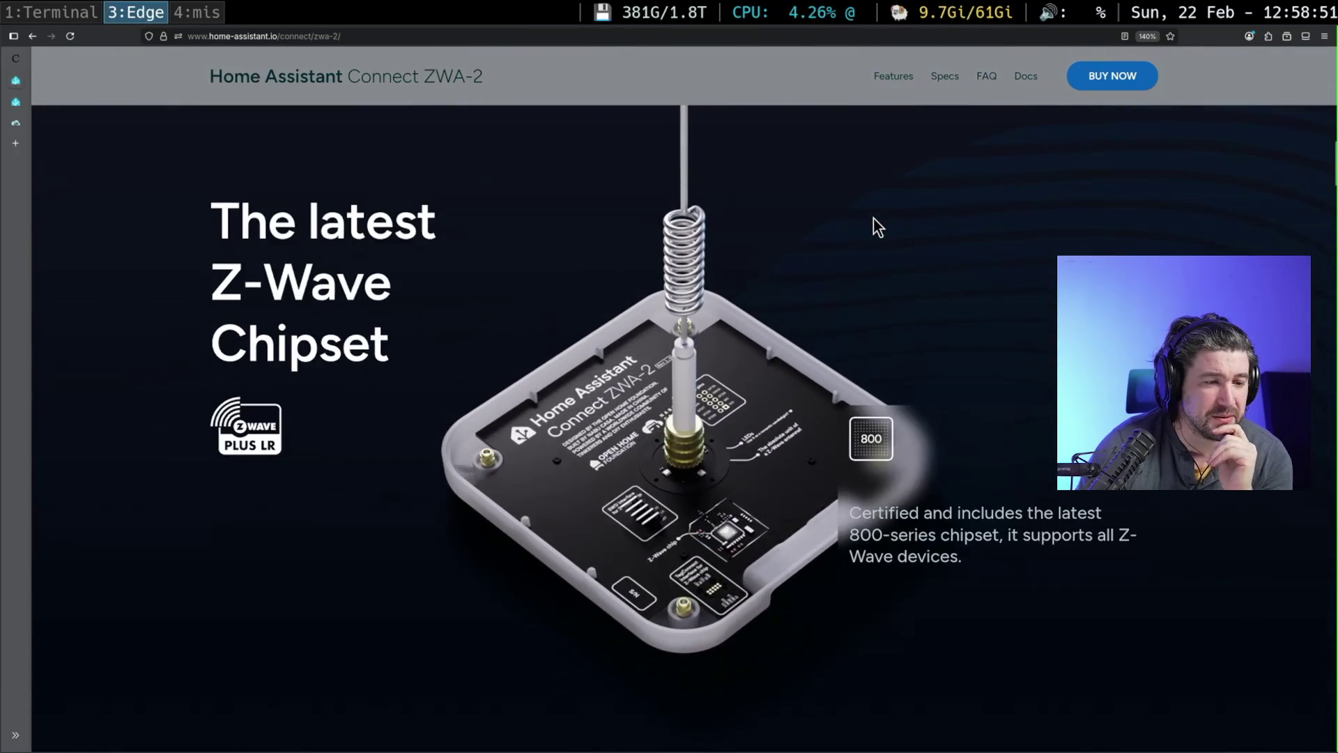
pyautogui.scroll(5, 873, 220)
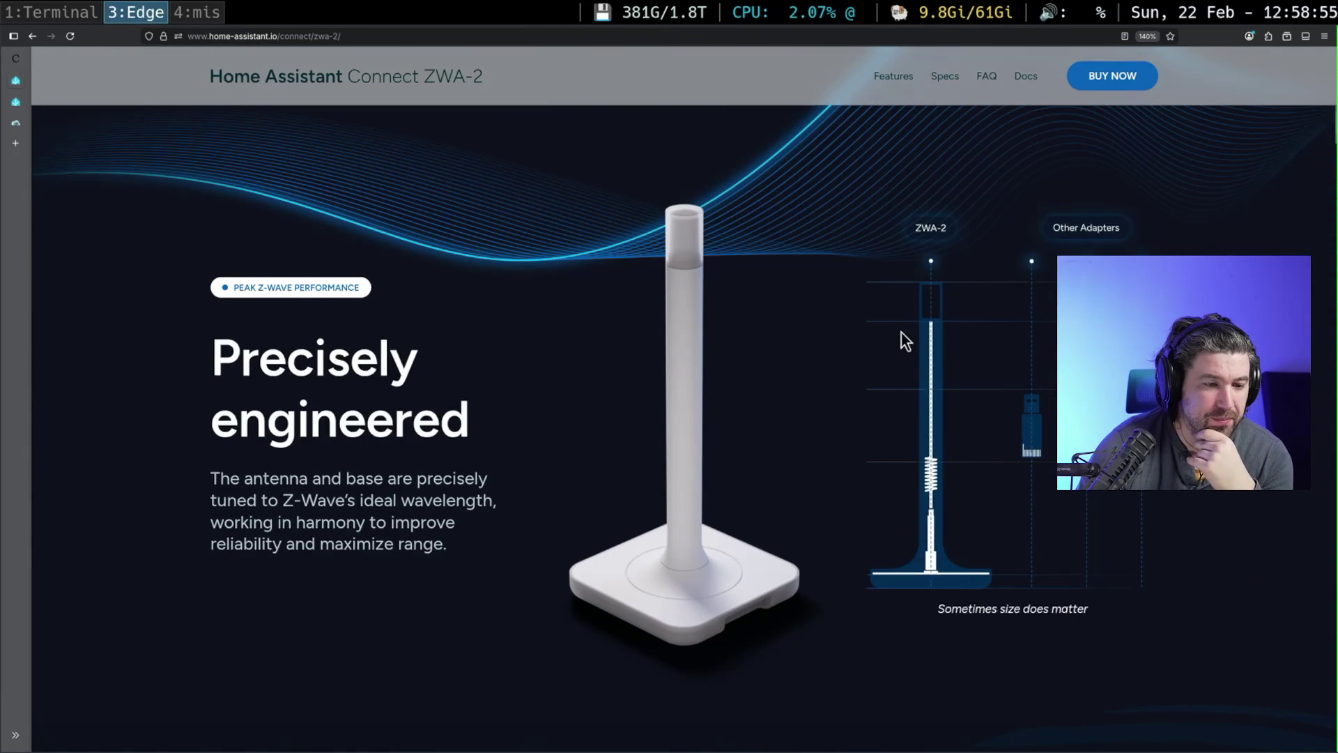
pyautogui.moveTo(977, 625)
pyautogui.mouseDown()
pyautogui.moveTo(1060, 609)
pyautogui.moveTo(1141, 630)
pyautogui.mouseUp()
pyautogui.scroll(-1, 1141, 627)
pyautogui.scroll(-2, 1140, 615)
pyautogui.scroll(3, 1144, 612)
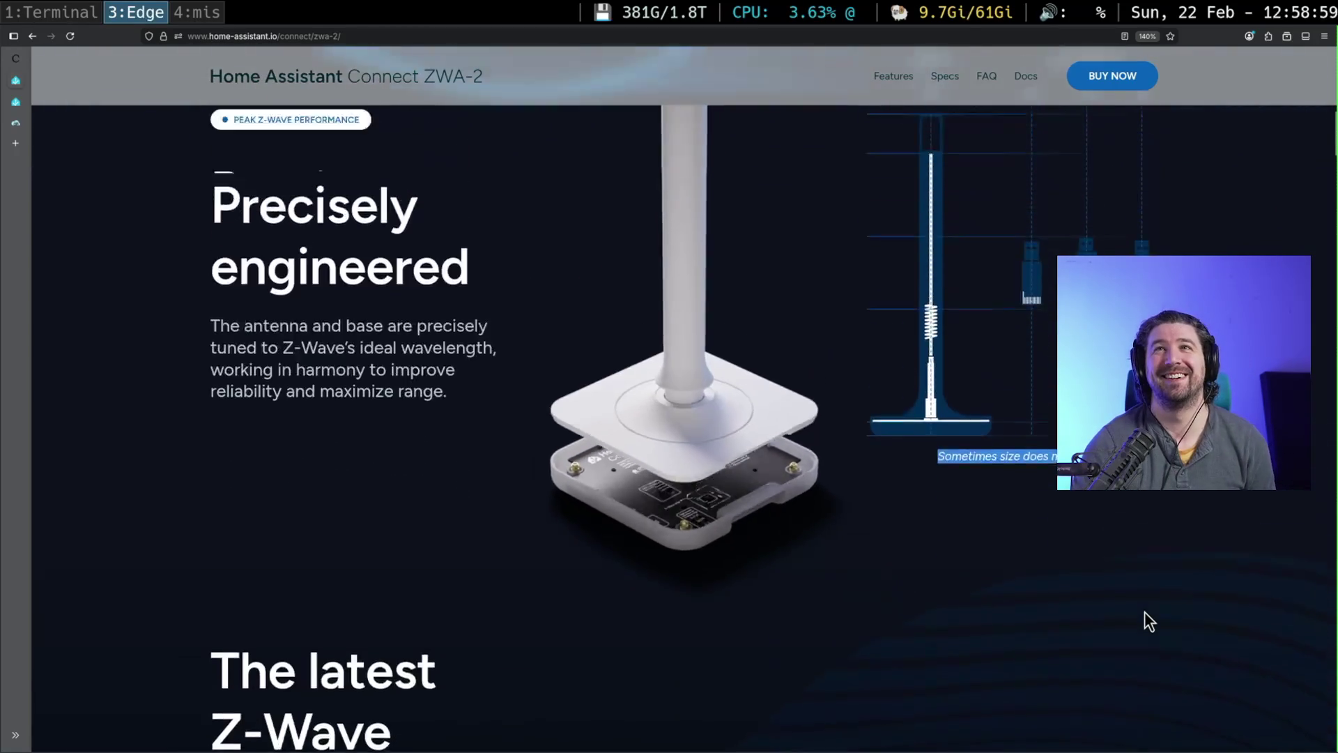
pyautogui.scroll(1, 1144, 607)
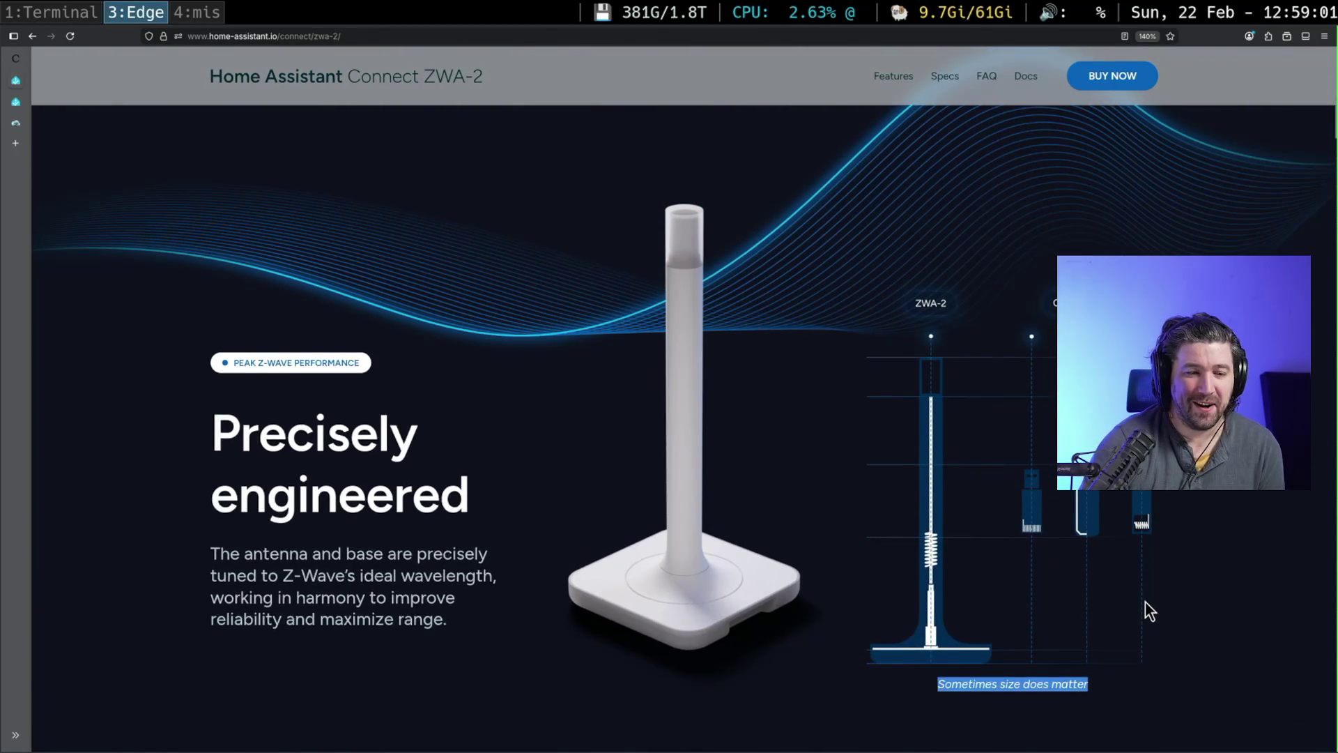
pyautogui.scroll(5, 1099, 591)
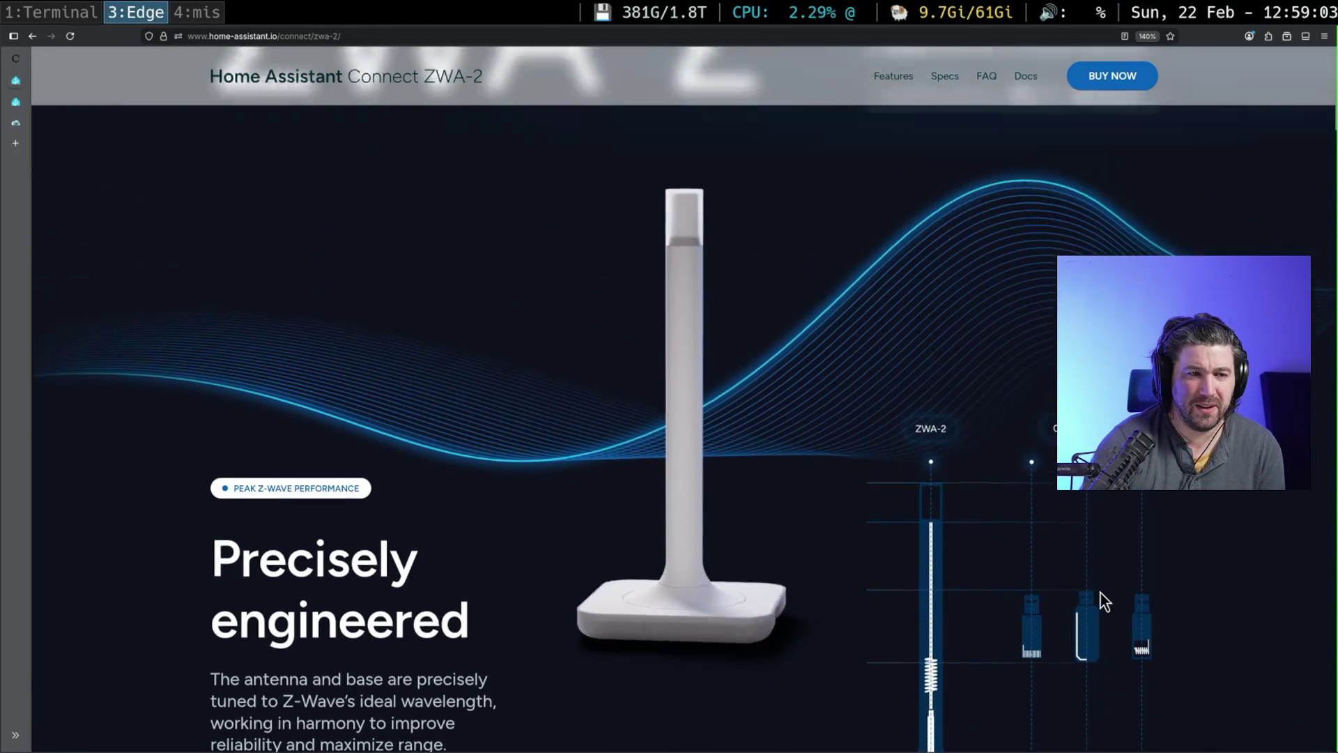
pyautogui.scroll(1, 1098, 571)
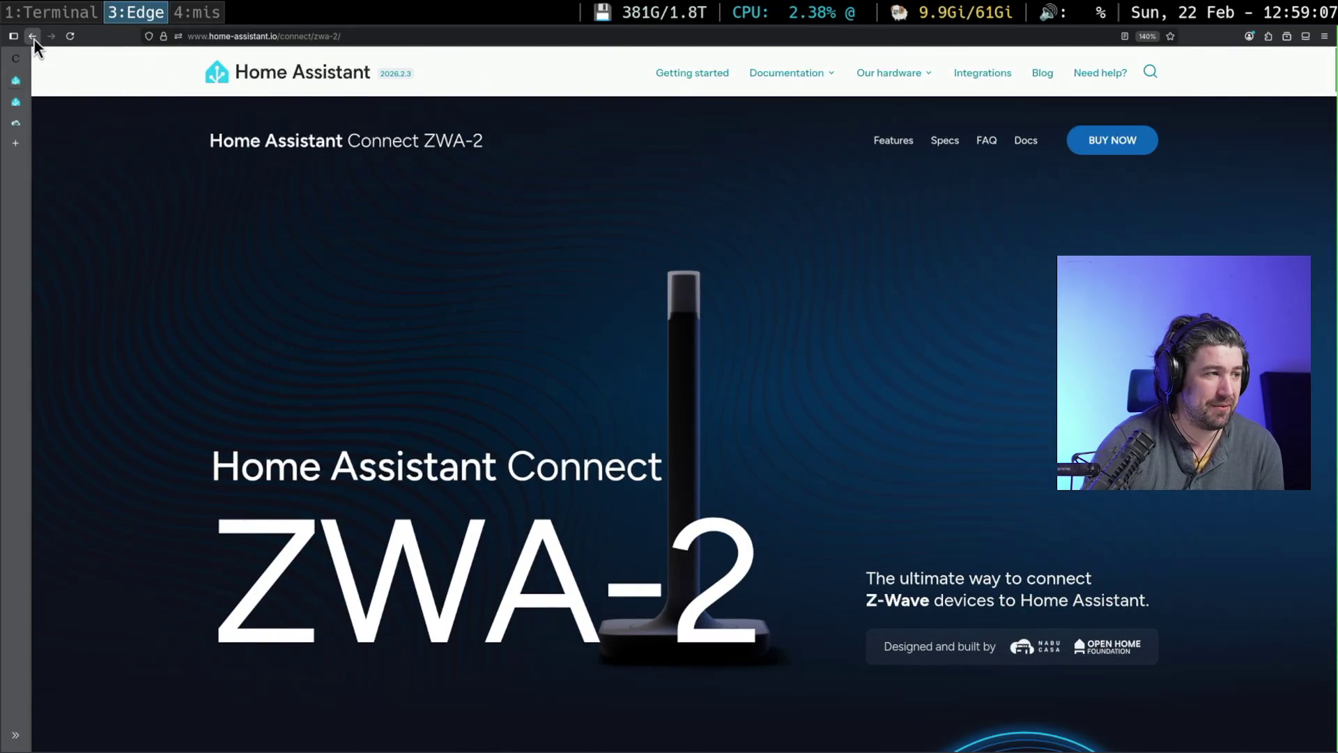
pyautogui.moveTo(50, 116)
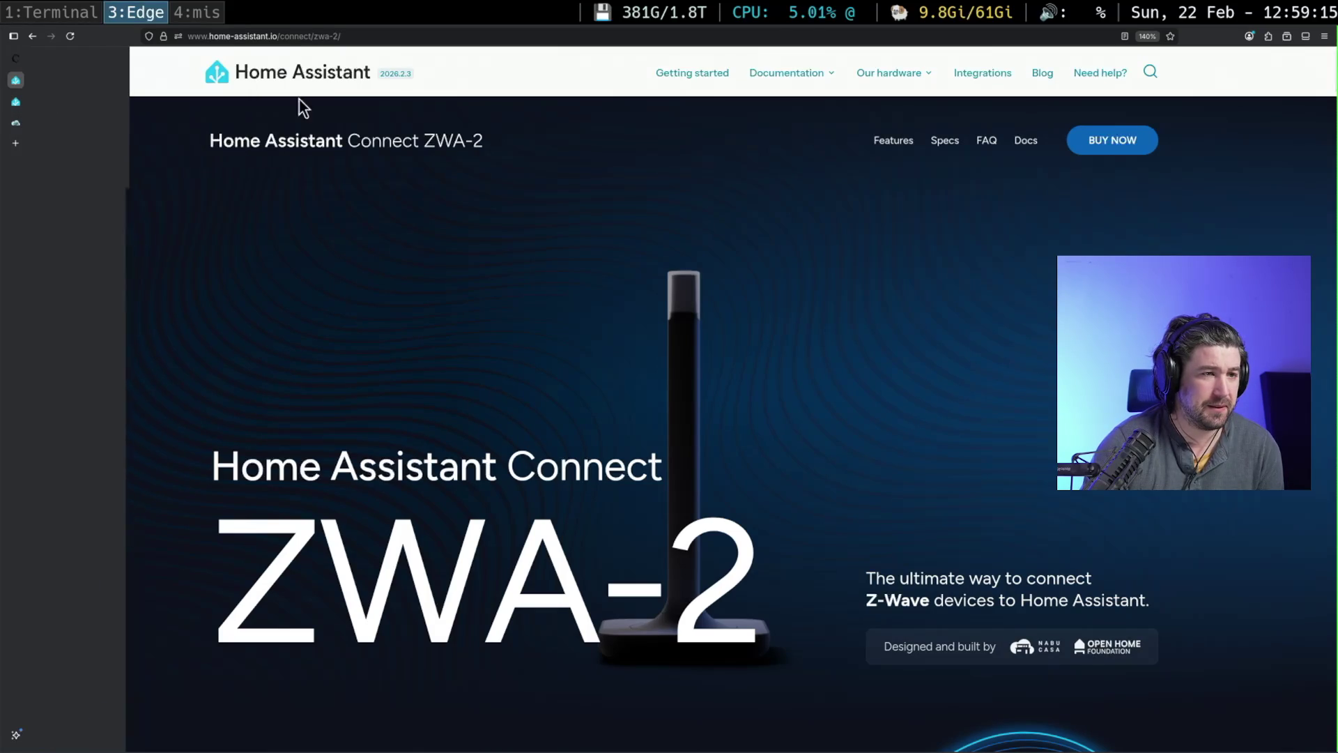
# - Open the Connect ZBT-2 product page, skim down, and scroll back to its top banner
pyautogui.moveTo(857, 77)
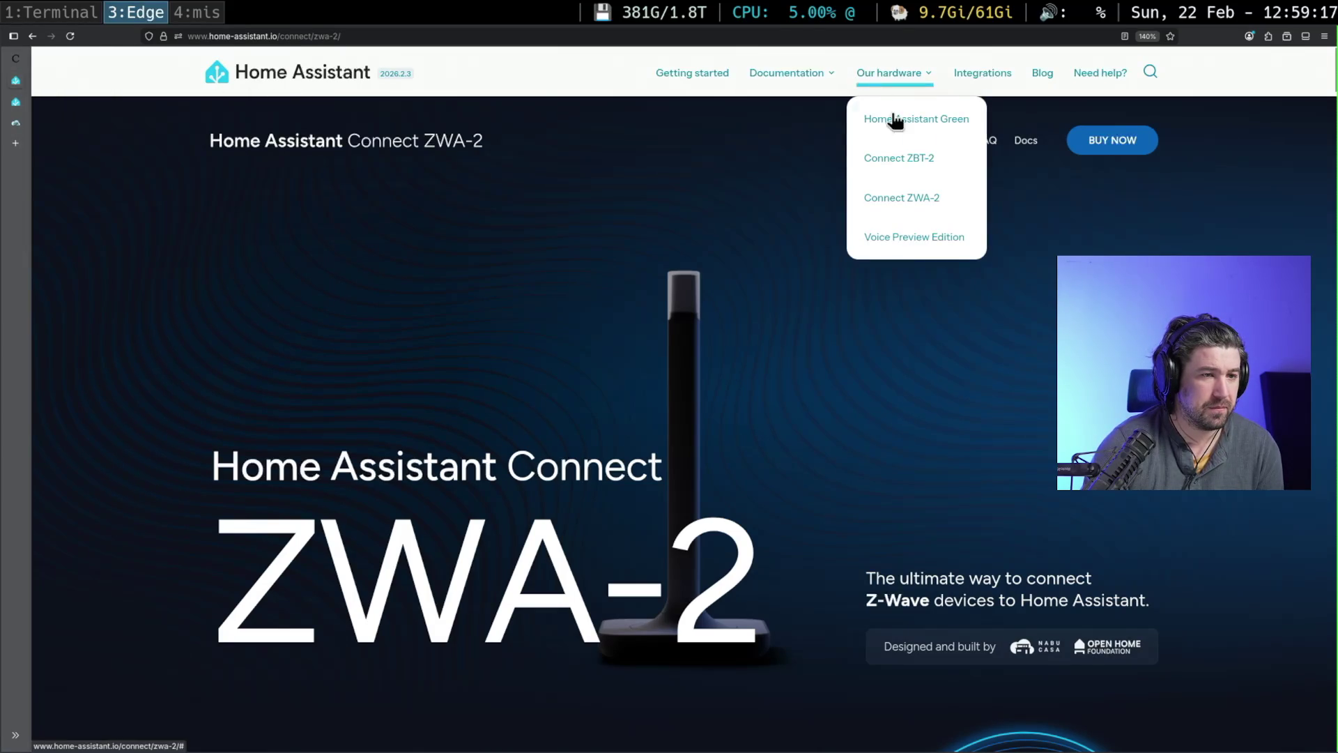
pyautogui.click(926, 160)
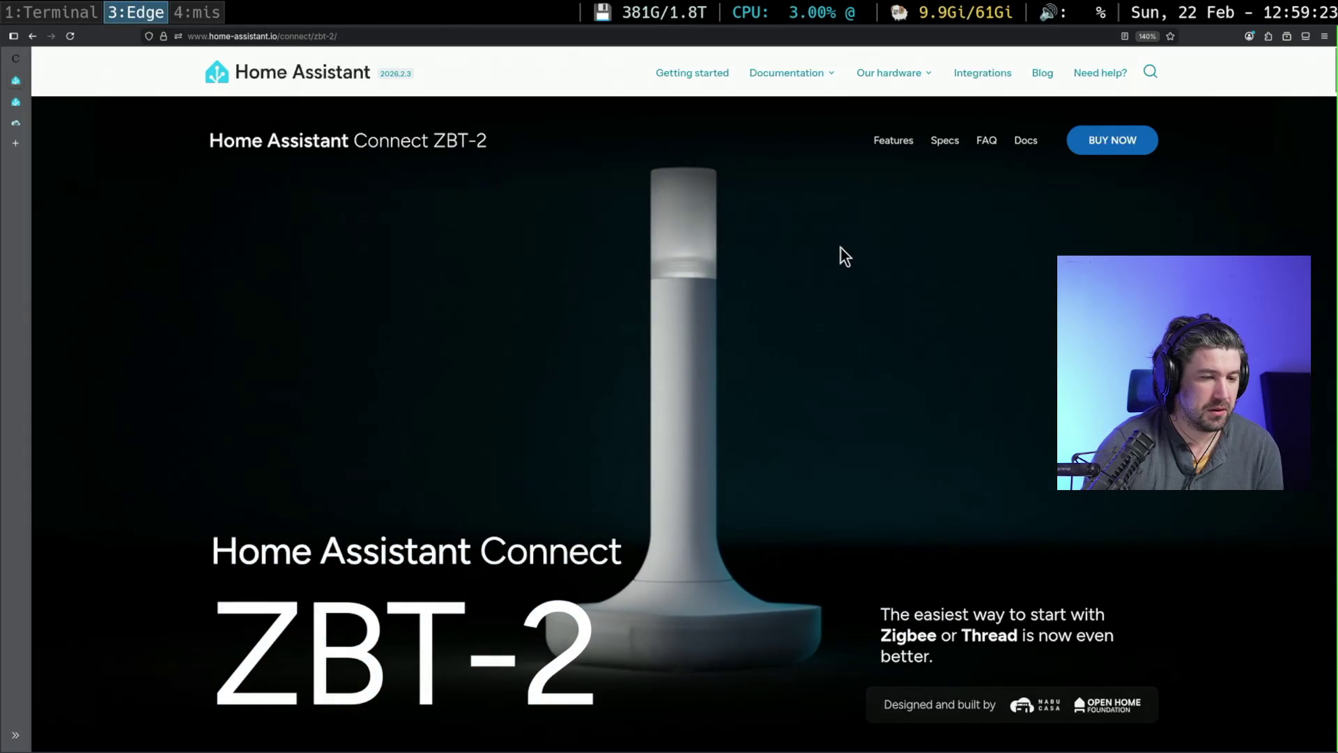
pyautogui.scroll(-5, 840, 249)
pyautogui.scroll(-4, 841, 248)
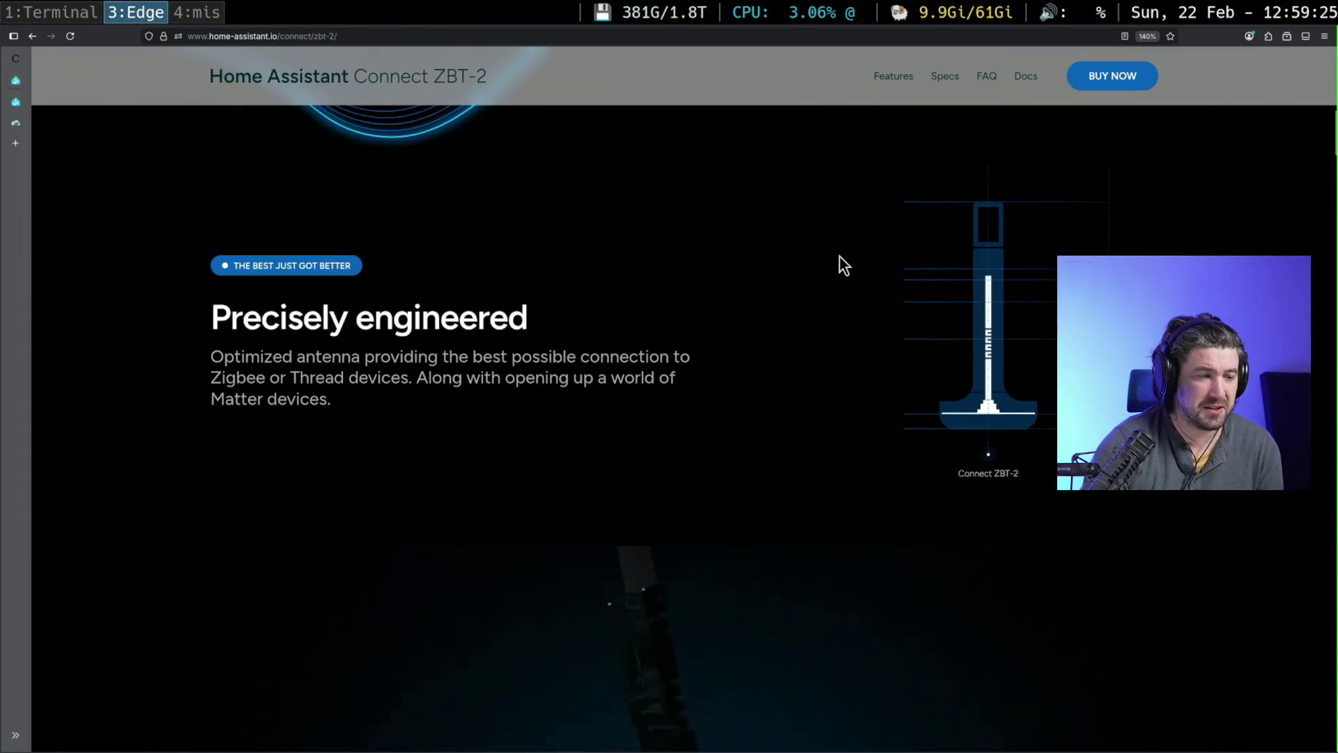
pyautogui.scroll(-5, 839, 251)
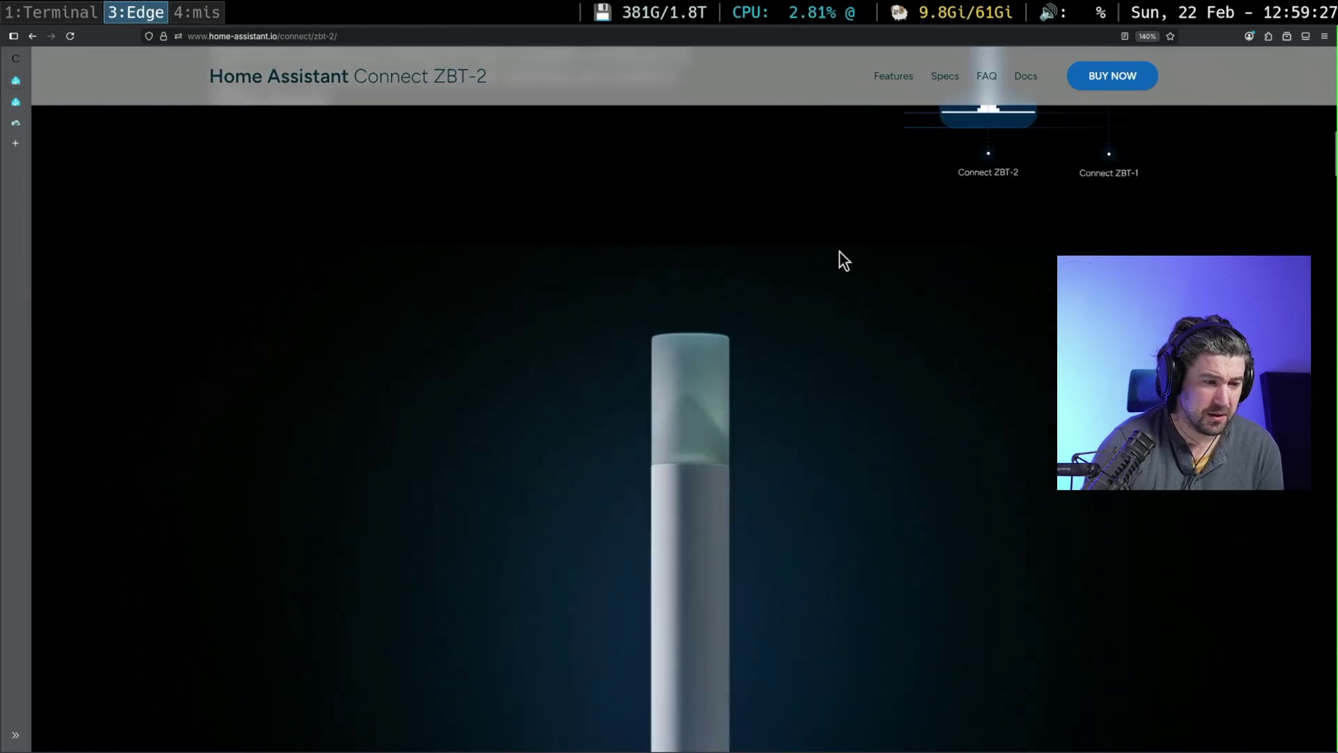
pyautogui.scroll(-7, 839, 253)
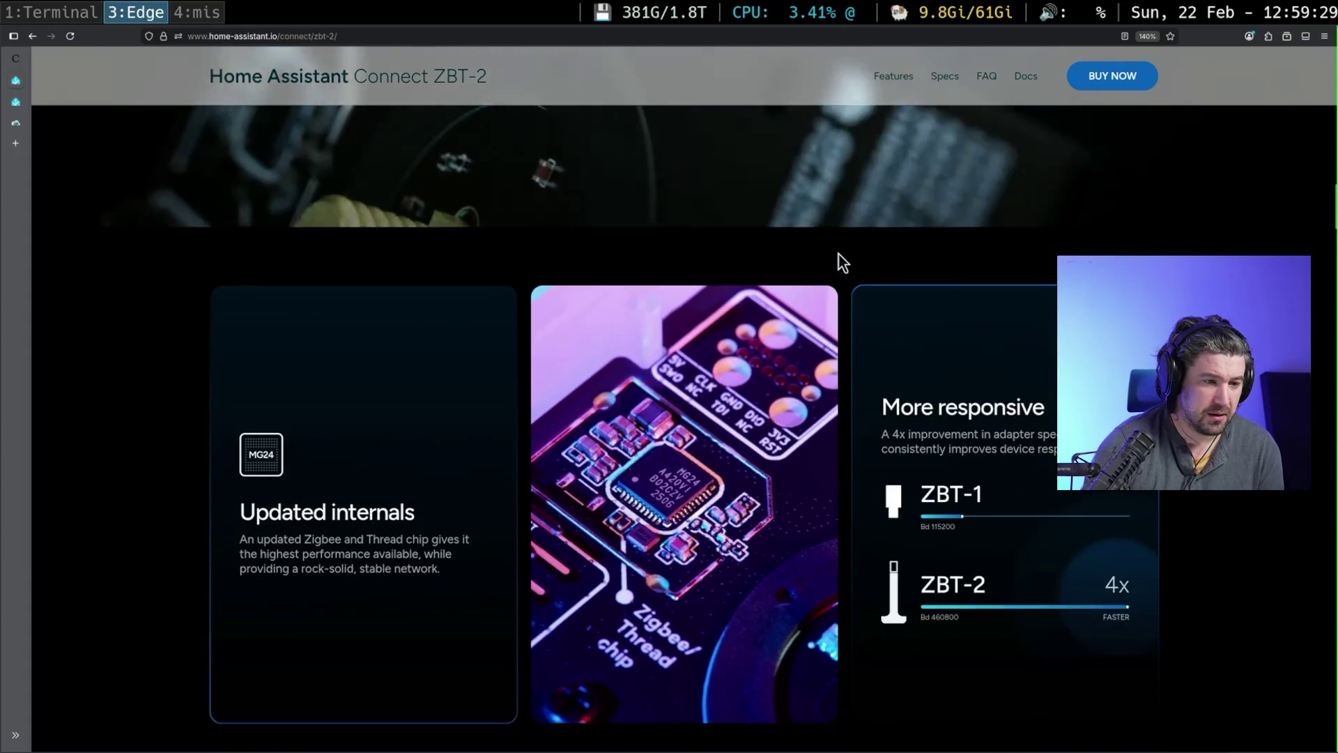
pyautogui.scroll(-4, 930, 328)
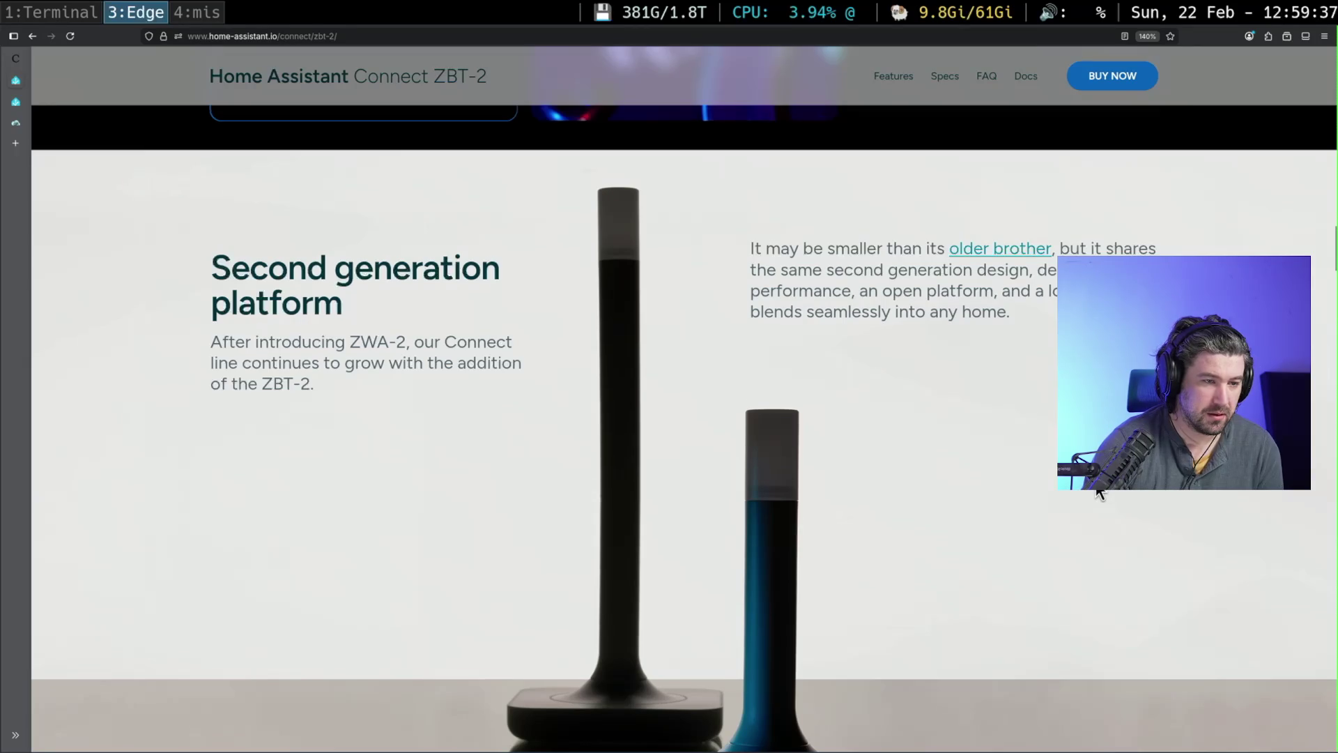
pyautogui.scroll(-1, 1099, 492)
pyautogui.scroll(-7, 1099, 493)
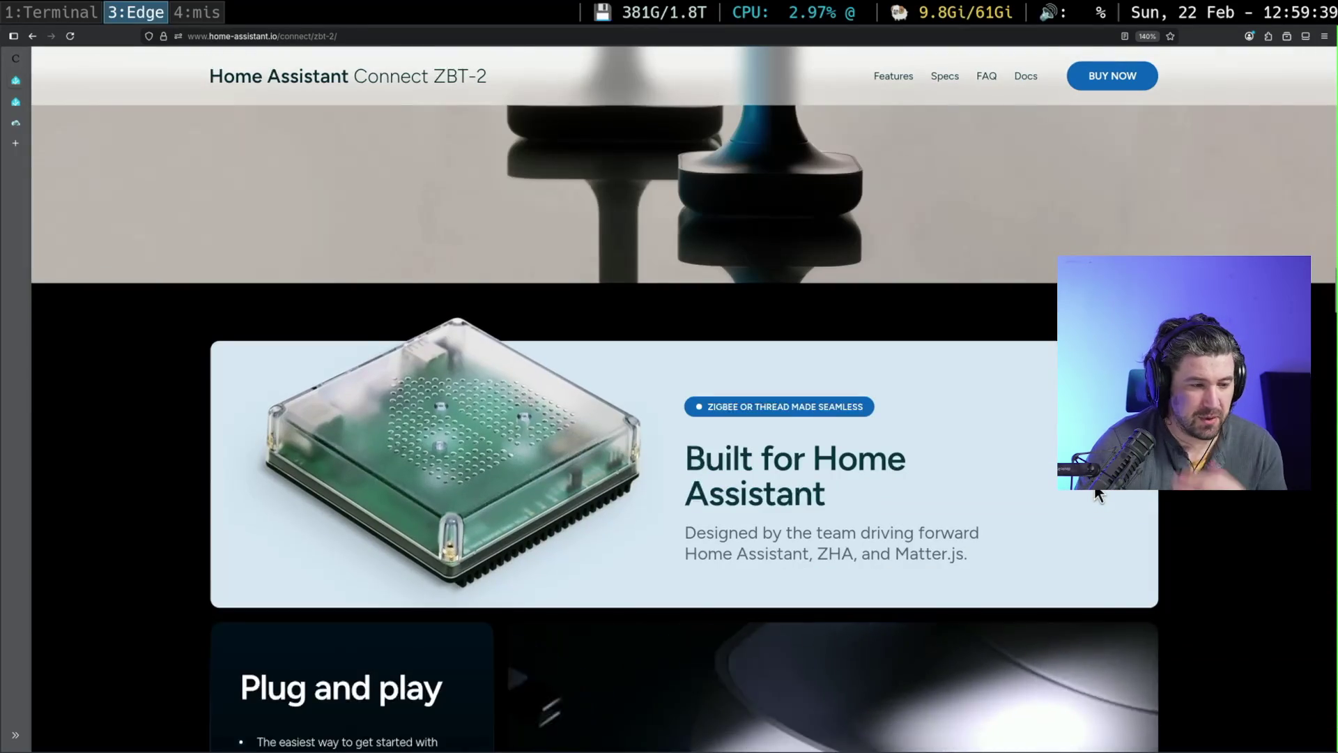
pyautogui.scroll(10, 908, 480)
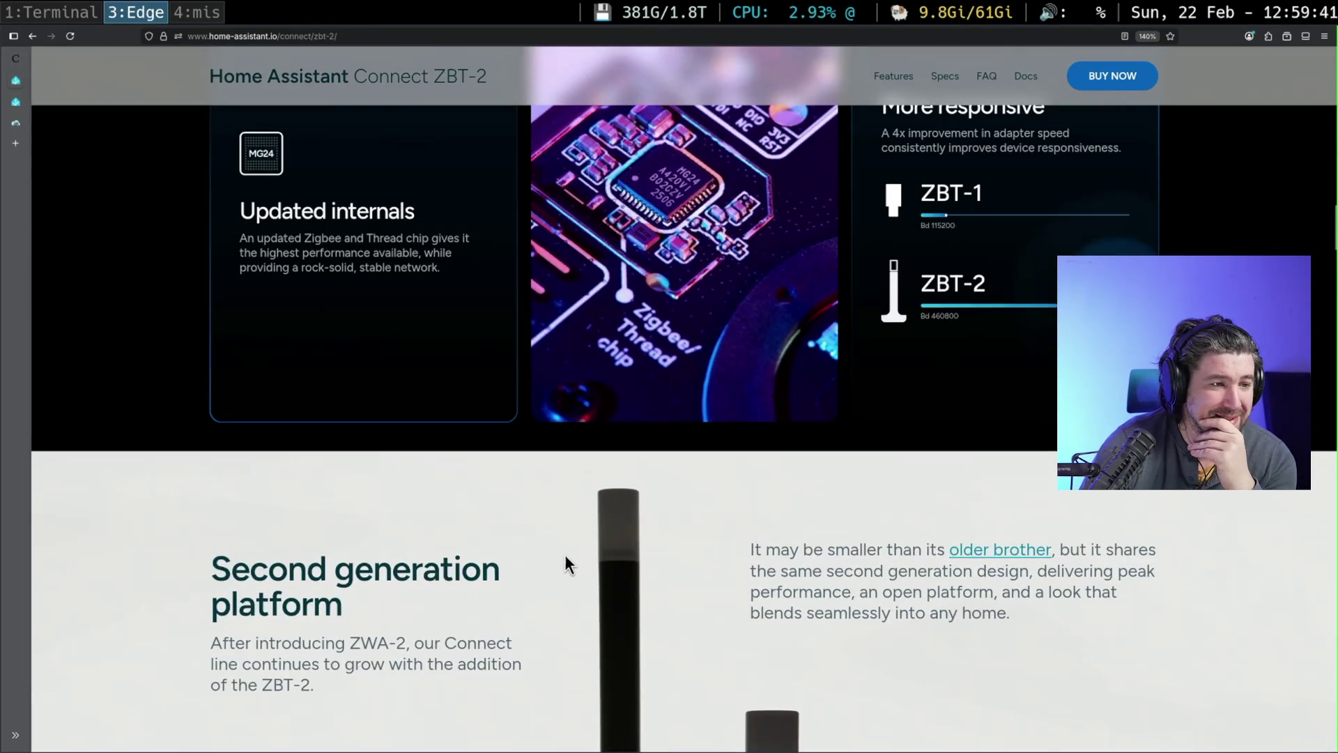
pyautogui.scroll(3, 924, 555)
pyautogui.scroll(5, 926, 554)
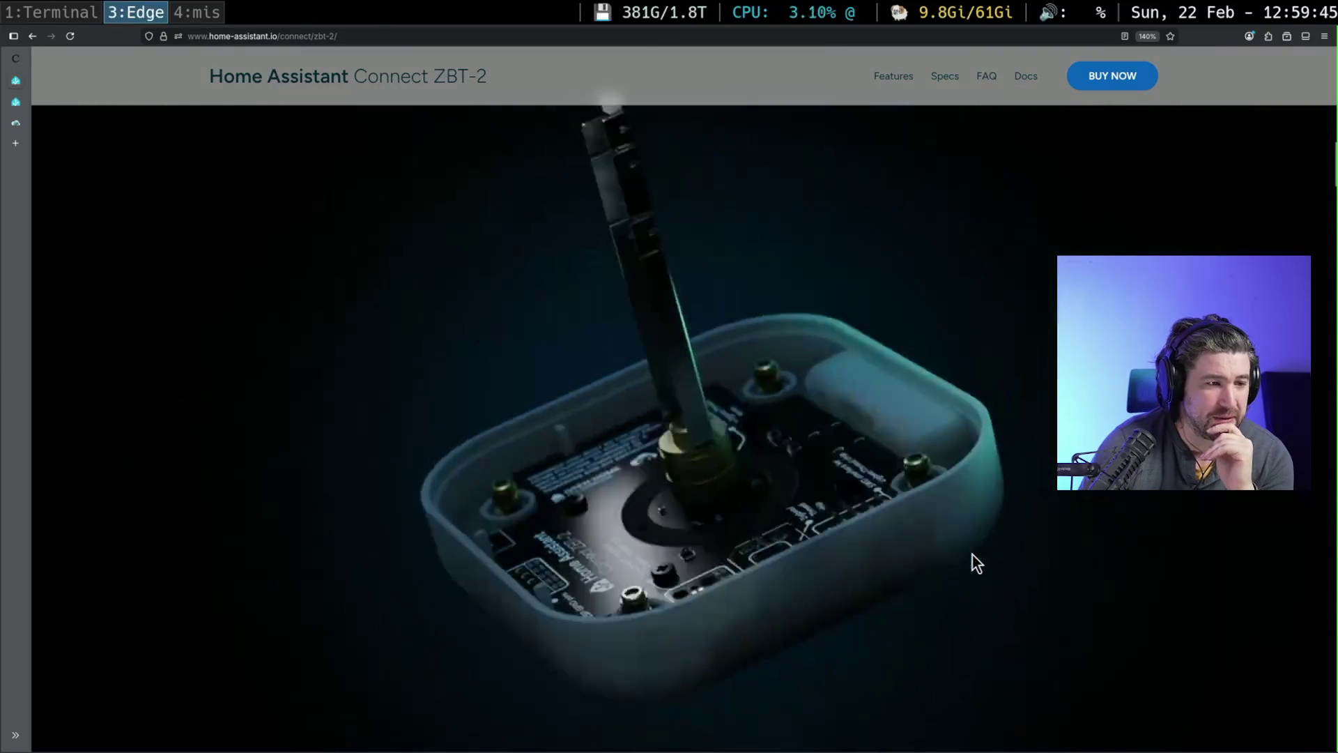
pyautogui.scroll(10, 970, 555)
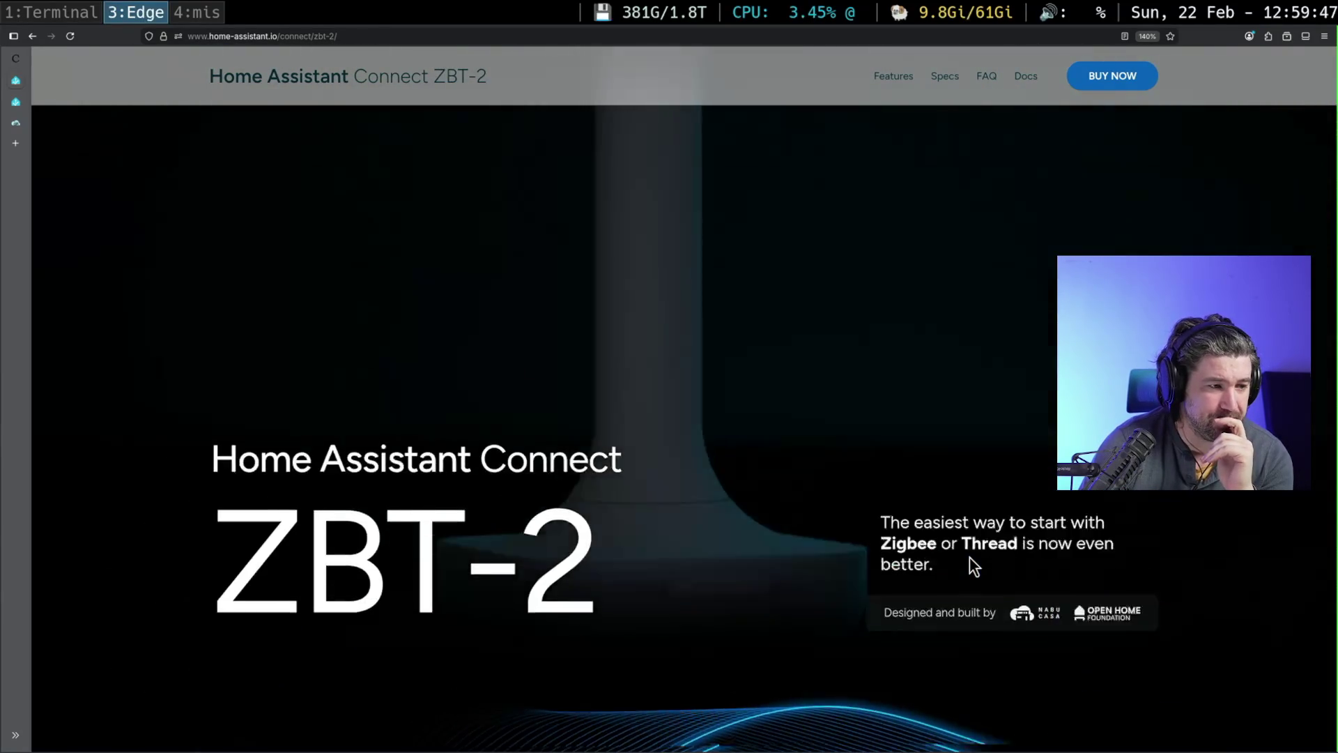
pyautogui.scroll(4, 969, 556)
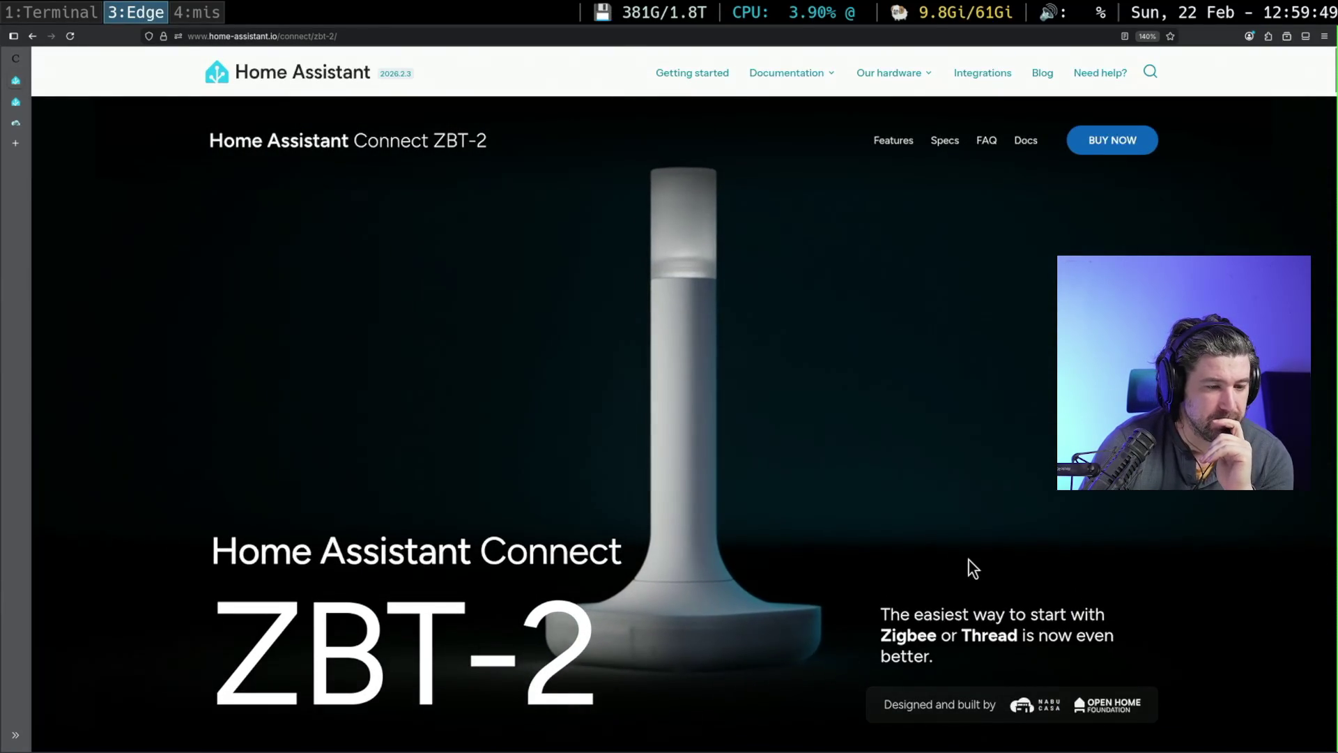
# - Scroll down past the $49 / €45 price and Buy Now to the 'Cut the clutter' section
pyautogui.scroll(-8, 968, 558)
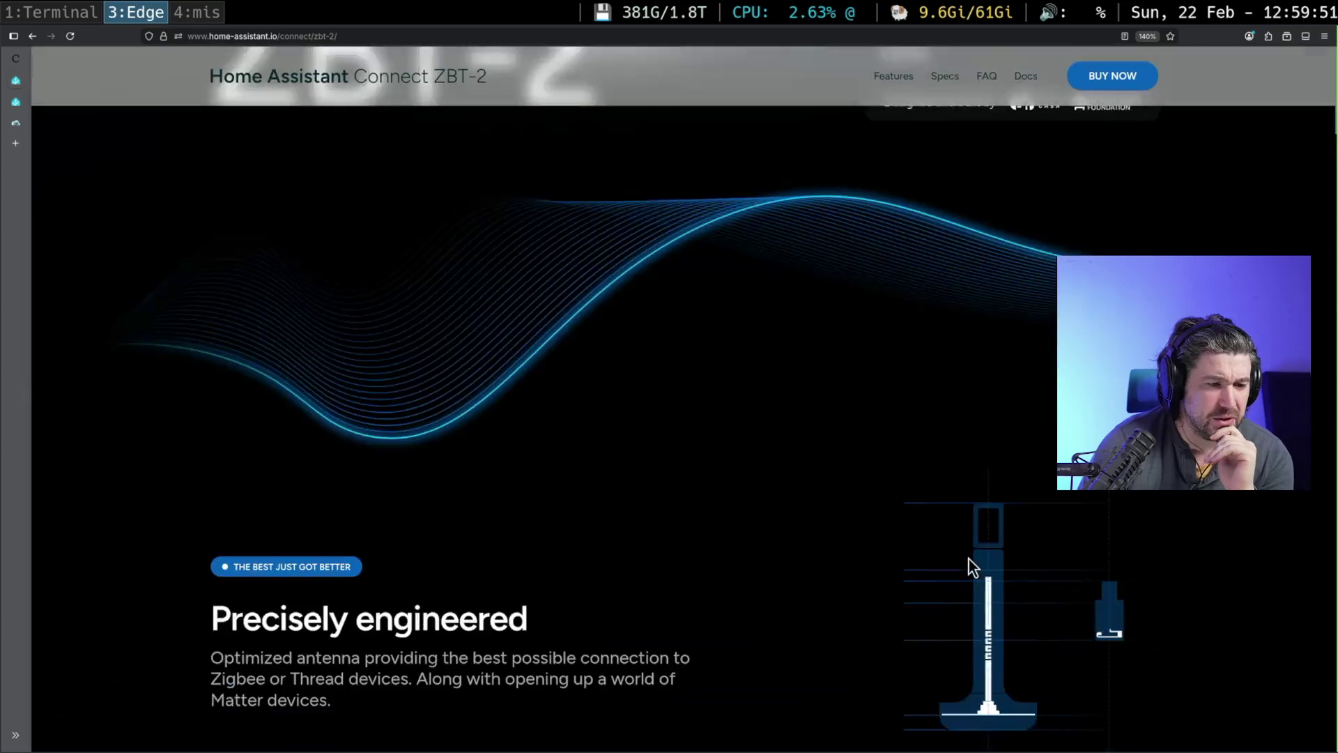
pyautogui.scroll(-10, 955, 549)
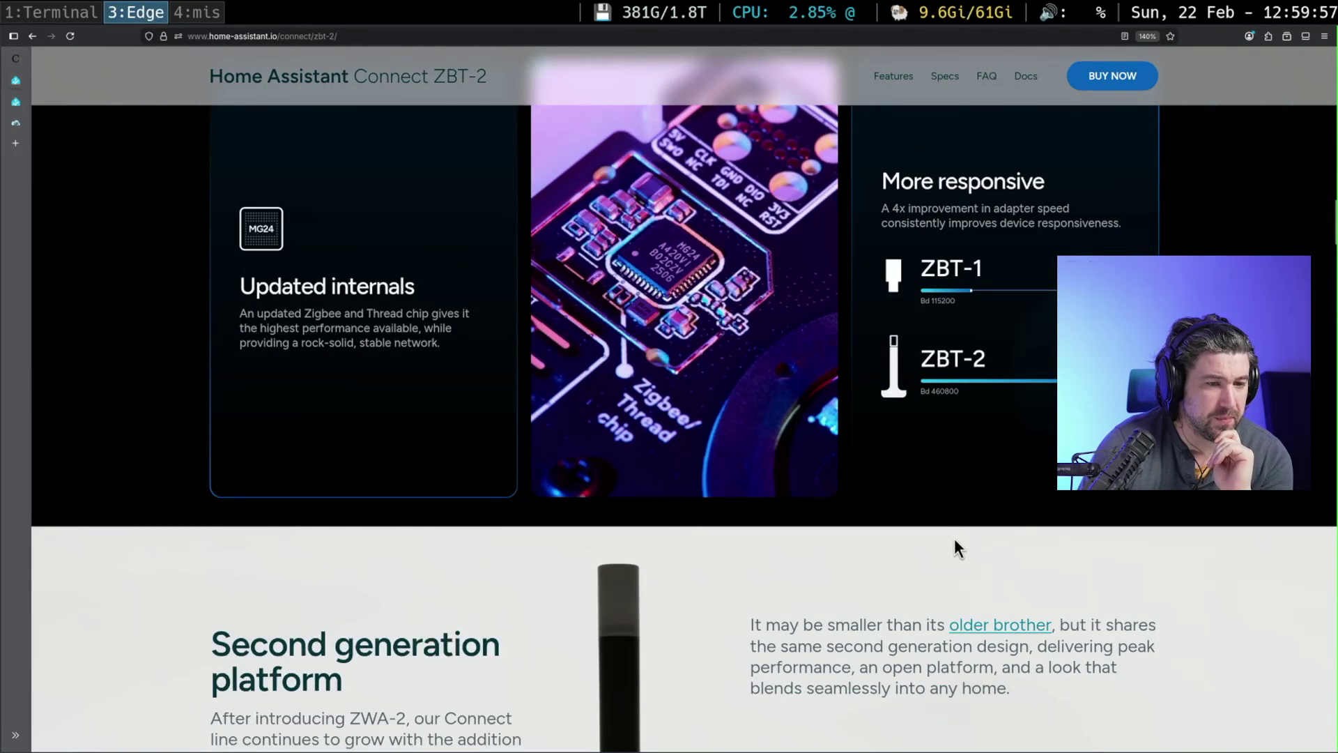
pyautogui.scroll(-3, 954, 539)
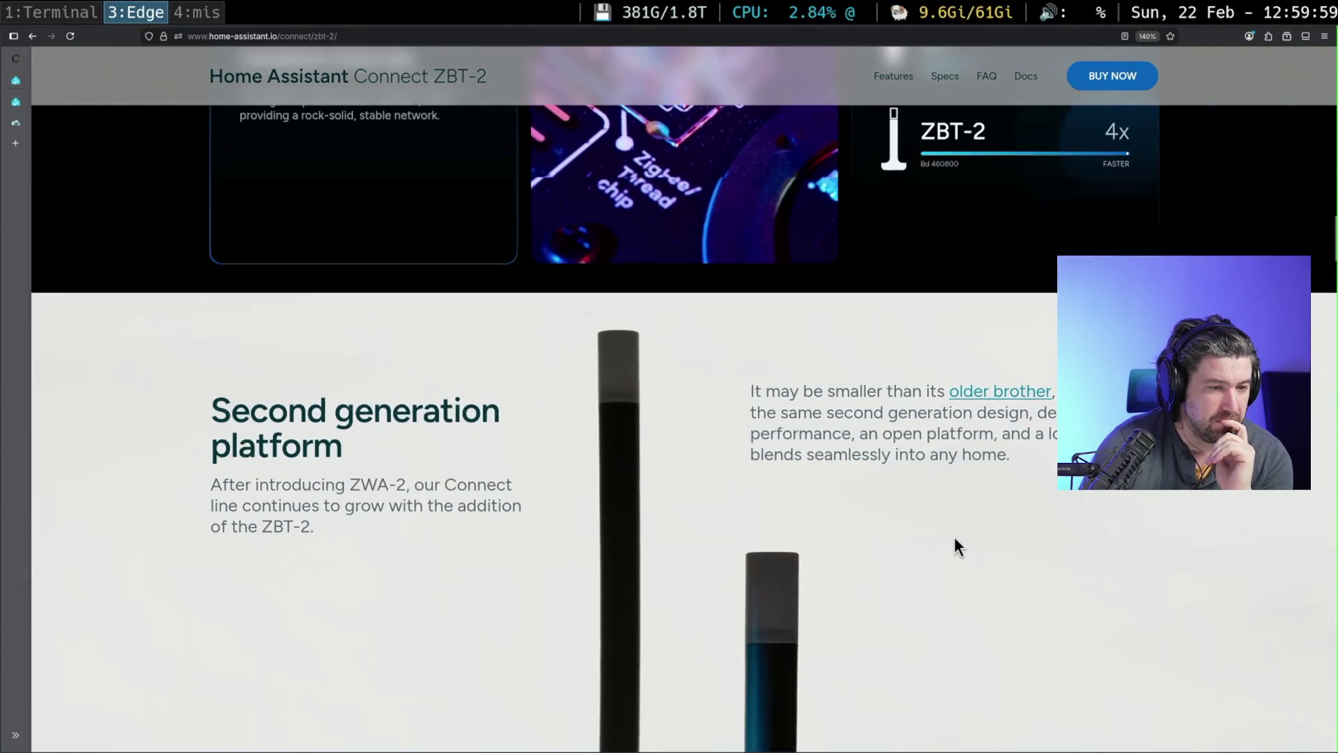
pyautogui.scroll(-10, 955, 537)
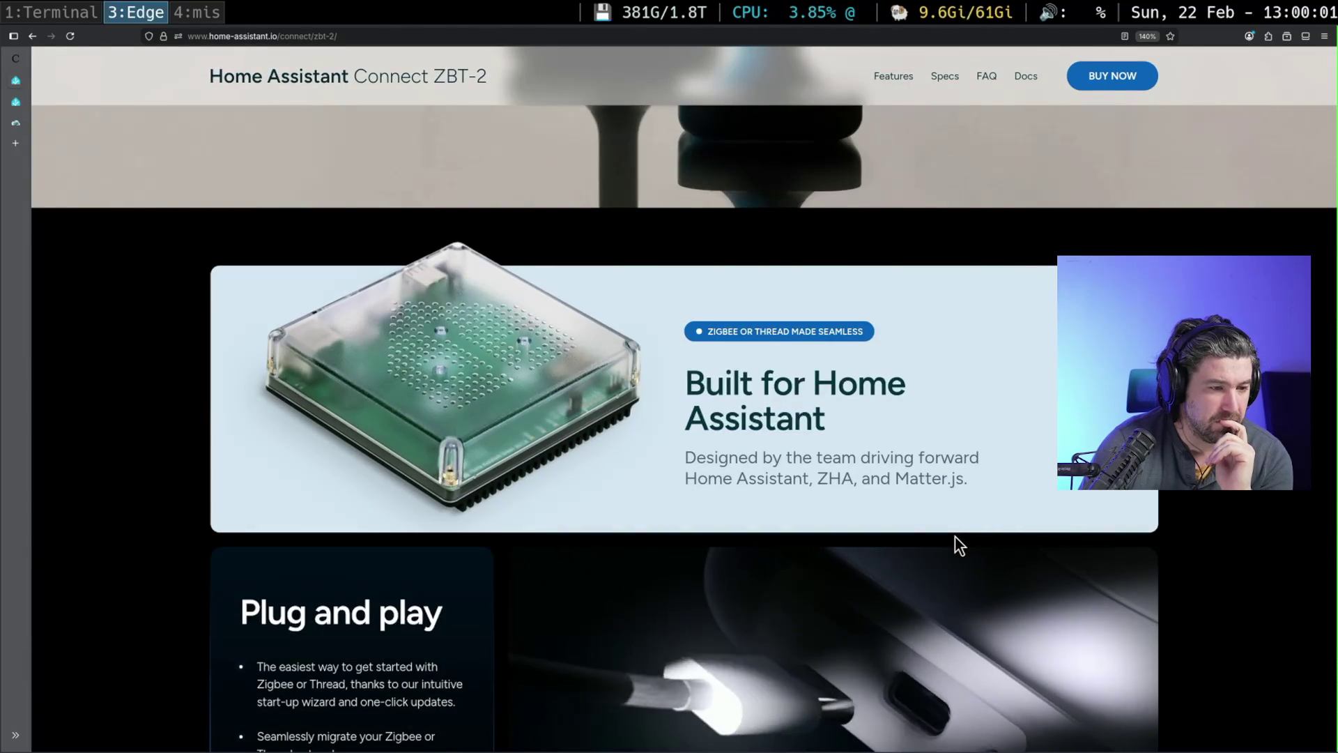
pyautogui.scroll(-2, 954, 537)
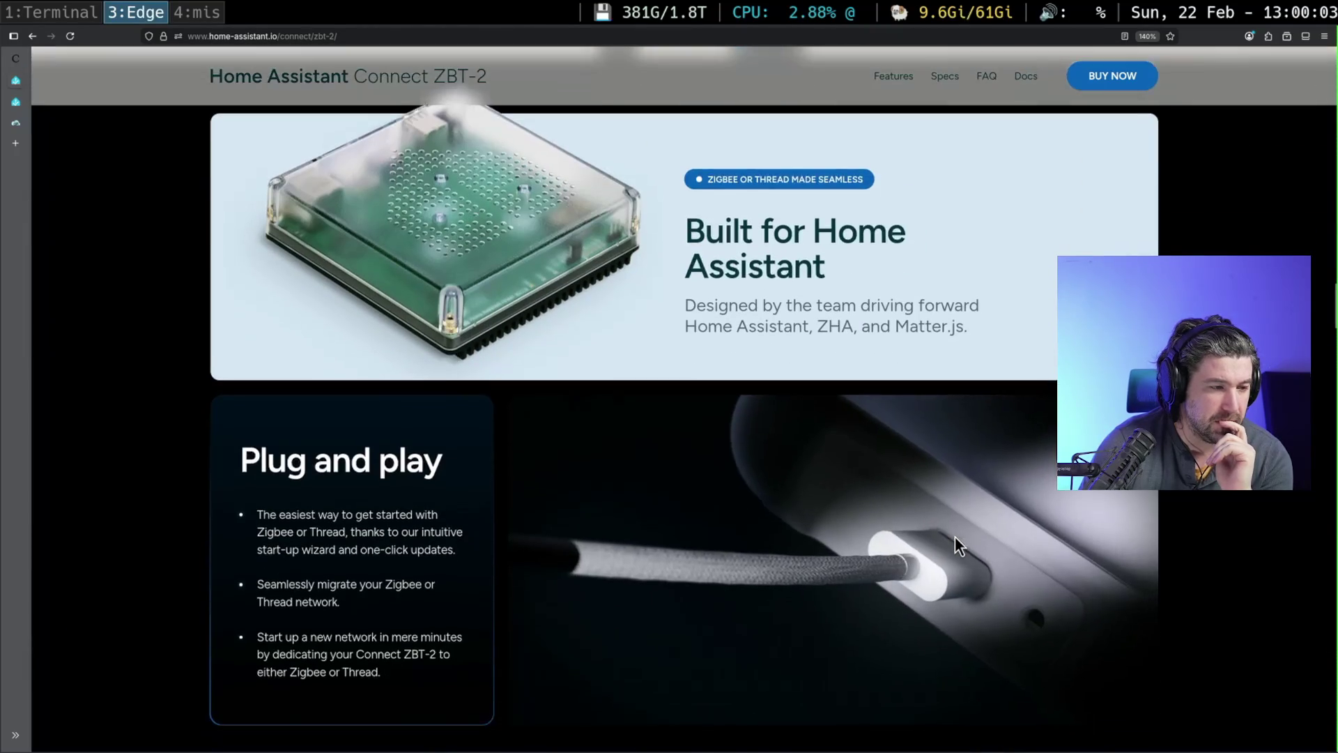
pyautogui.scroll(-1, 954, 536)
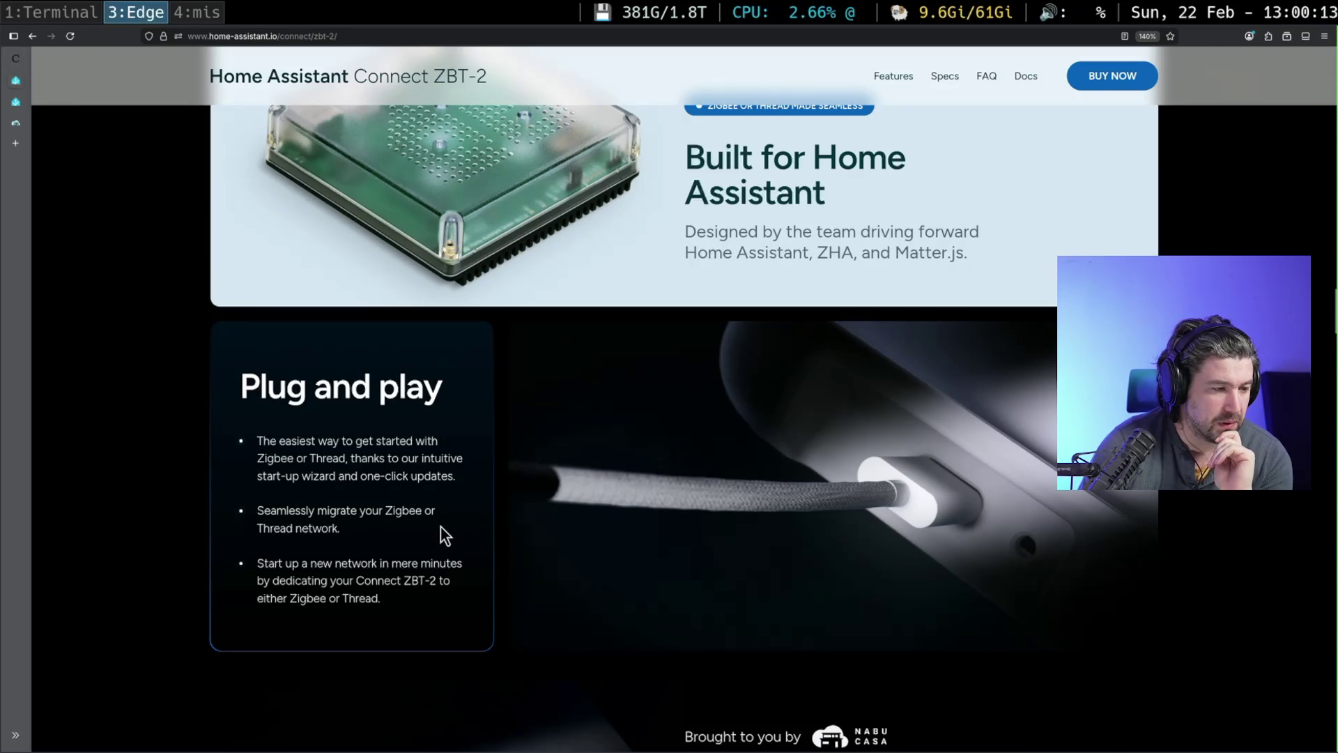
pyautogui.scroll(-1, 440, 525)
pyautogui.scroll(-3, 441, 524)
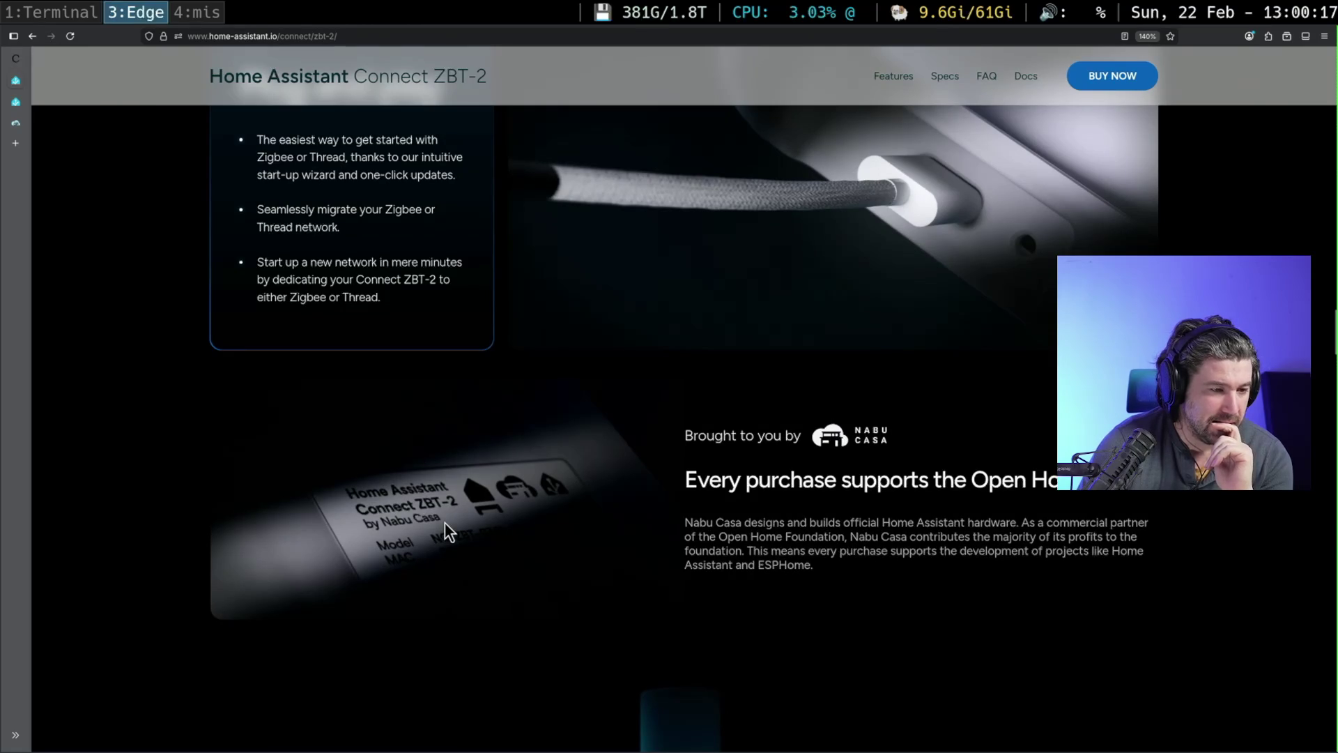
pyautogui.scroll(-6, 733, 545)
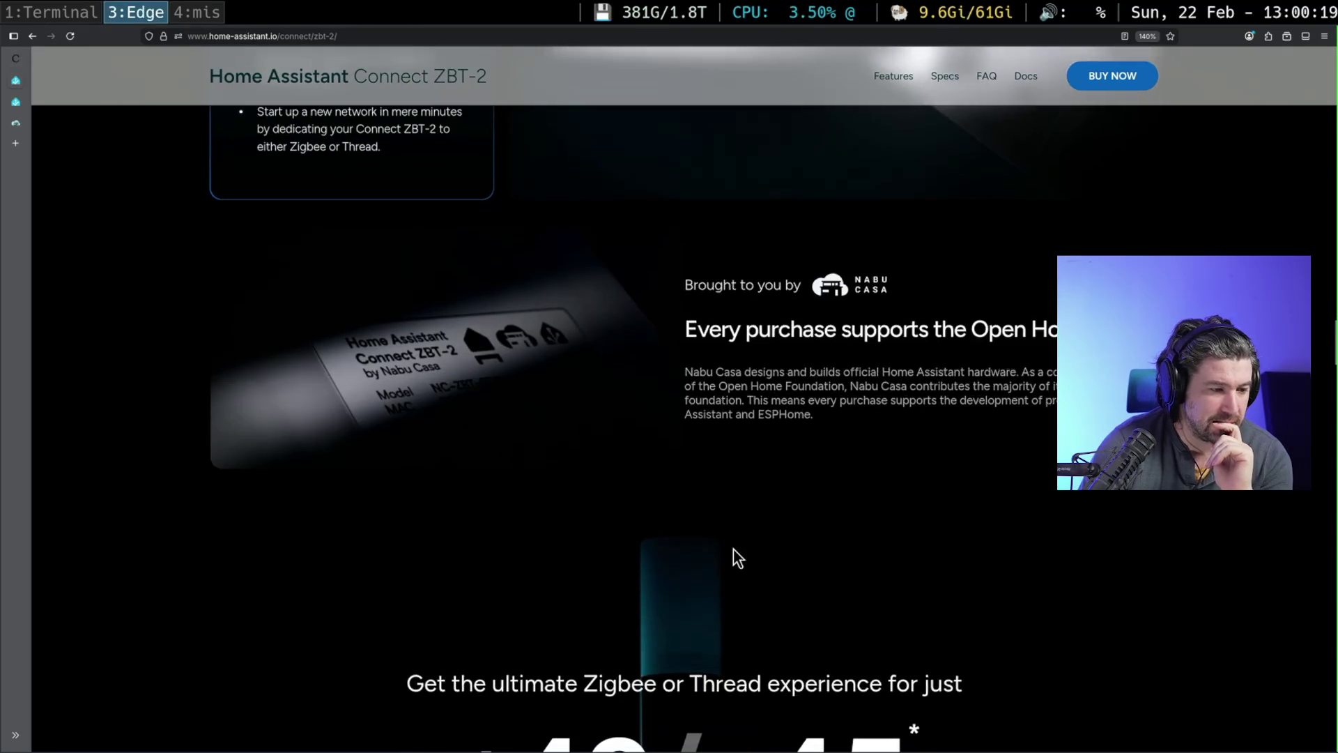
pyautogui.scroll(-6, 733, 546)
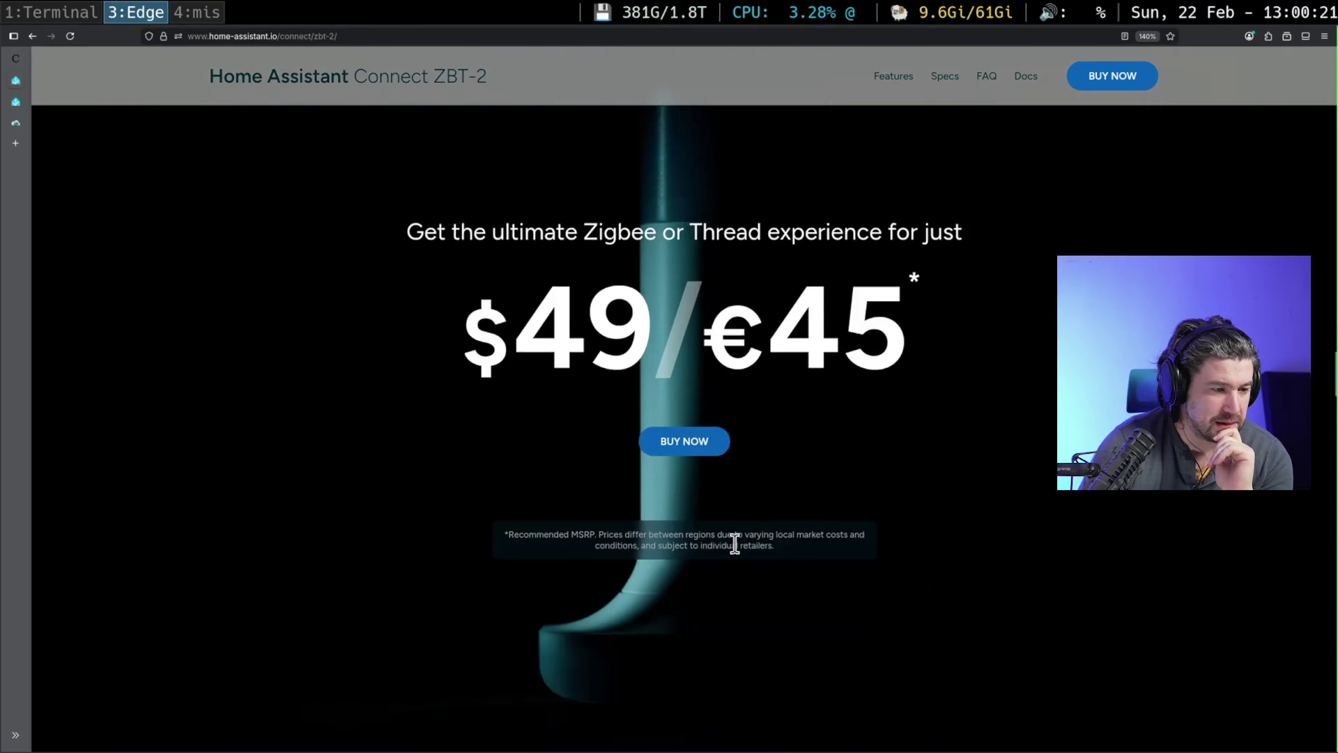
pyautogui.scroll(-7, 742, 542)
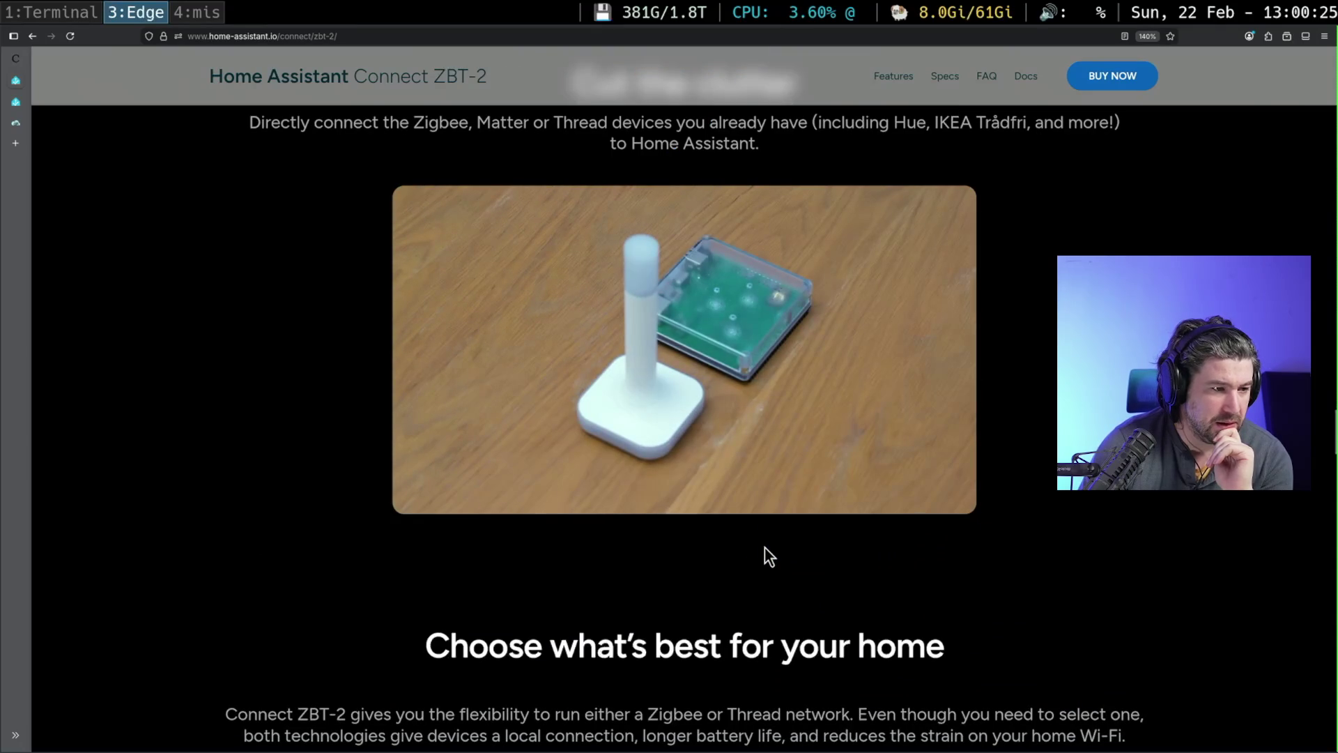
# - Highlight key phrases in the 'Cut the clutter' text, including the words about what you already have
pyautogui.scroll(2, 764, 547)
pyautogui.moveTo(290, 273); pyautogui.dragTo(459, 276)
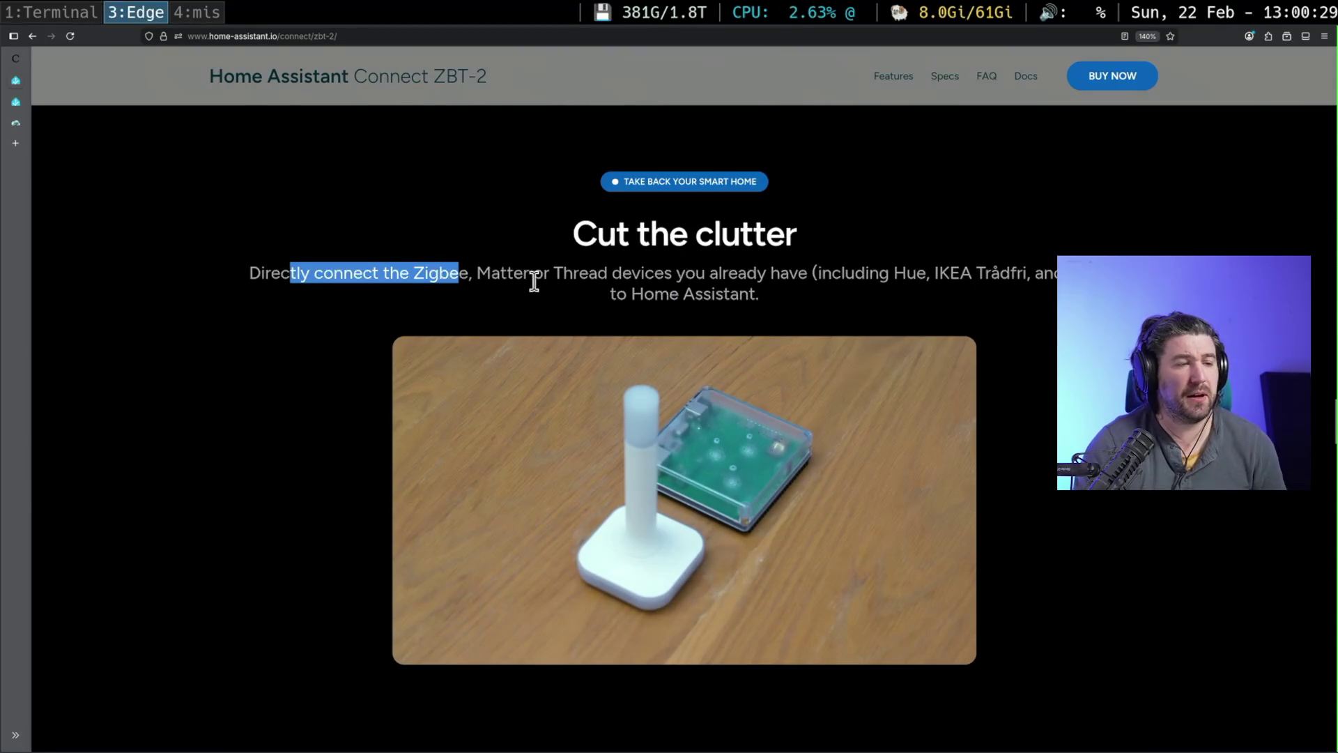
pyautogui.moveTo(676, 274); pyautogui.dragTo(825, 274)
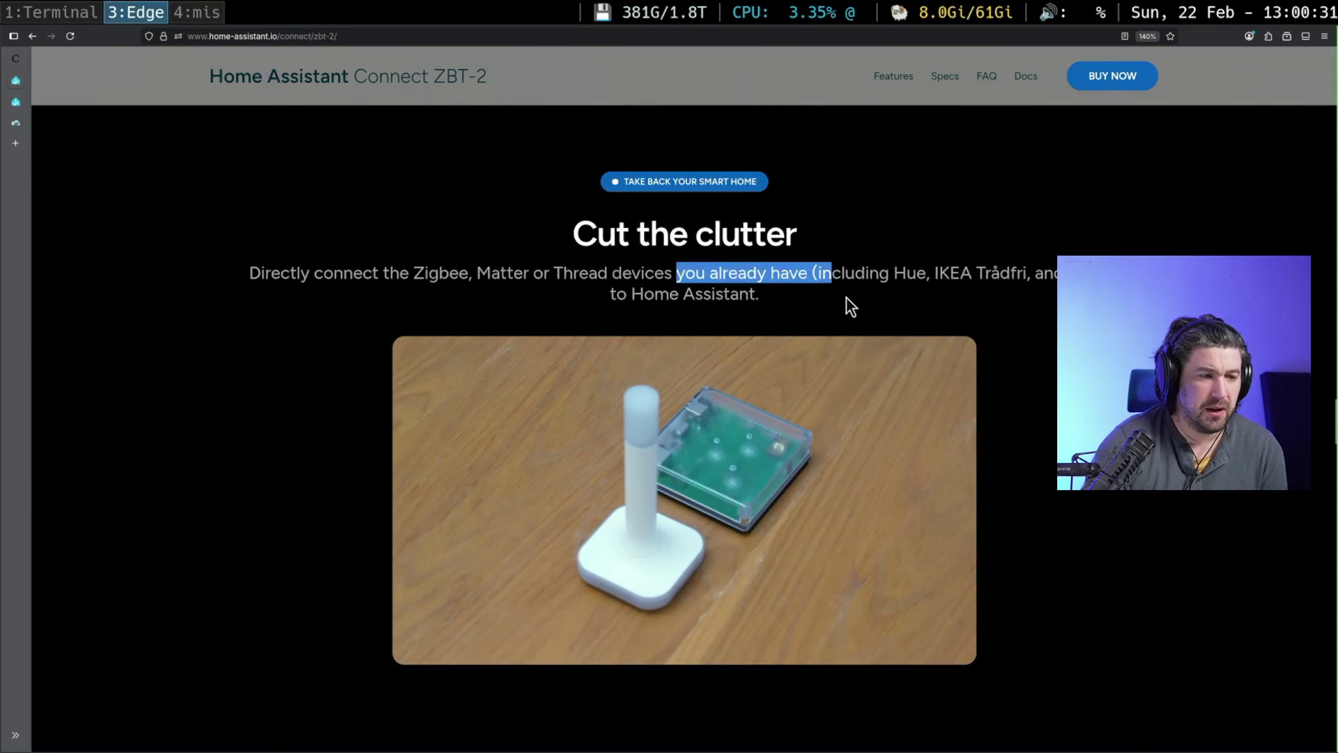
# - Scroll past the Thread/Zigbee cards and 'Built to be tinkered with' to the Specifications
pyautogui.scroll(-7, 763, 326)
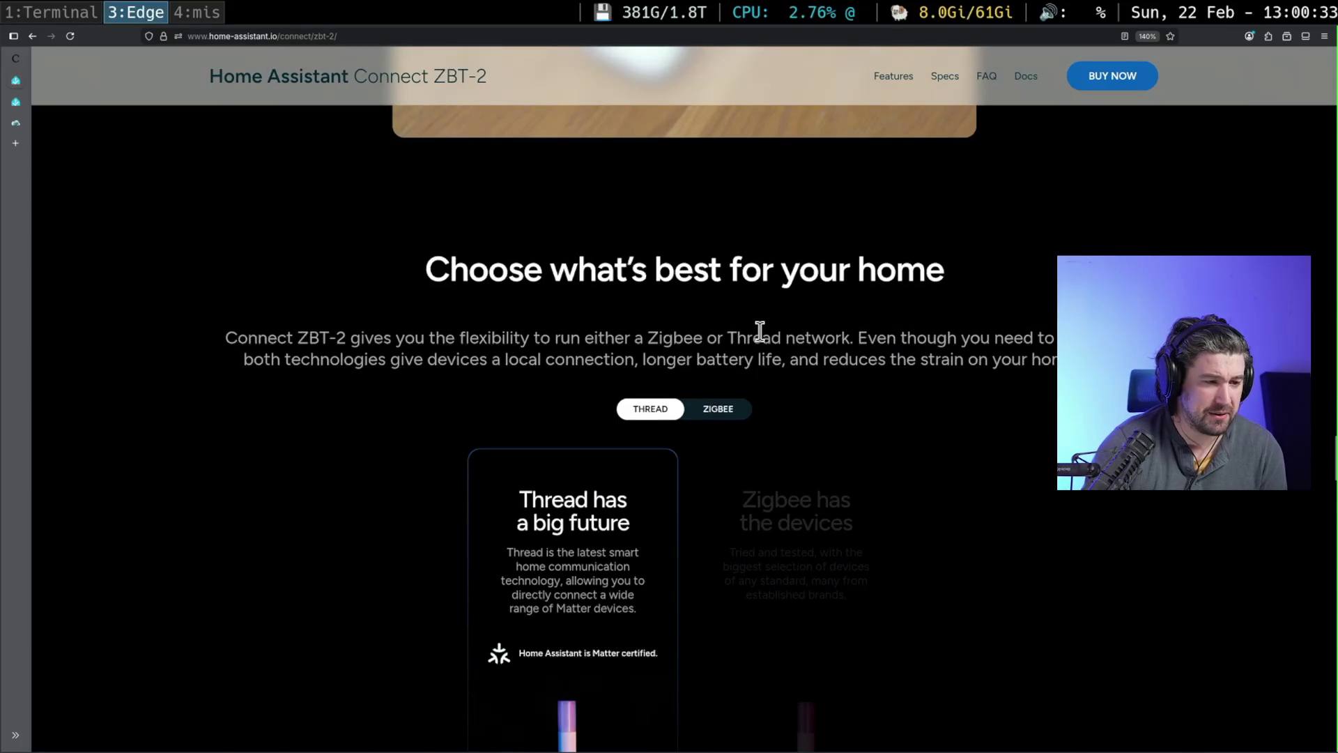
pyautogui.scroll(-2, 760, 330)
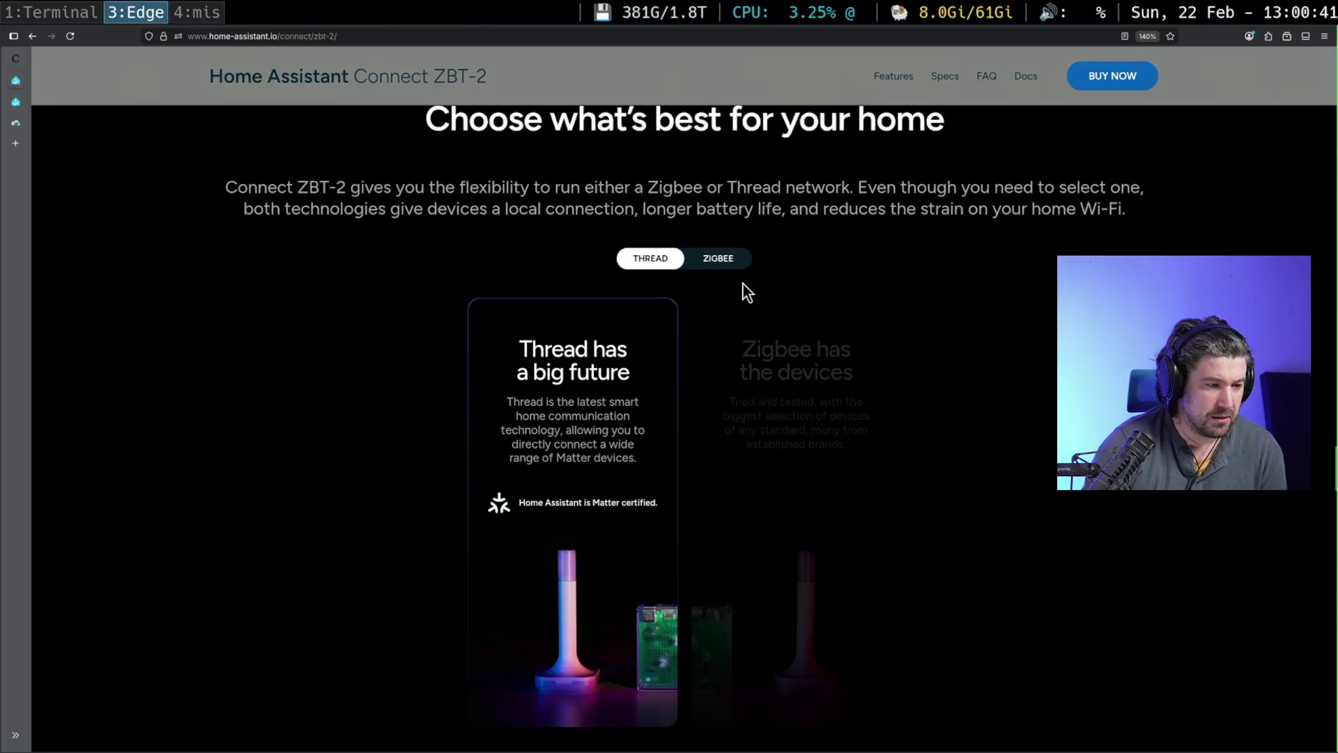
pyautogui.scroll(-6, 743, 283)
pyautogui.scroll(-3, 749, 297)
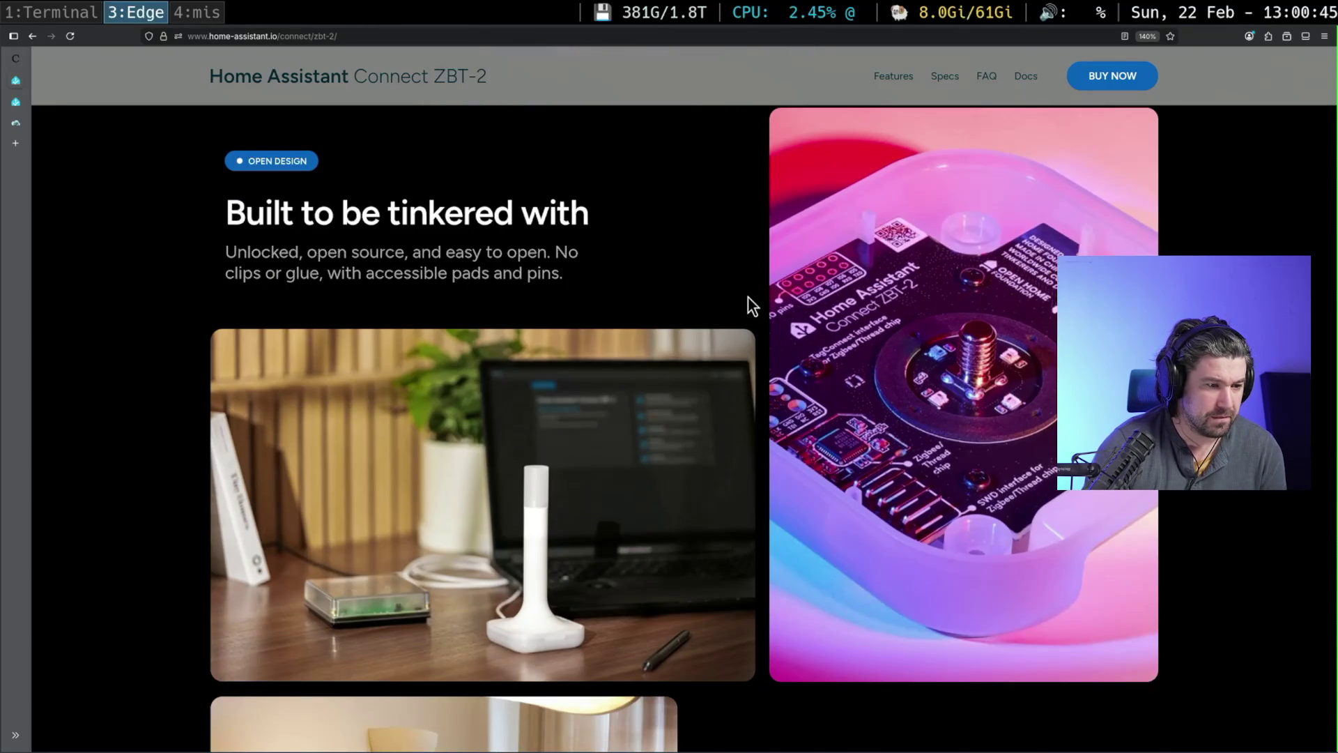
pyautogui.scroll(-10, 747, 297)
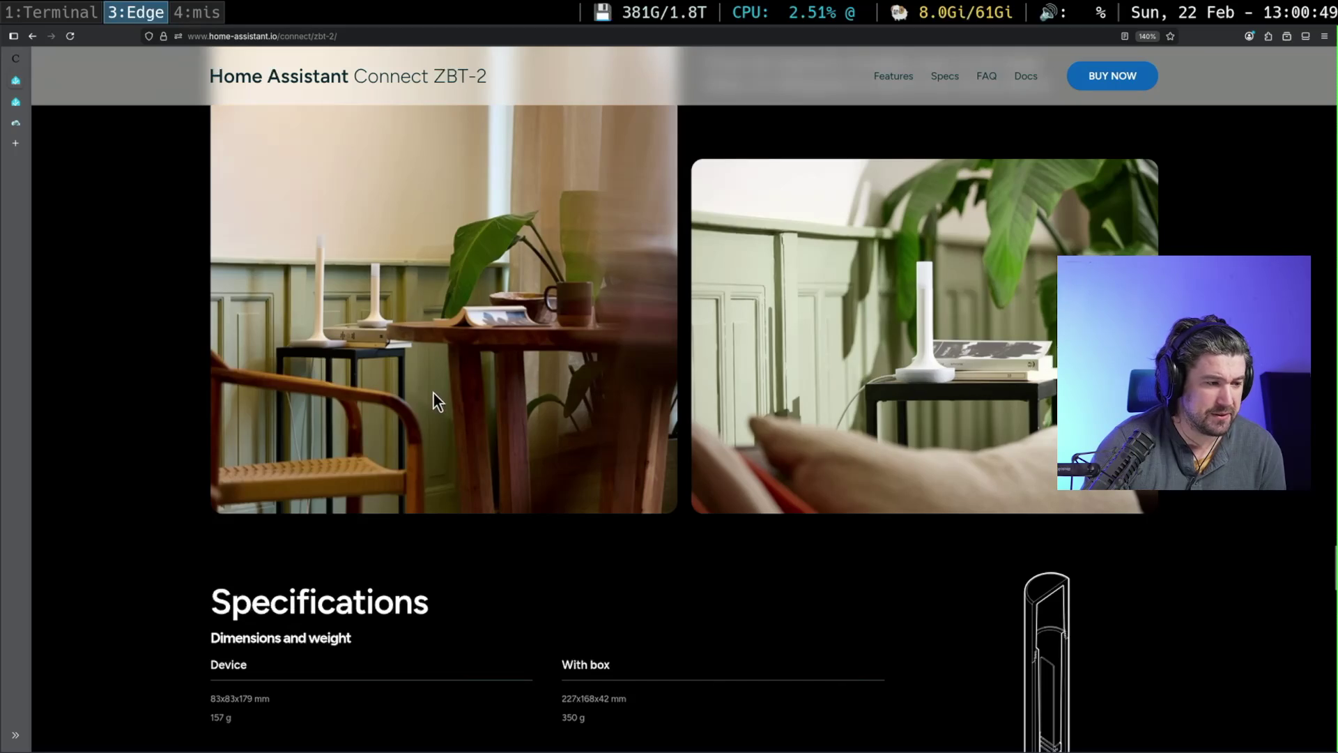
pyautogui.scroll(-5, 453, 396)
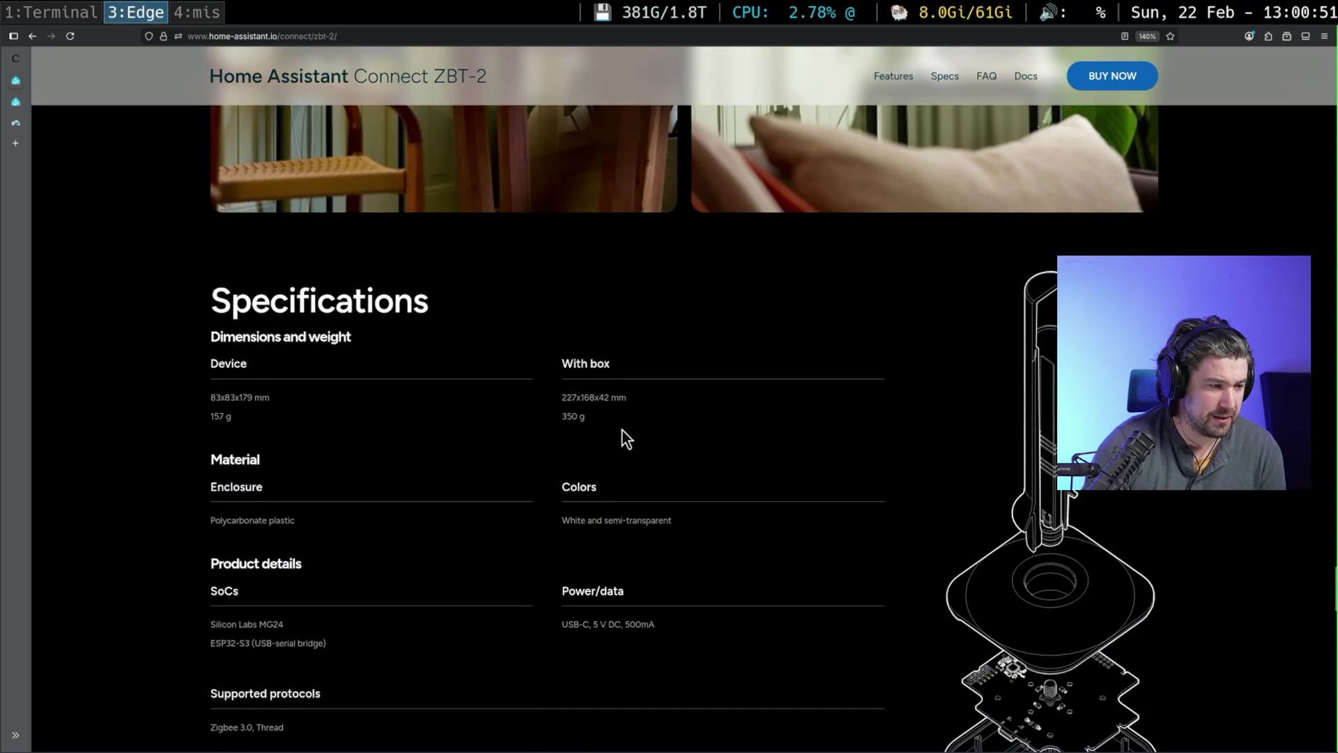
# - Highlight the USB-C, 5 V DC, 500mA power rating, then scroll through antenna specs to 'Got some questions?'
pyautogui.scroll(-3, 307, 509)
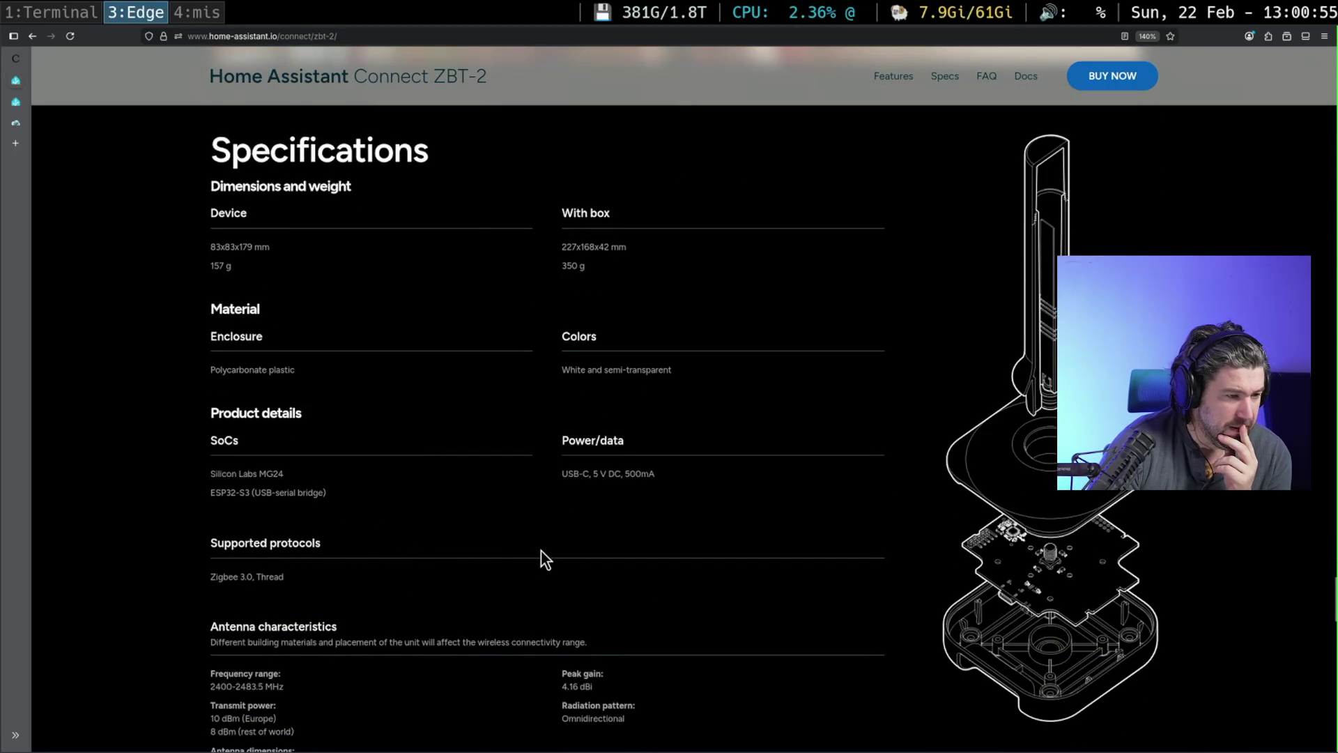
pyautogui.moveTo(566, 473); pyautogui.dragTo(675, 486)
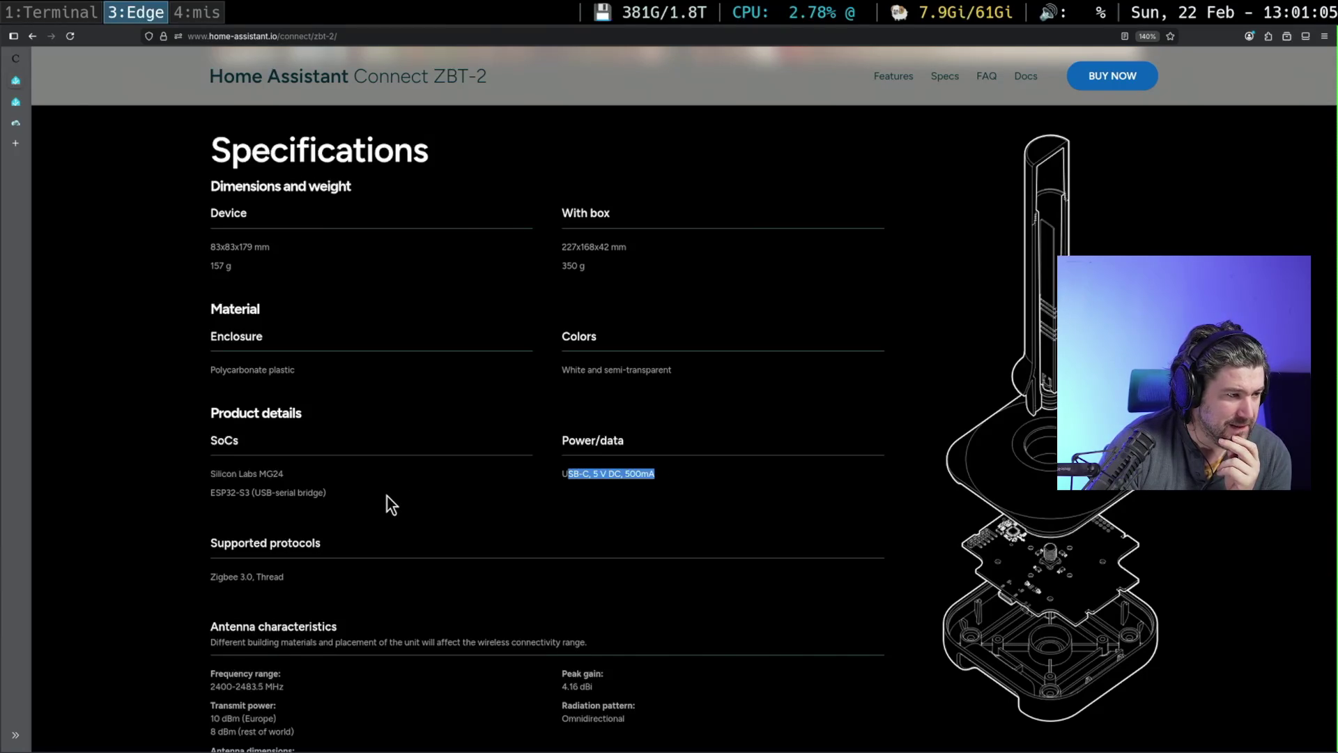
pyautogui.scroll(-2, 388, 496)
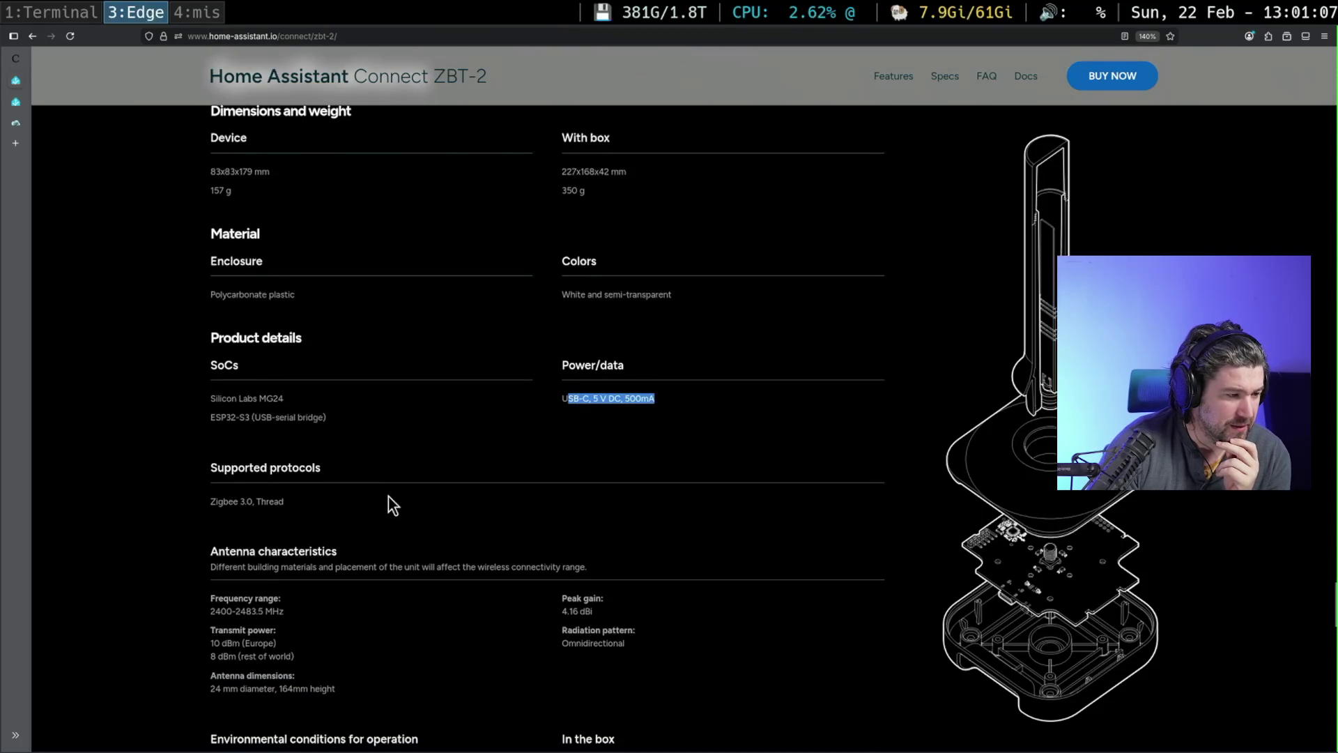
pyautogui.scroll(-2, 389, 497)
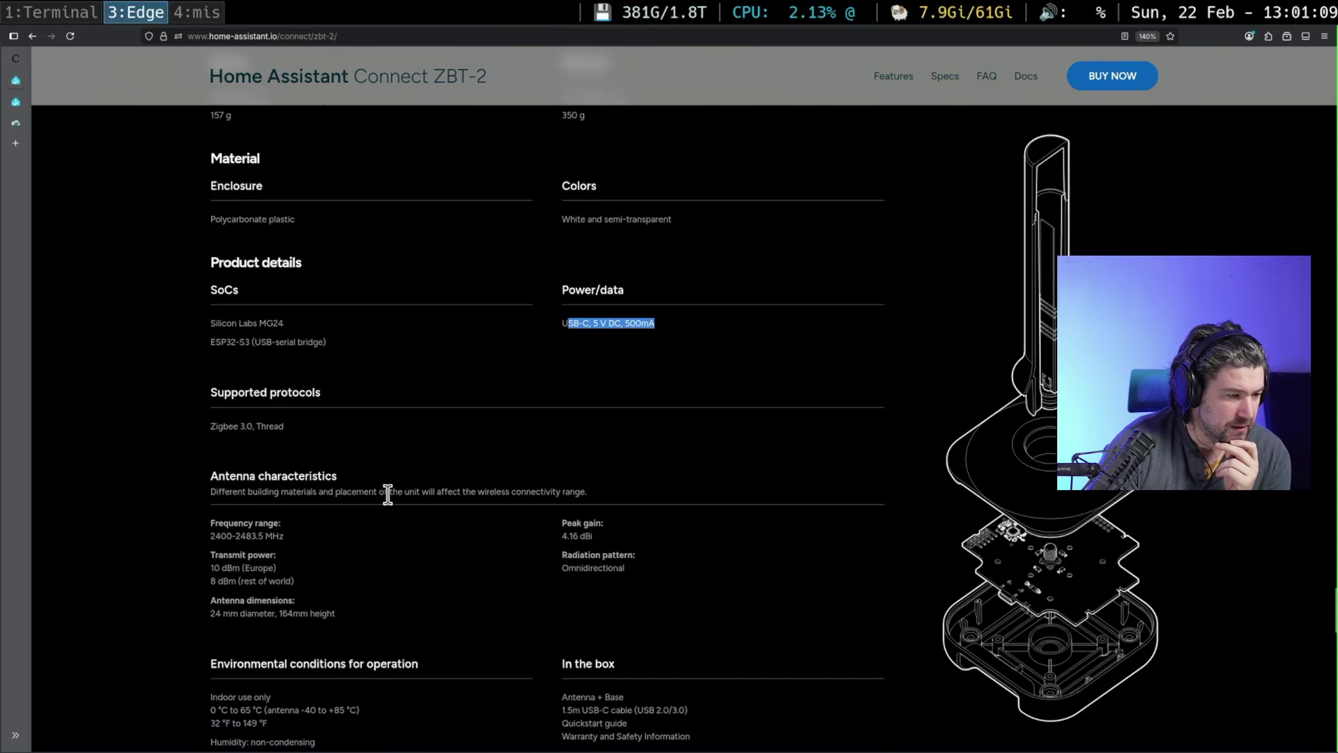
pyautogui.scroll(-6, 389, 495)
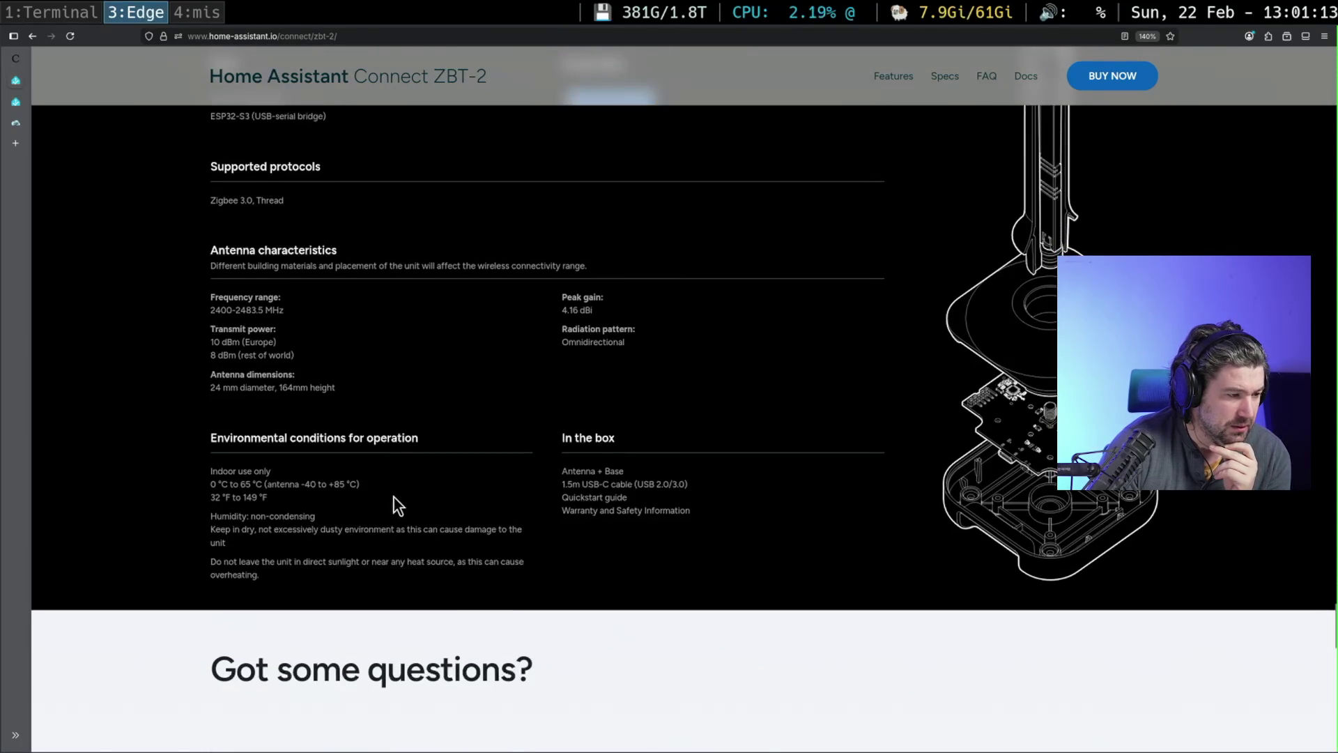
pyautogui.scroll(-10, 395, 496)
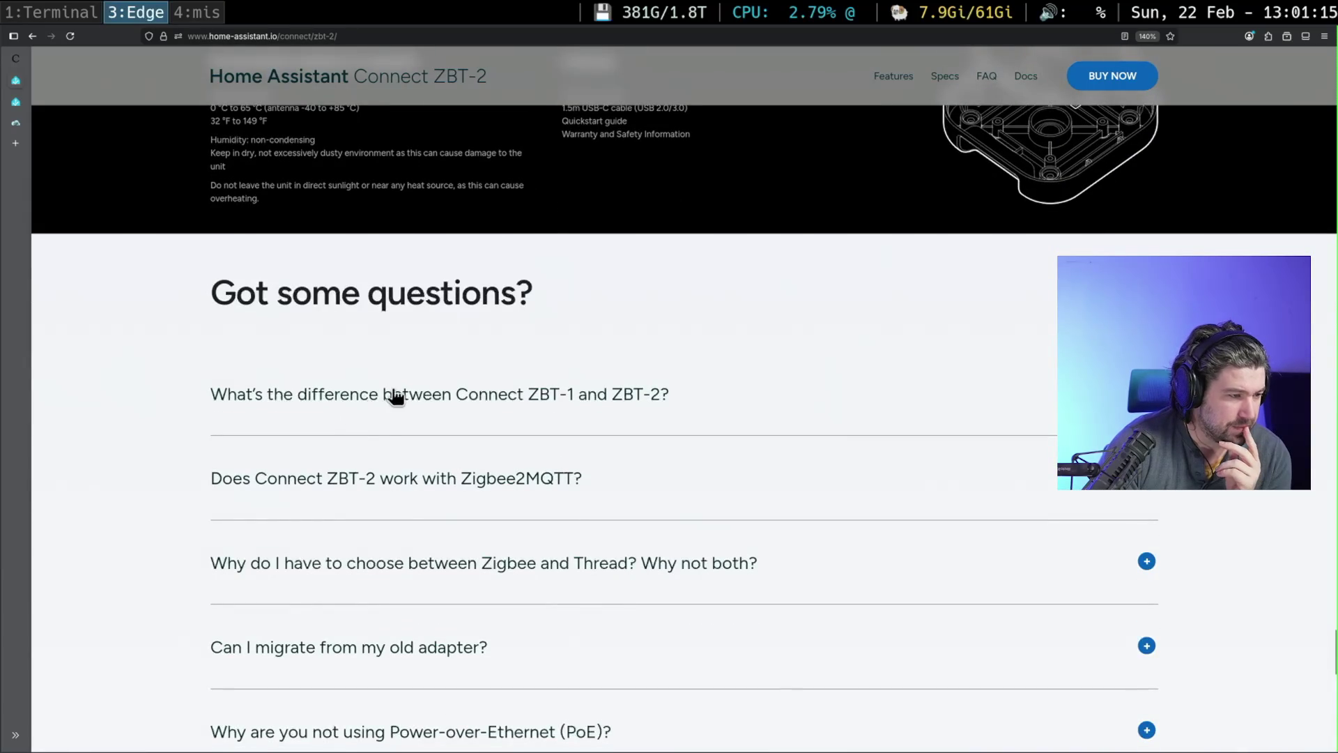
# - Expand the FAQ answer on not using Power-over-Ethernet, read it, and collapse it
pyautogui.scroll(-4, 486, 499)
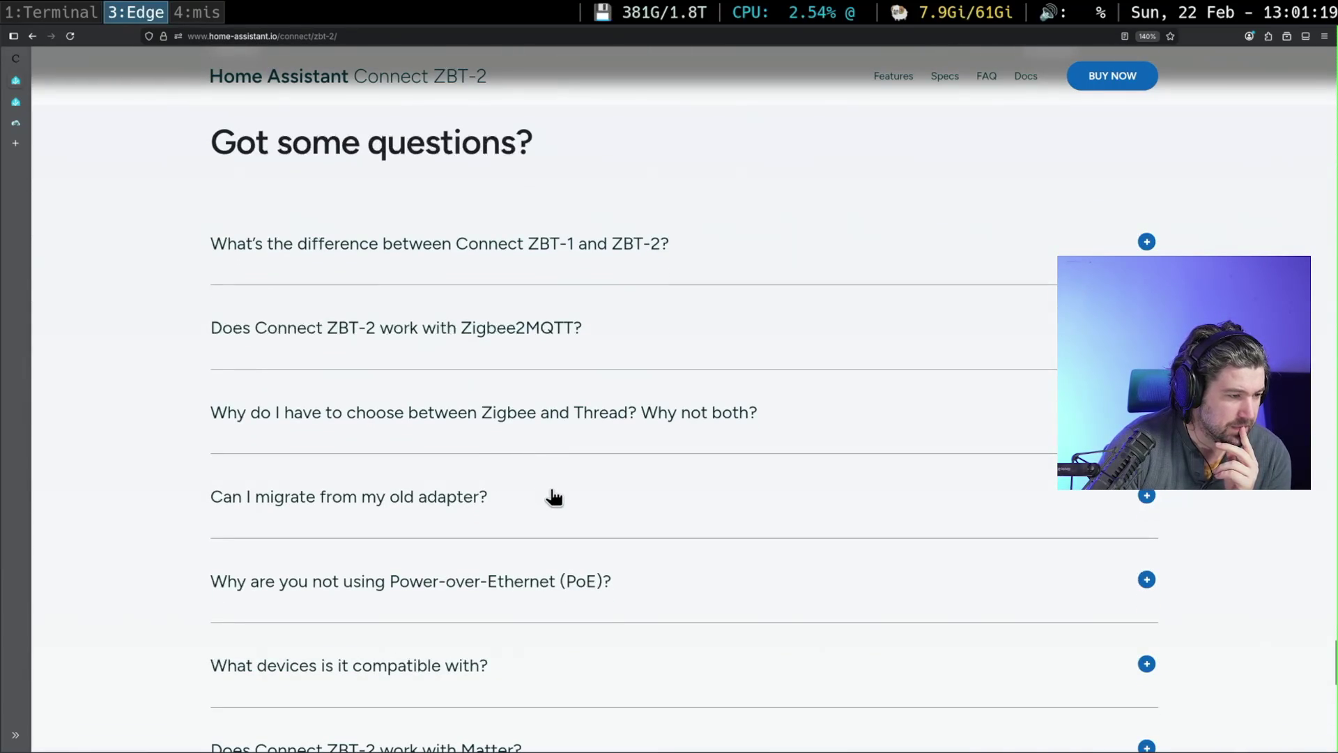
pyautogui.scroll(-6, 550, 499)
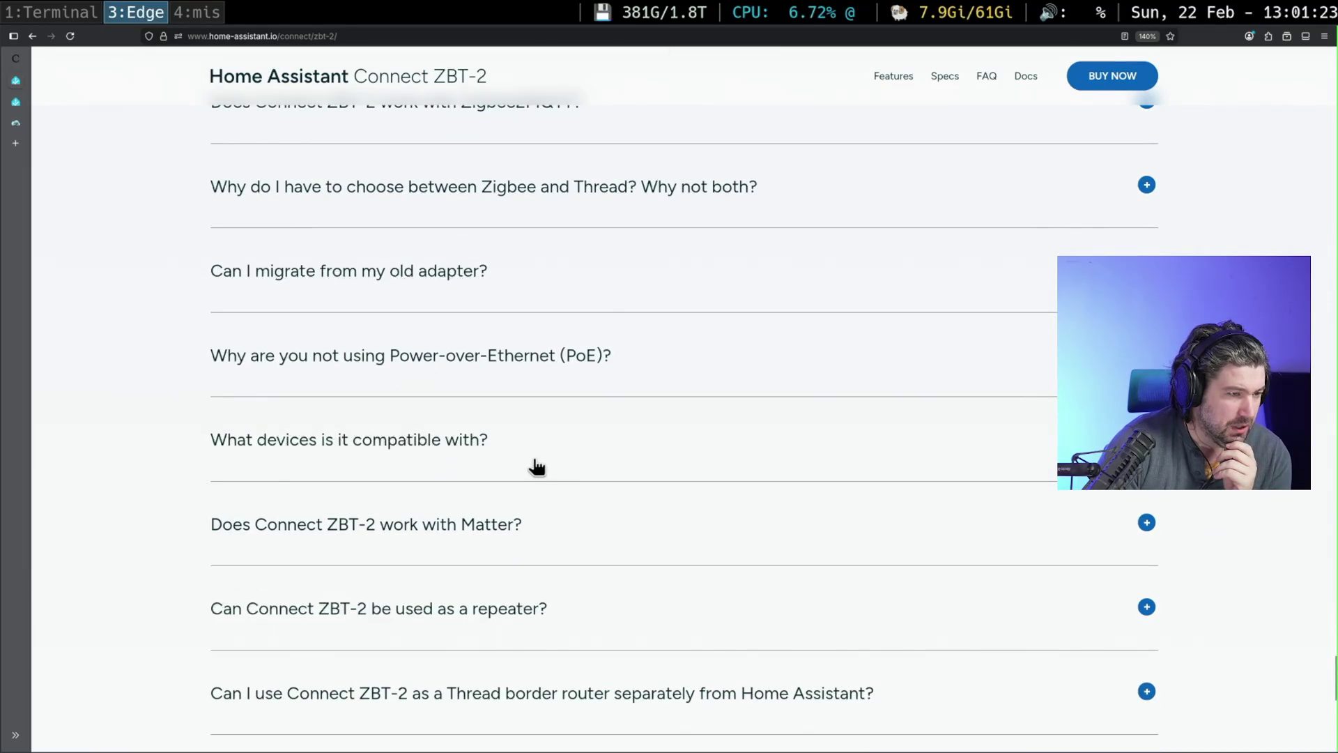
pyautogui.click(678, 345)
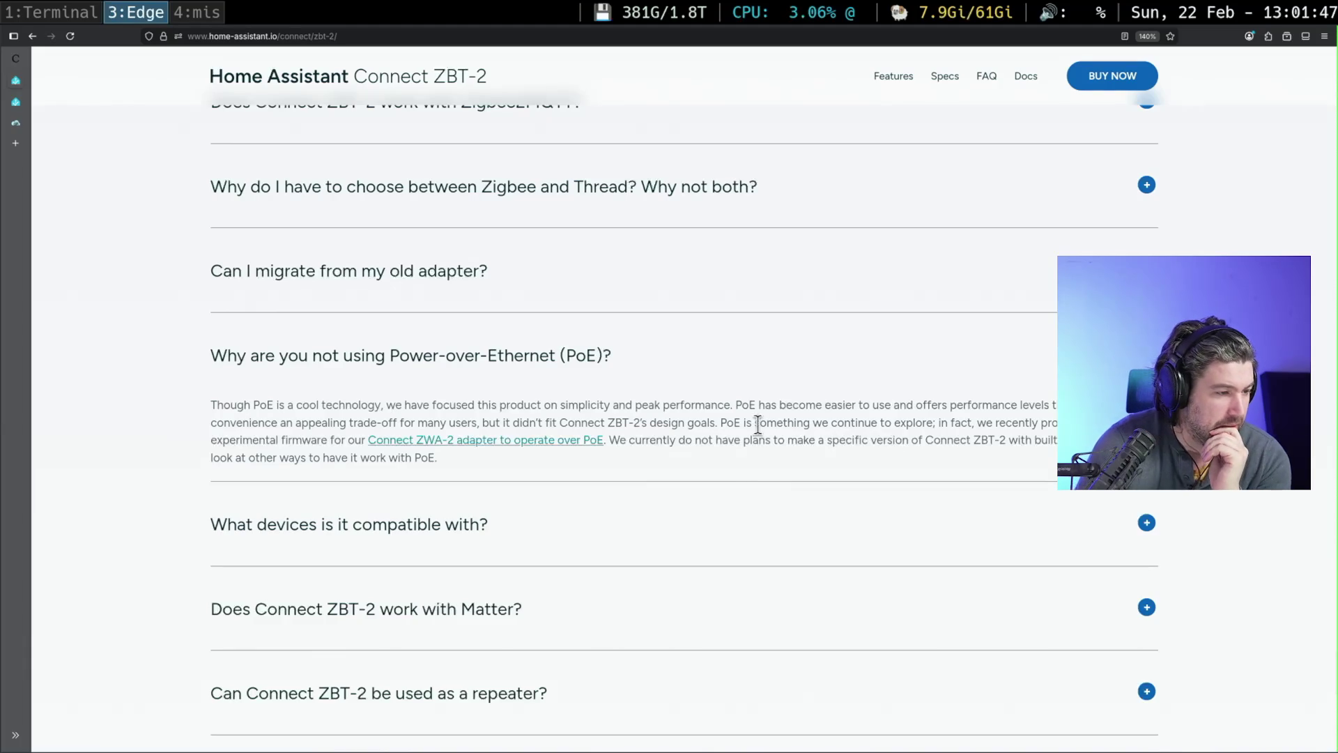
pyautogui.click(778, 369)
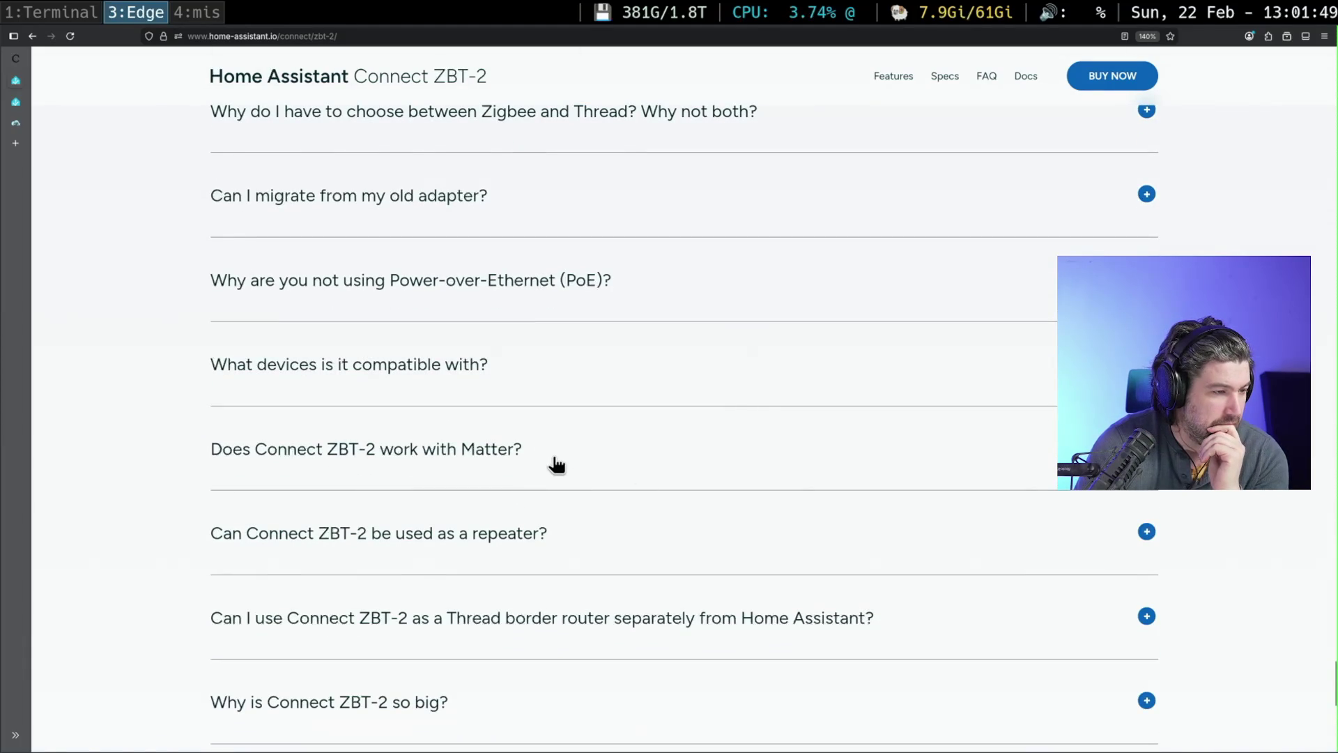
# - Expand and collapse the Matter support answer, then scroll to the final Zigbee 4.0 question
pyautogui.click(572, 460)
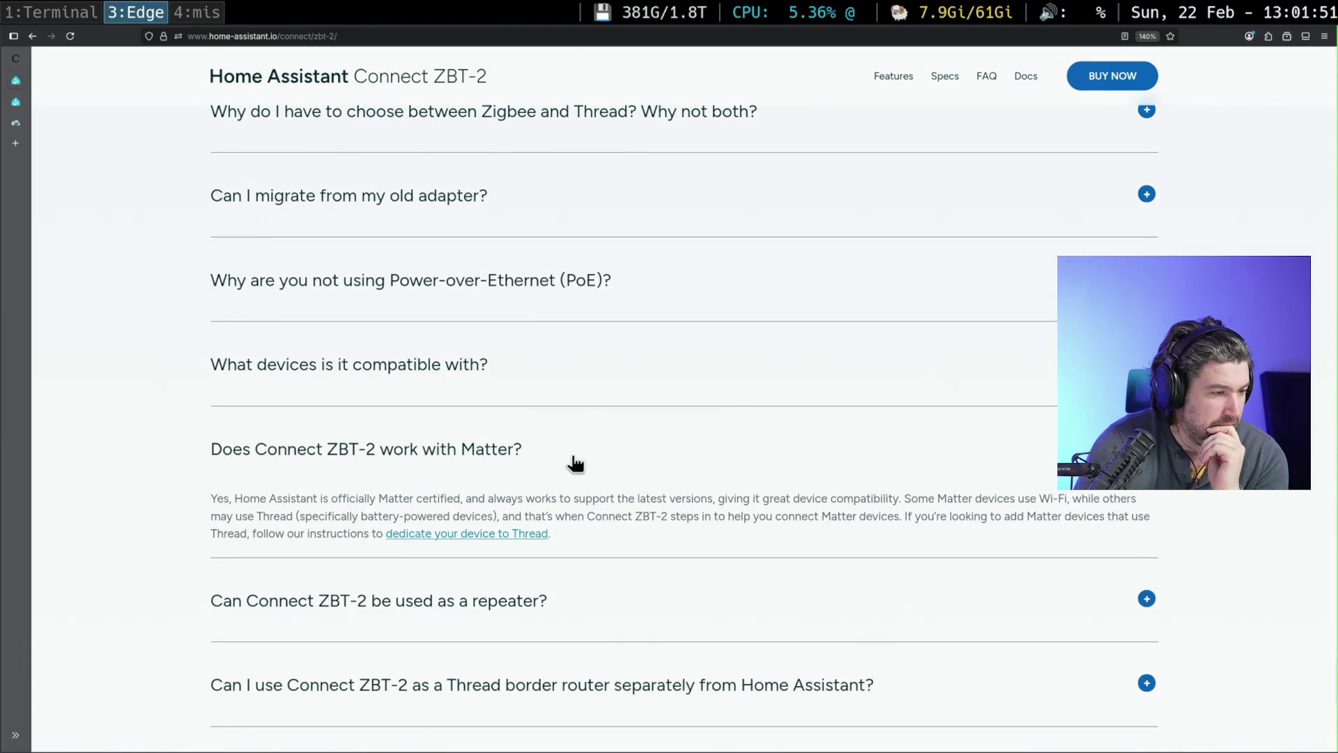
pyautogui.click(576, 463)
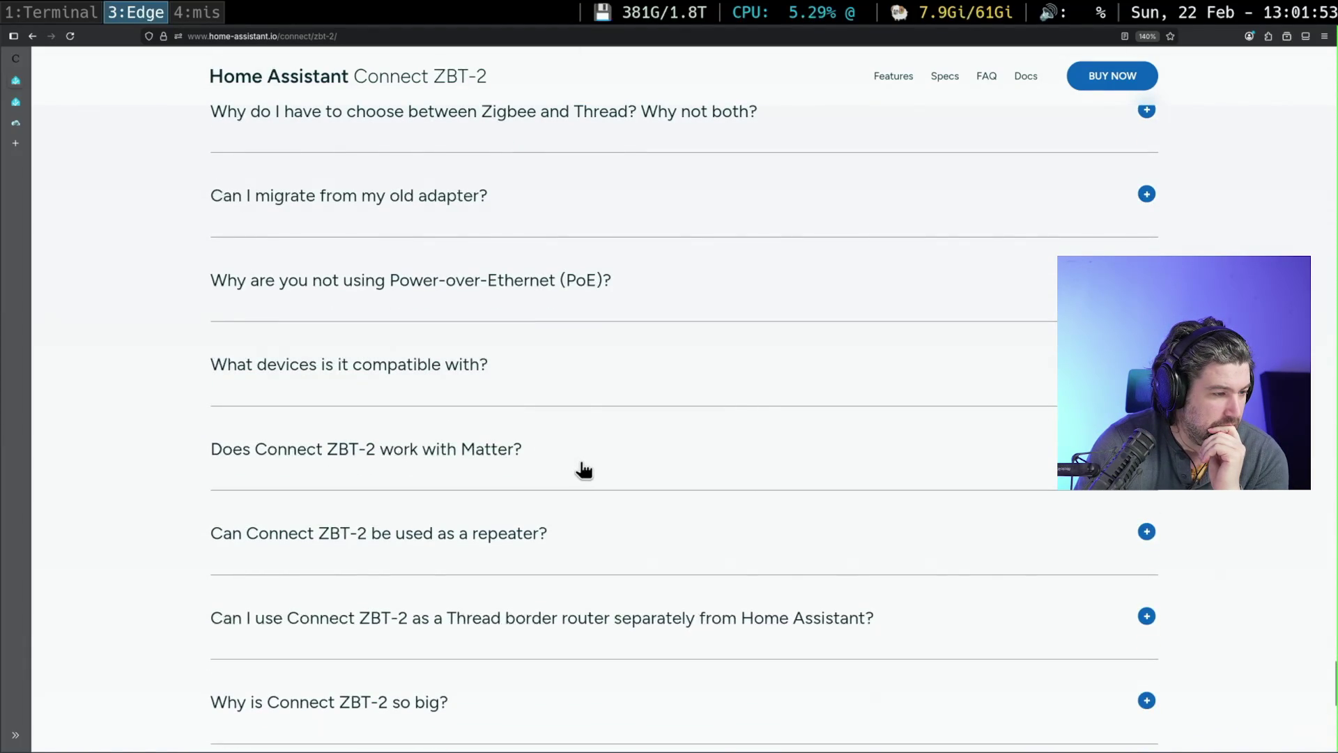
pyautogui.scroll(-2, 584, 470)
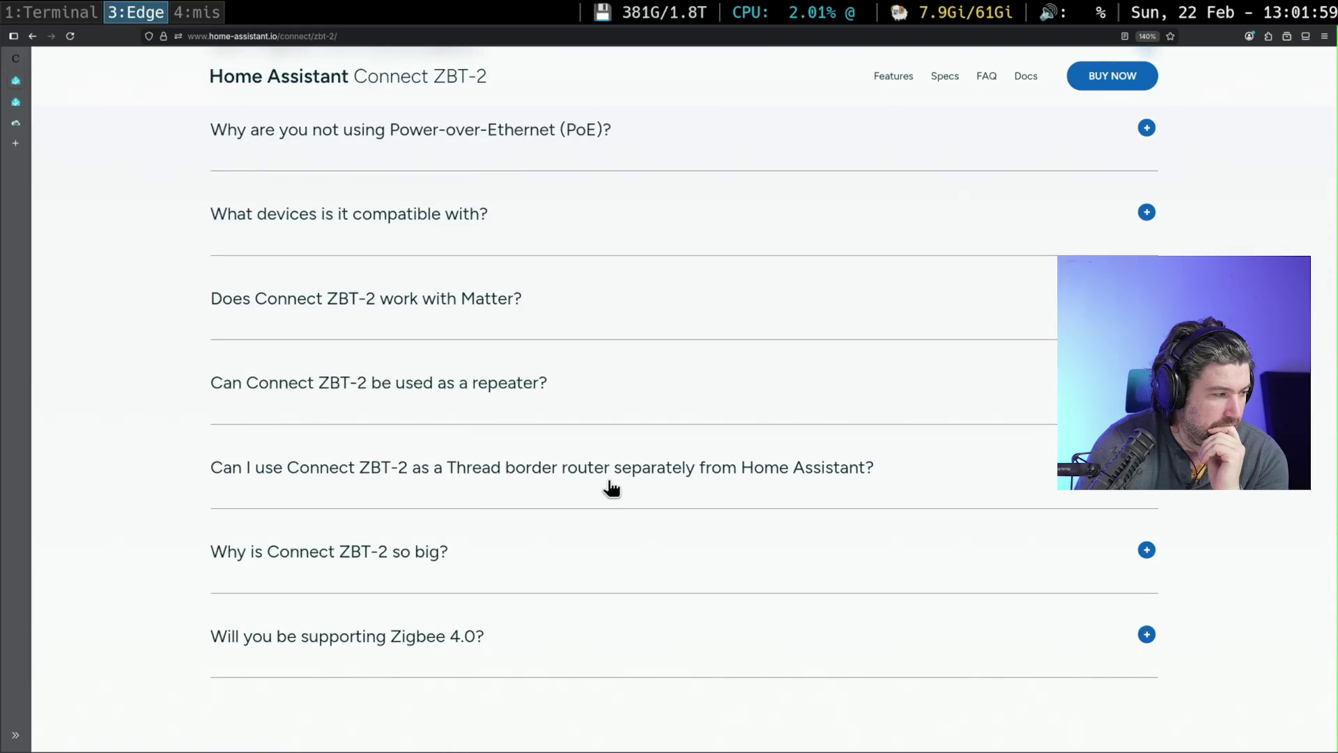
pyautogui.scroll(-1, 611, 488)
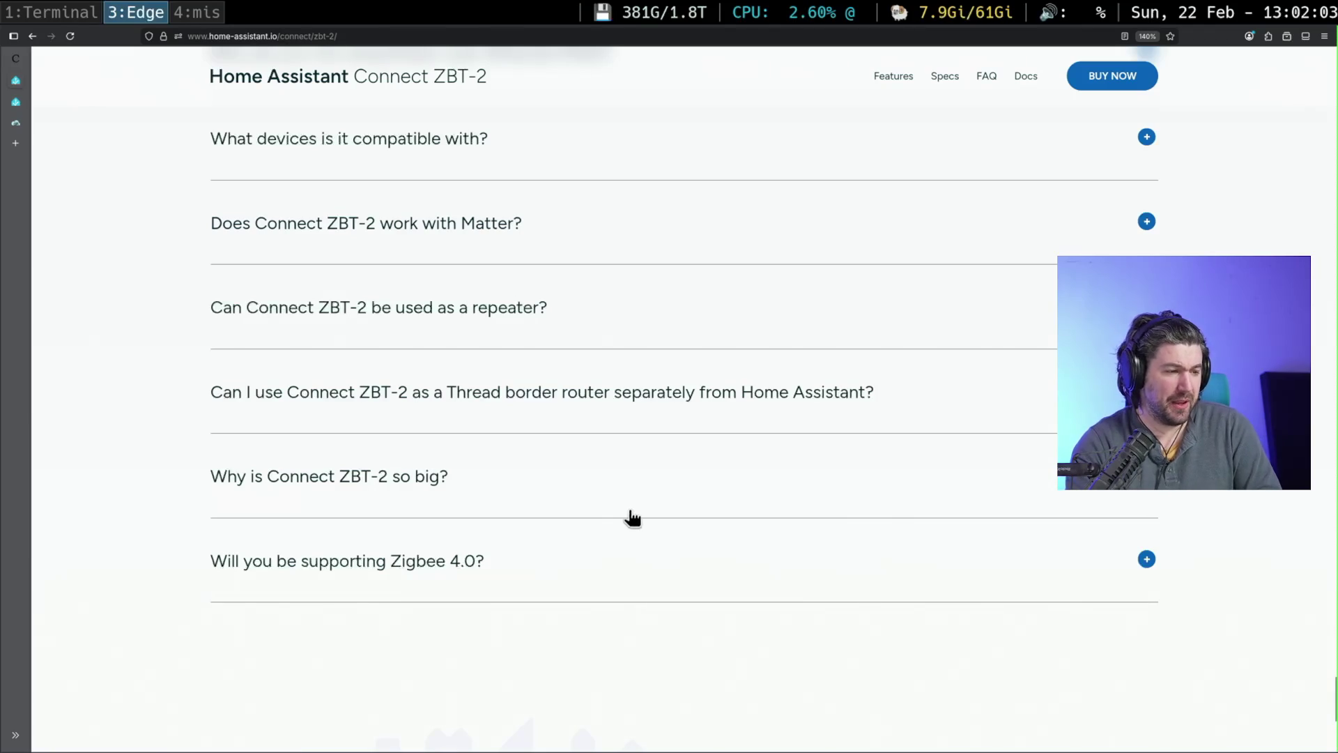
pyautogui.scroll(10, 658, 555)
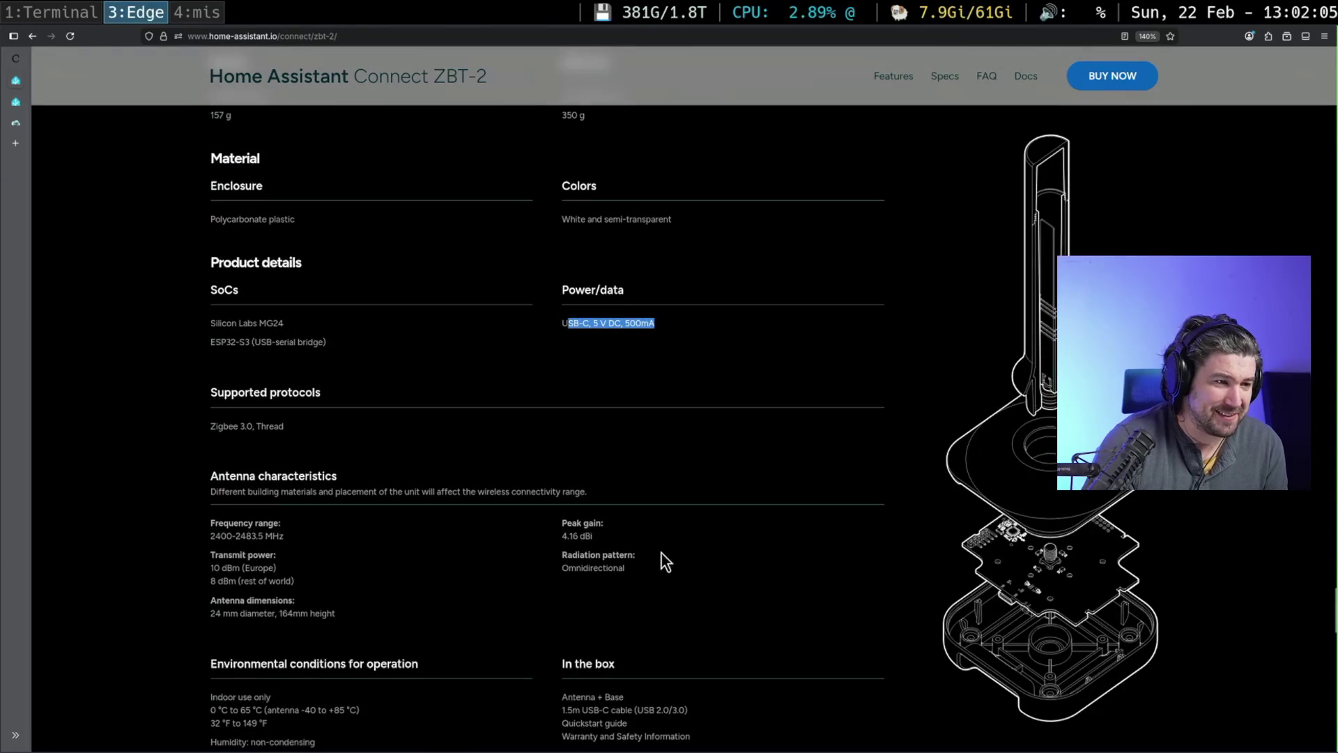
# - Scroll back up the ZBT-2 page to 'Cut the clutter', then switch to the Excalidraw drawing
pyautogui.scroll(10, 675, 537)
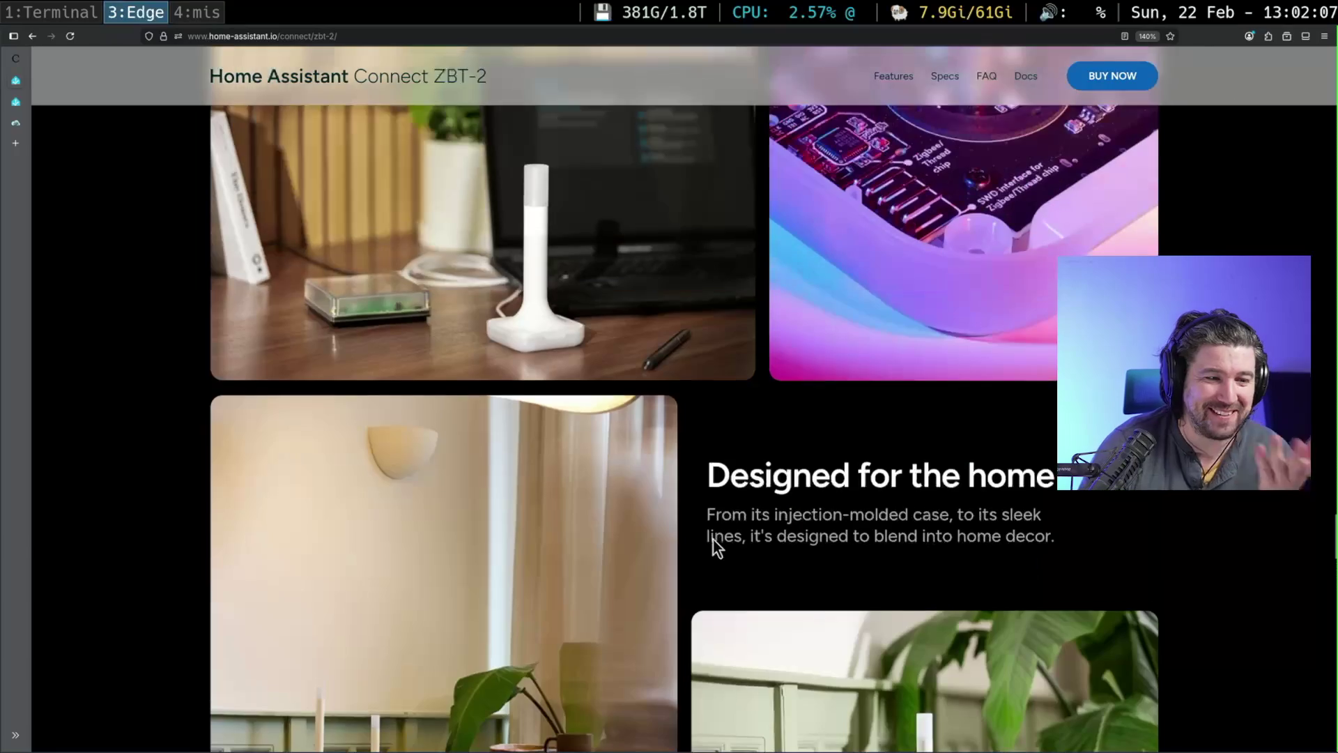
pyautogui.scroll(2, 711, 538)
pyautogui.scroll(7, 809, 592)
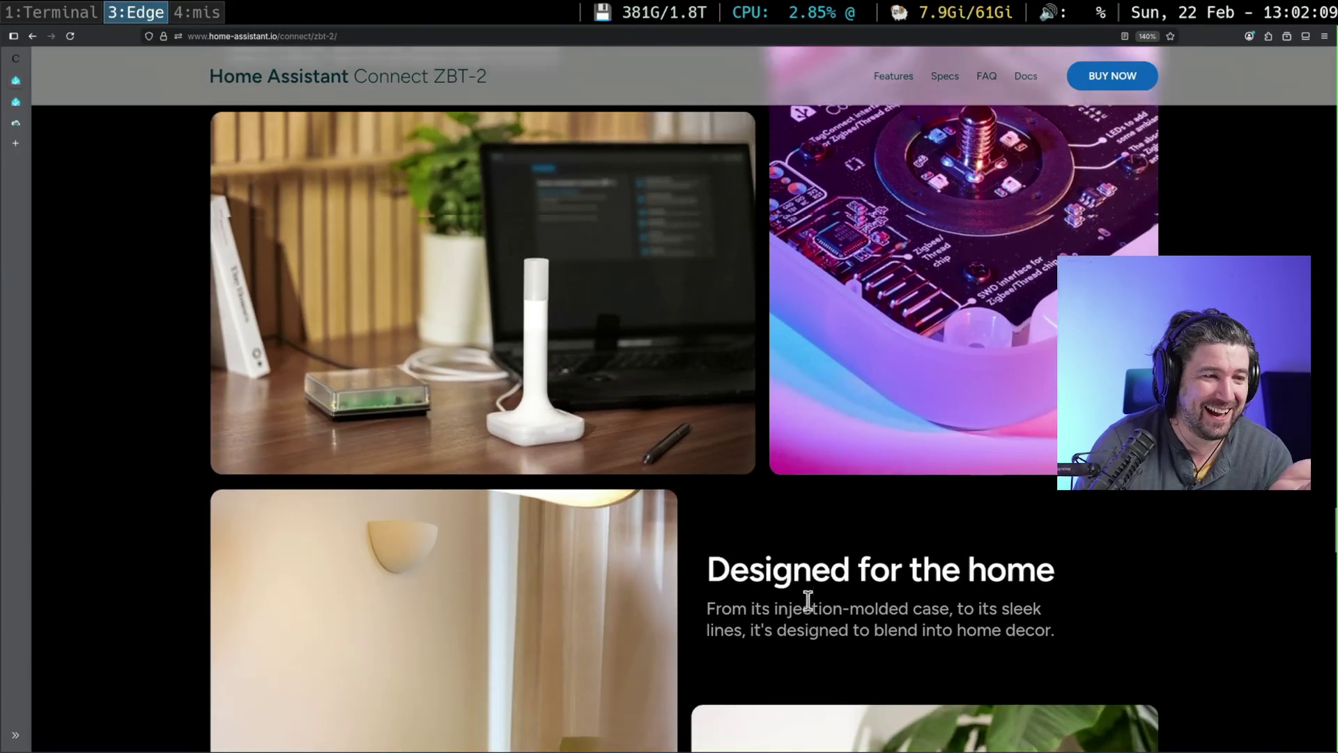
pyautogui.scroll(12, 813, 600)
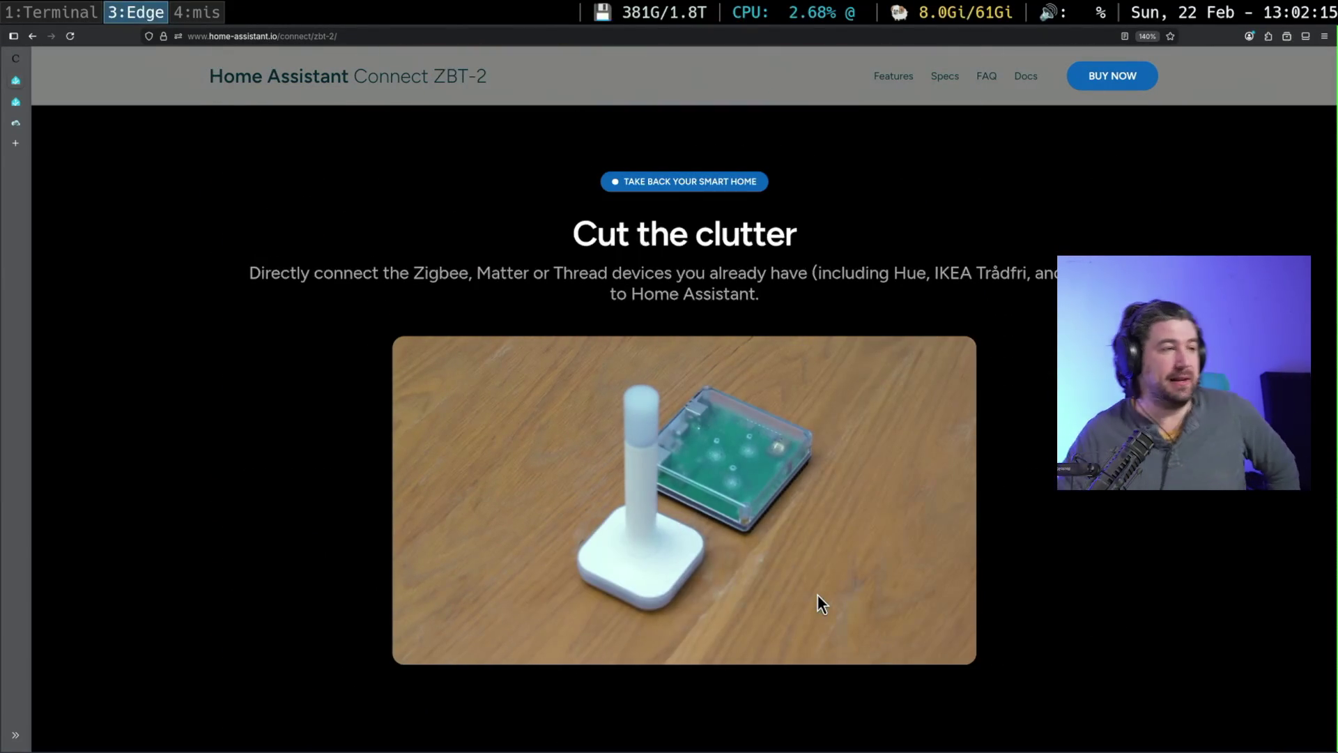
pyautogui.click(207, 10)
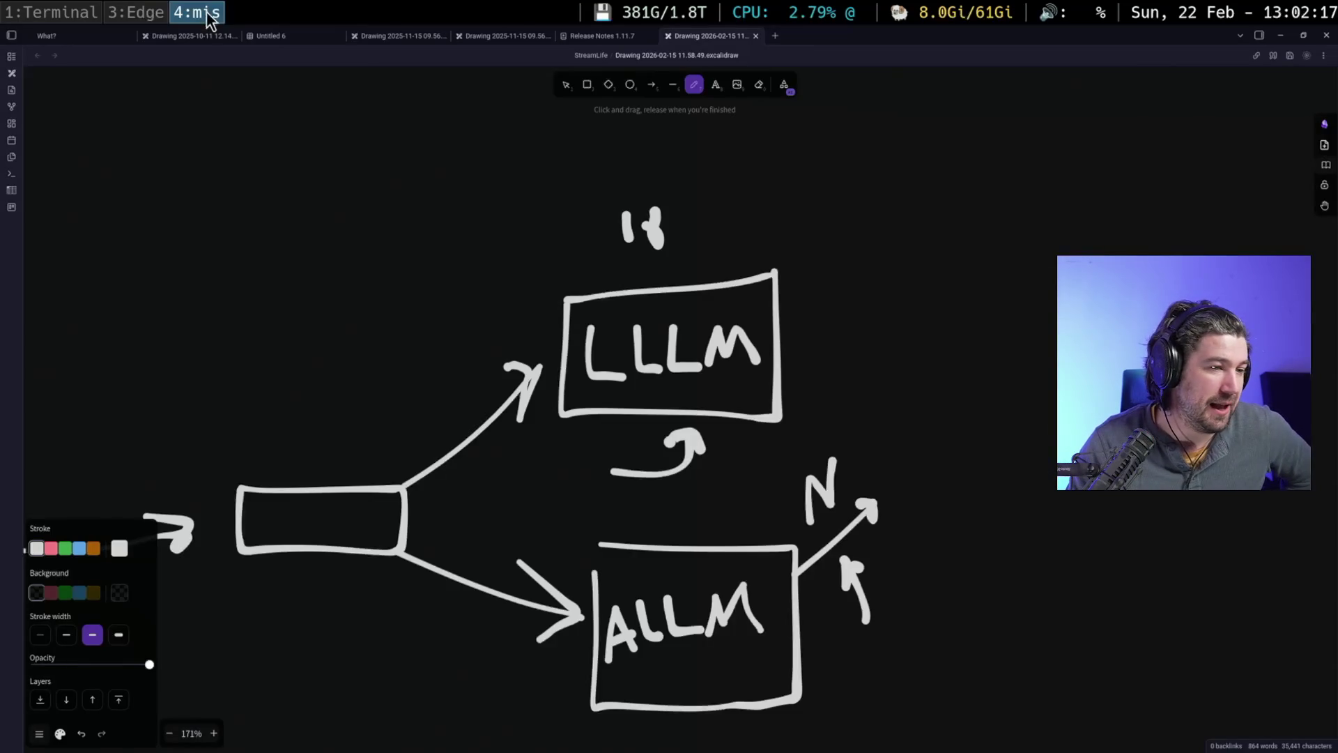
# - In empty canvas space, freehand-draw an L-shaped house outline with its walls and inner step
pyautogui.hscroll(10, 729, 275)
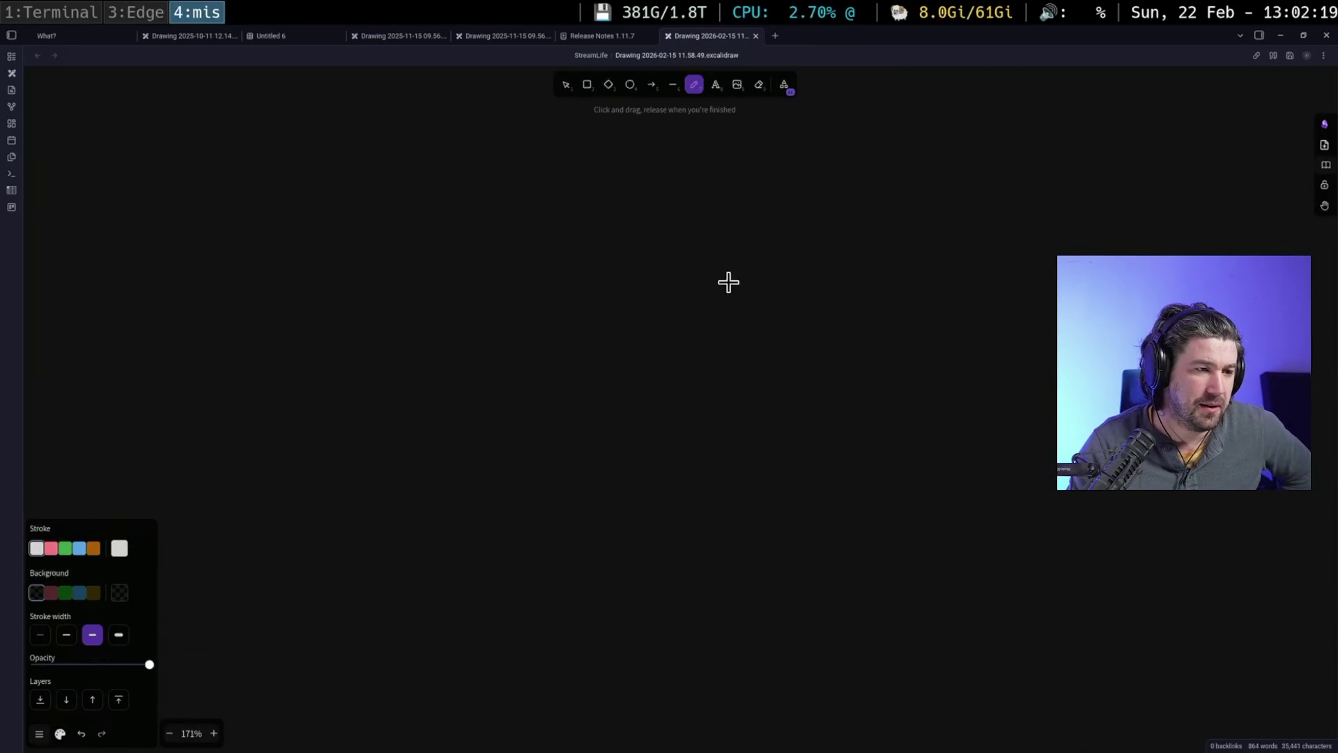
pyautogui.moveTo(313, 185)
pyautogui.mouseDown()
pyautogui.moveTo(284, 370)
pyautogui.moveTo(472, 475)
pyautogui.moveTo(1034, 467)
pyautogui.mouseUp()
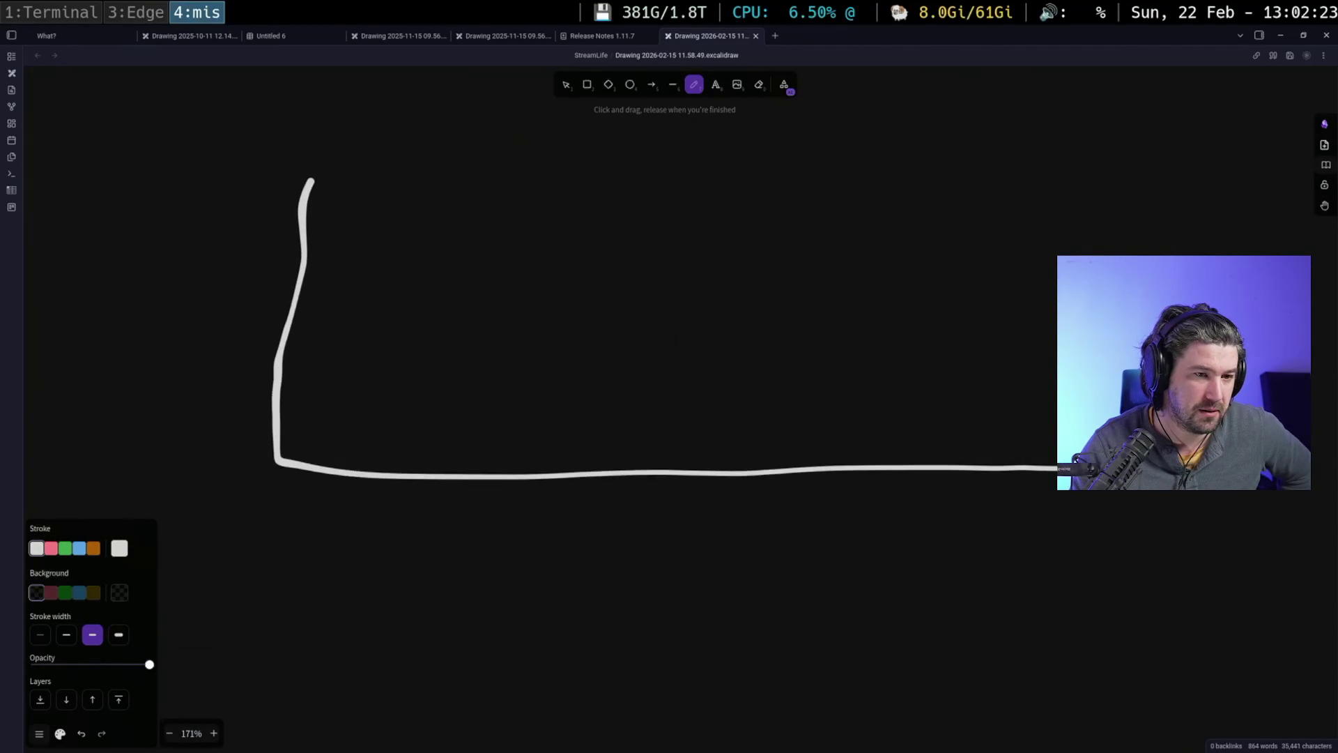
pyautogui.moveTo(1193, 251)
pyautogui.mouseDown()
pyautogui.moveTo(964, 263)
pyautogui.moveTo(550, 251)
pyautogui.moveTo(517, 72)
pyautogui.mouseUp()
pyautogui.scroll(4, 637, 352)
pyautogui.moveTo(508, 232)
pyautogui.mouseDown()
pyautogui.moveTo(294, 228)
pyautogui.moveTo(298, 365)
pyautogui.mouseUp()
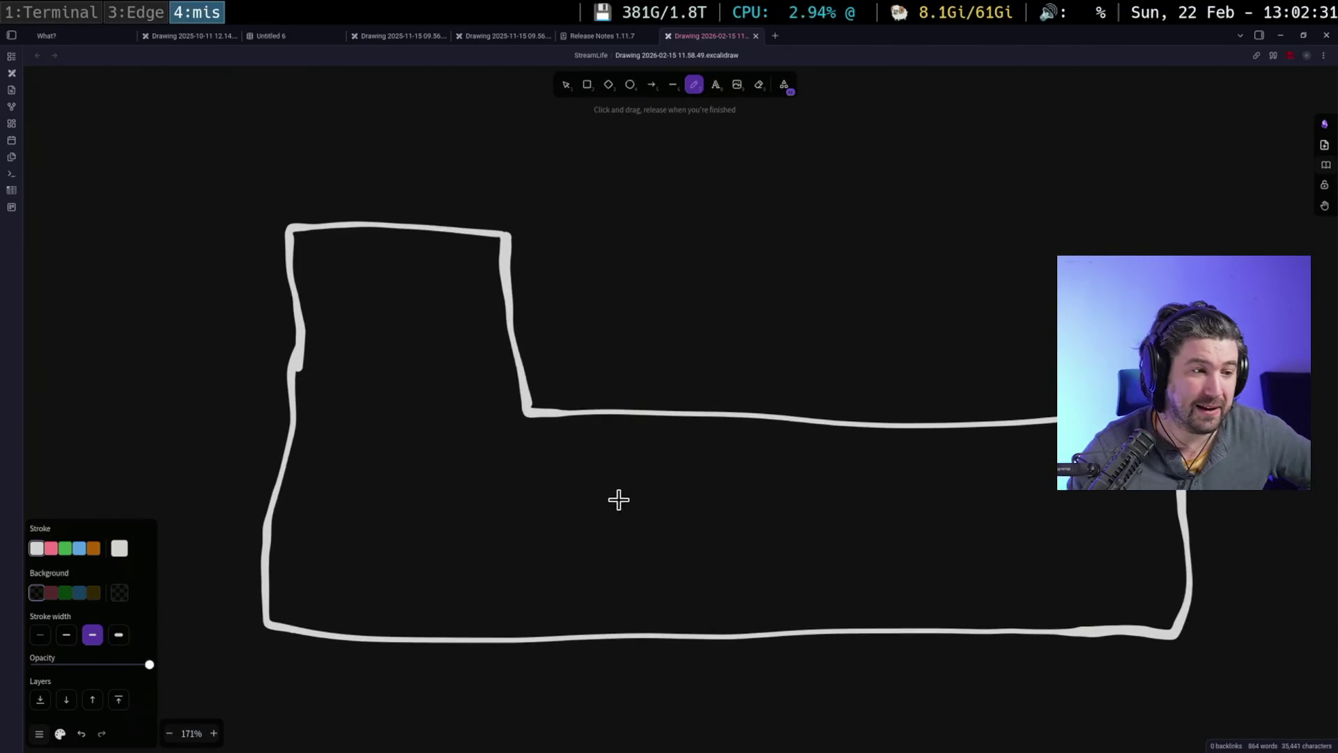
# - Draw an upward arrow and a box split horizontally below it, plus a divider and 'K' in the upper room
pyautogui.scroll(1, 787, 284)
pyautogui.scroll(6, 555, 323)
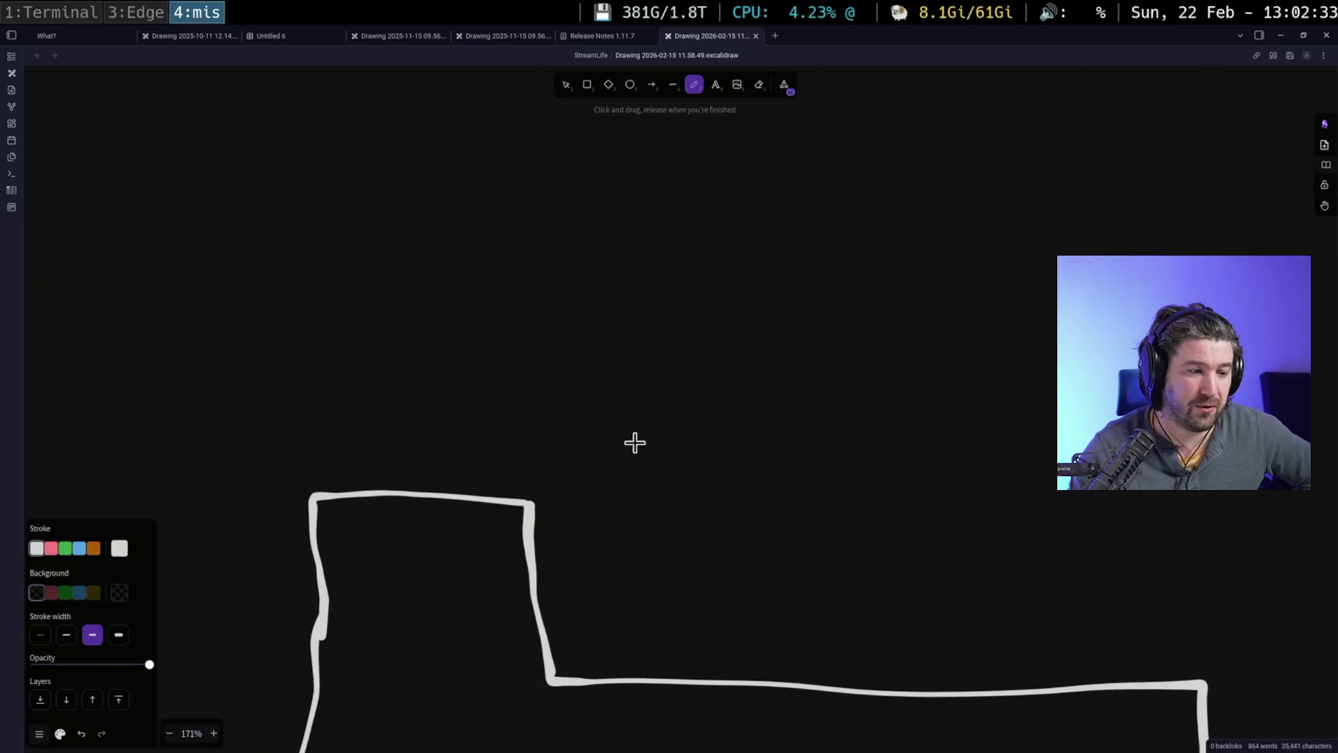
pyautogui.scroll(-8, 618, 439)
pyautogui.moveTo(725, 717)
pyautogui.mouseDown()
pyautogui.moveTo(710, 600)
pyautogui.moveTo(699, 609)
pyautogui.moveTo(718, 611)
pyautogui.mouseUp()
pyautogui.scroll(-10, 766, 362)
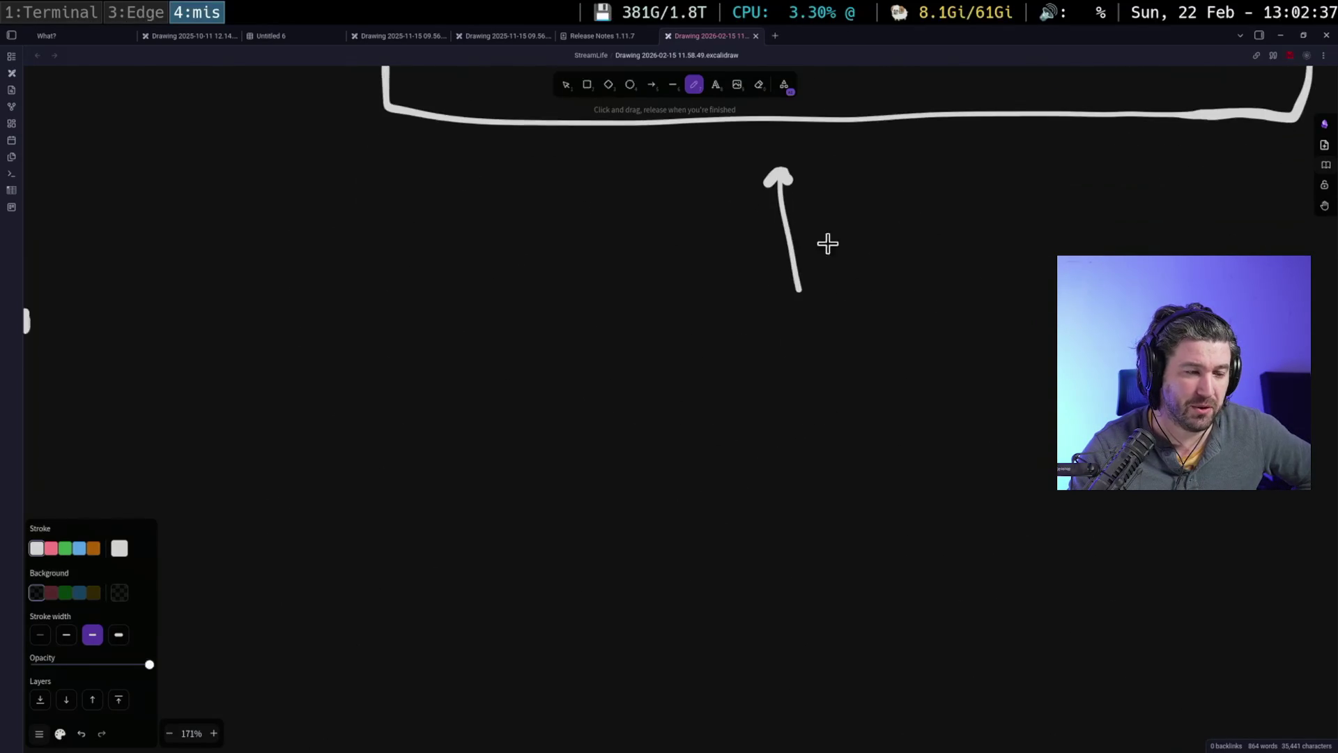
pyautogui.moveTo(365, 296)
pyautogui.mouseDown()
pyautogui.moveTo(576, 609)
pyautogui.moveTo(1236, 609)
pyautogui.moveTo(1216, 256)
pyautogui.moveTo(363, 293)
pyautogui.mouseUp()
pyautogui.moveTo(352, 443); pyautogui.dragTo(1221, 443)
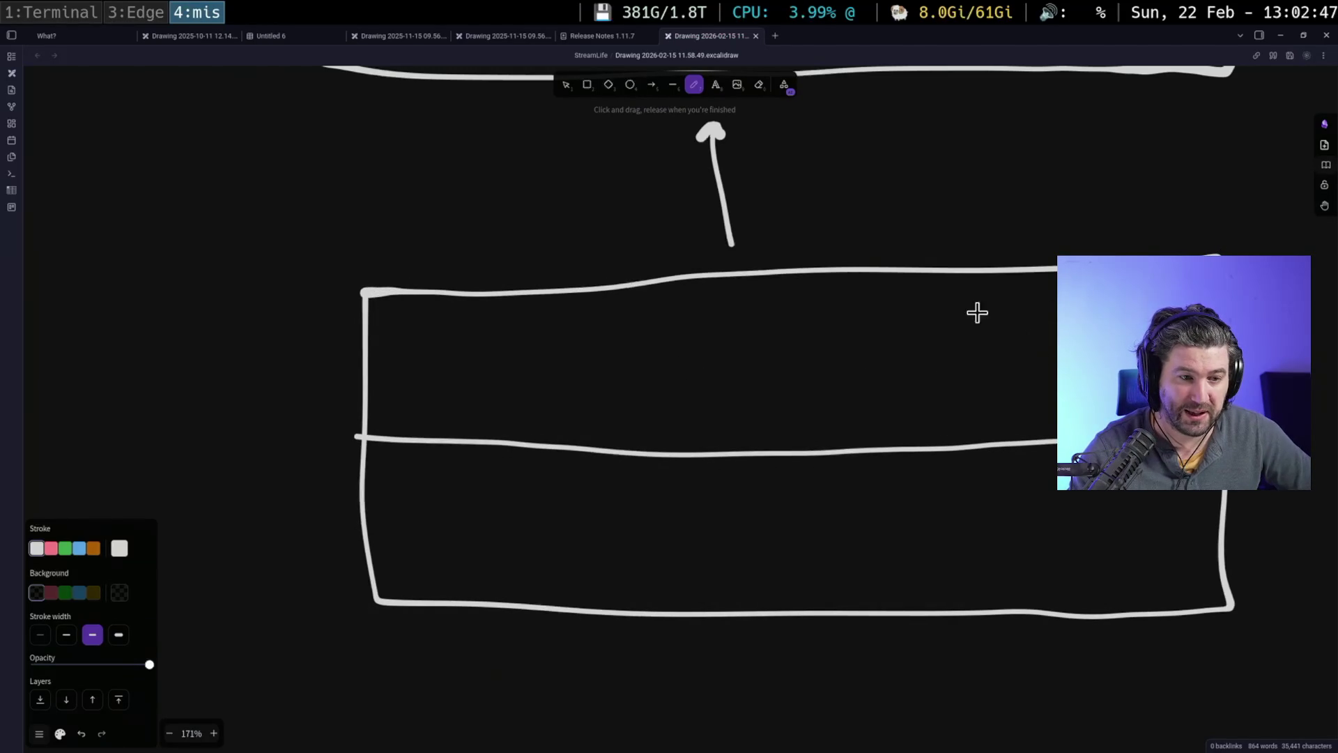
pyautogui.scroll(5, 961, 198)
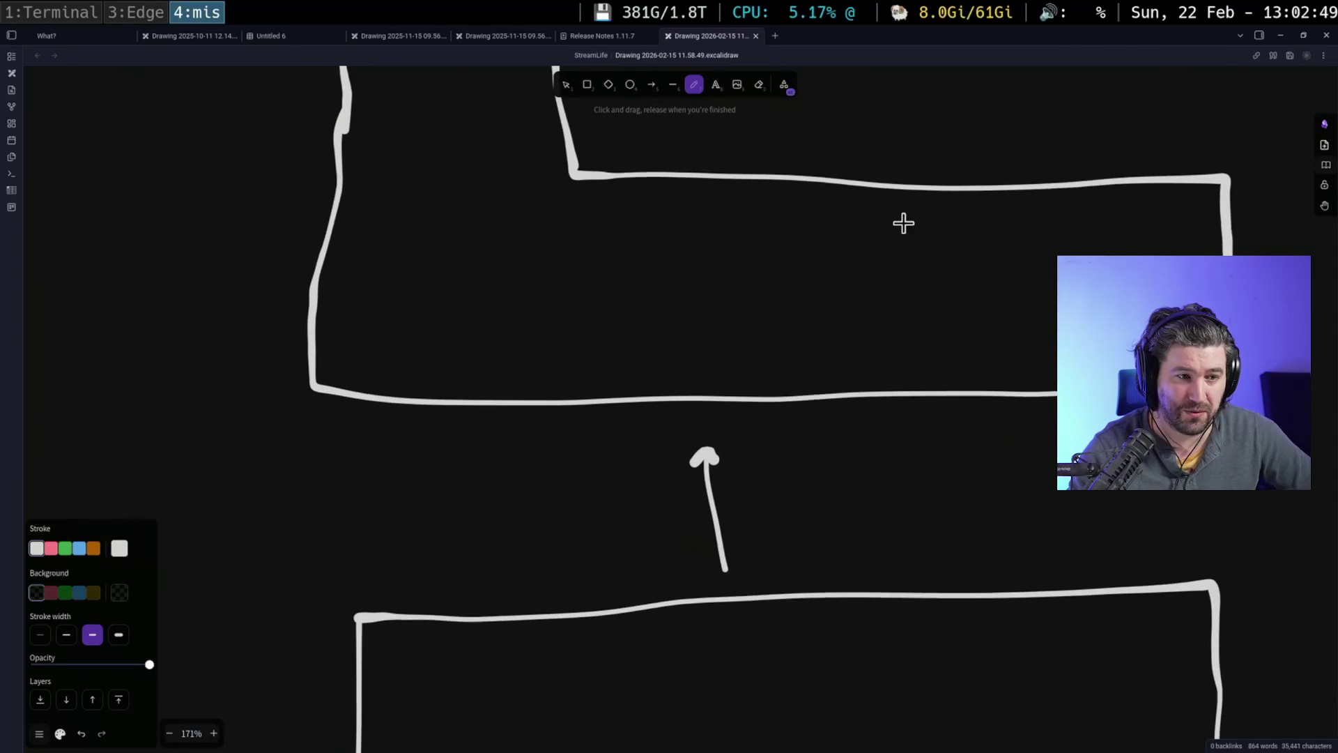
pyautogui.moveTo(874, 187); pyautogui.dragTo(878, 358)
pyautogui.moveTo(1001, 251)
pyautogui.mouseDown()
pyautogui.moveTo(1016, 331)
pyautogui.moveTo(1051, 322)
pyautogui.mouseUp()
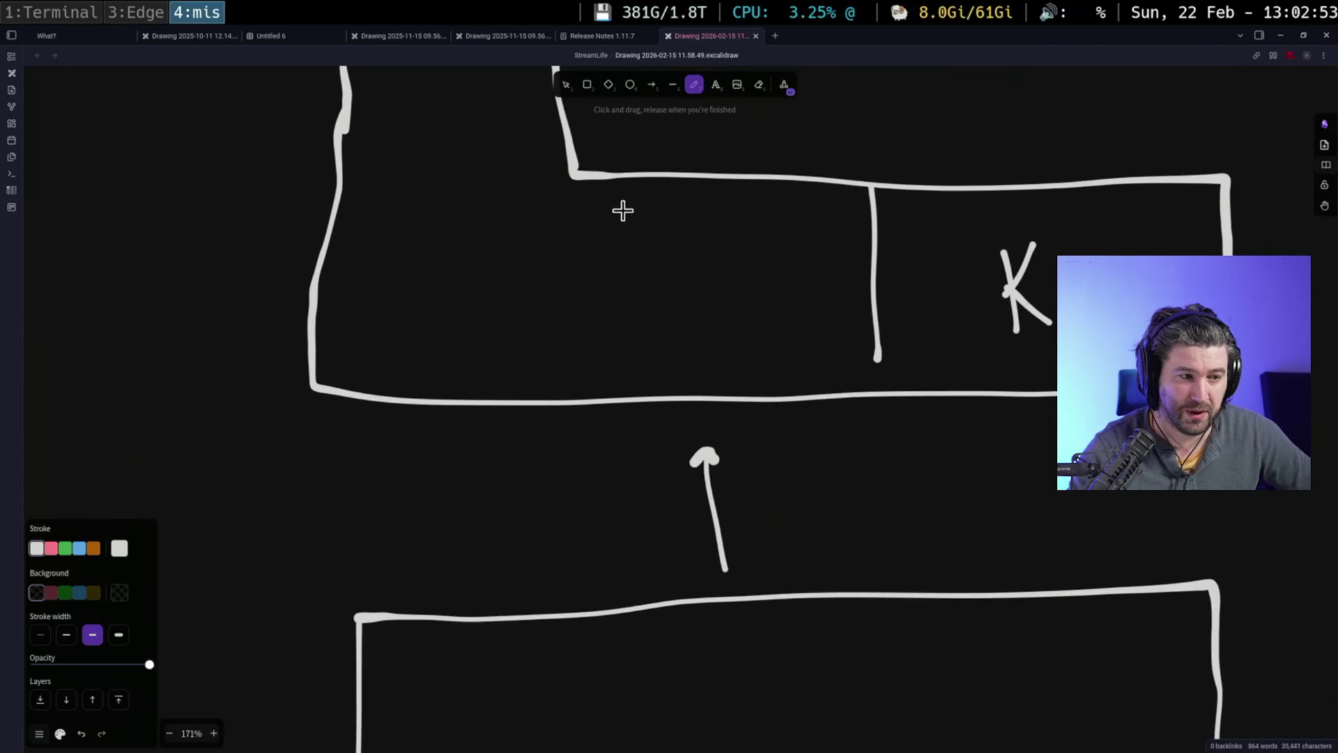
# - Draw an inner box from an L-shaped line and a horizontal line, plus a short wall in the left room
pyautogui.moveTo(638, 200); pyautogui.dragTo(764, 265)
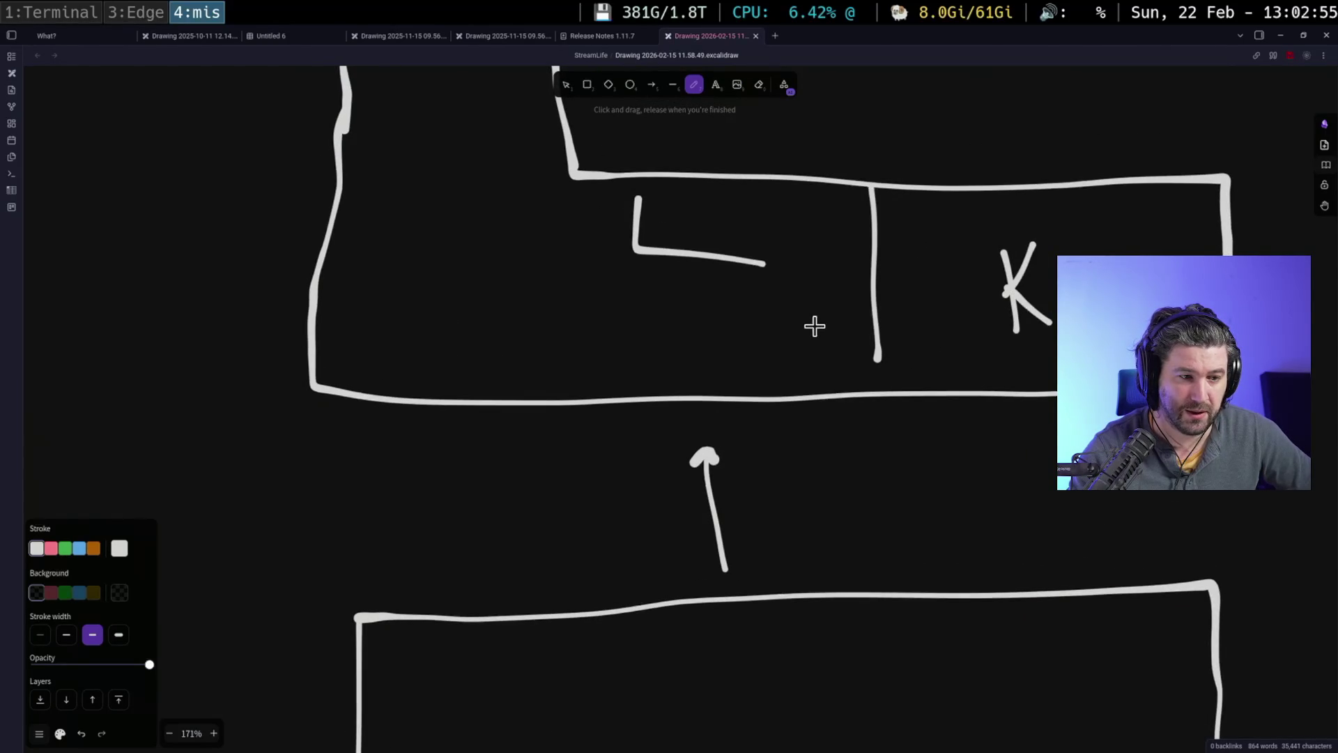
pyautogui.moveTo(842, 325); pyautogui.dragTo(582, 318)
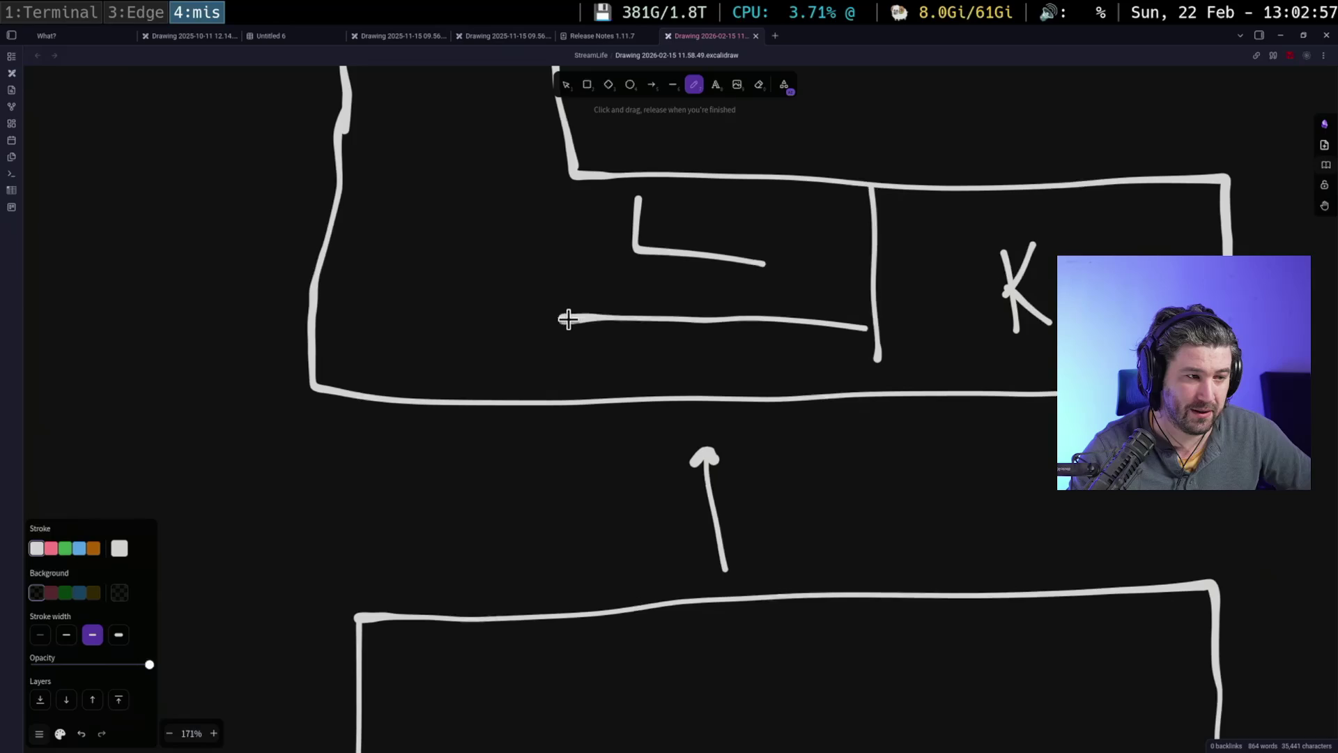
pyautogui.moveTo(585, 245); pyautogui.dragTo(654, 289)
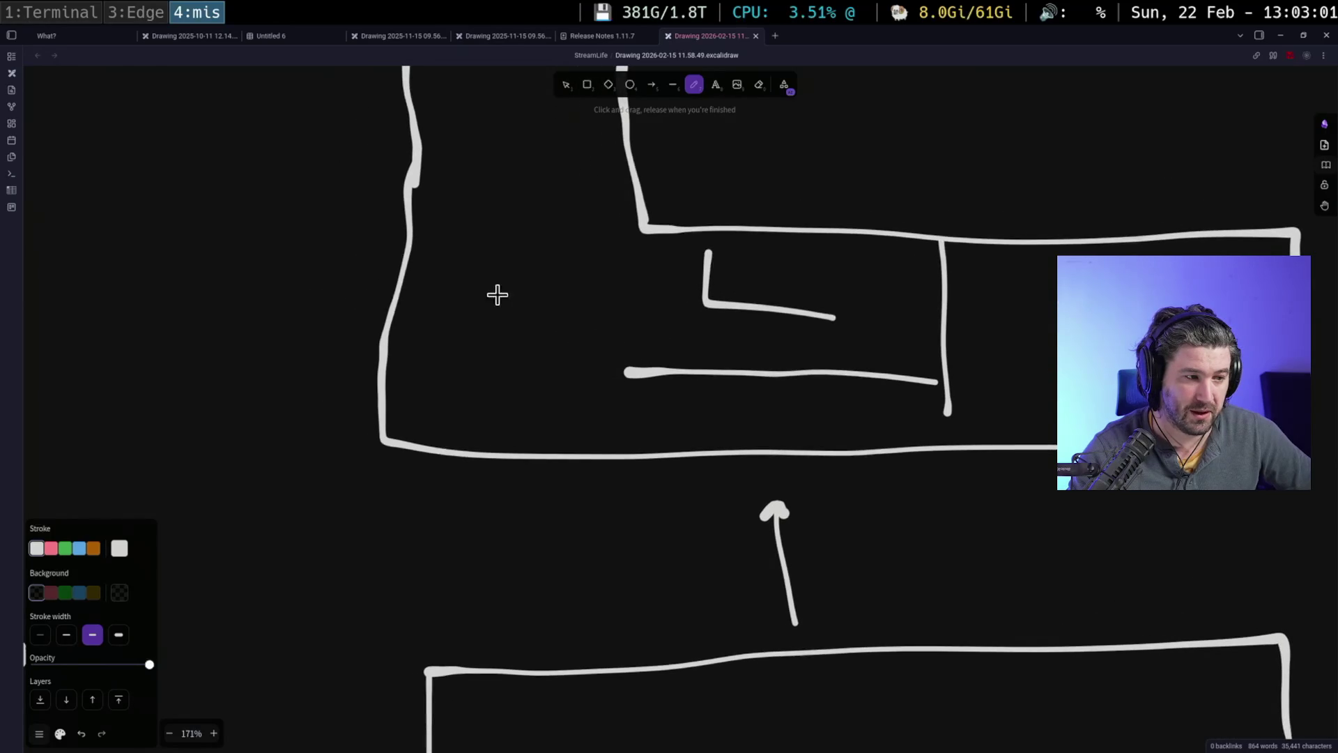
pyautogui.moveTo(616, 365); pyautogui.dragTo(630, 231)
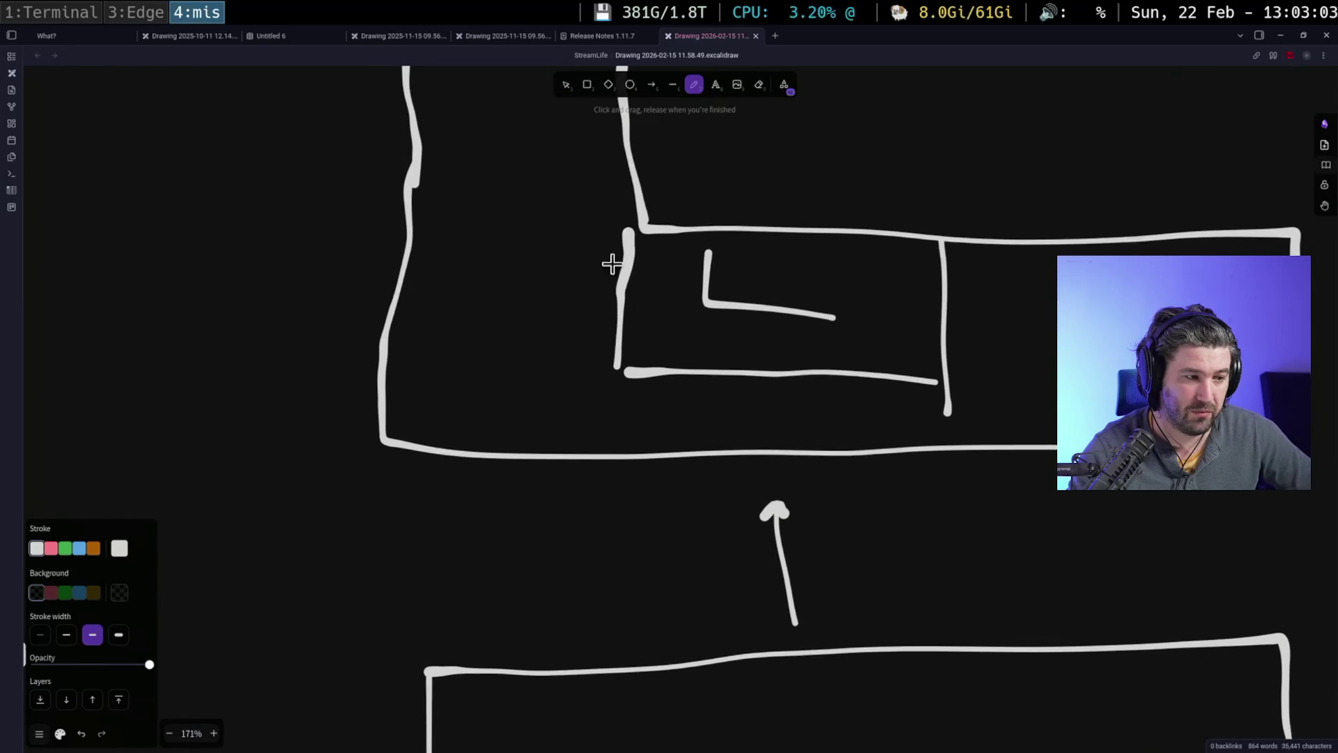
pyautogui.moveTo(391, 278); pyautogui.dragTo(524, 279)
# - Split the lower box with a vertical line, draw a circle in its right cell, and start a dashed line
pyautogui.scroll(5, 484, 273)
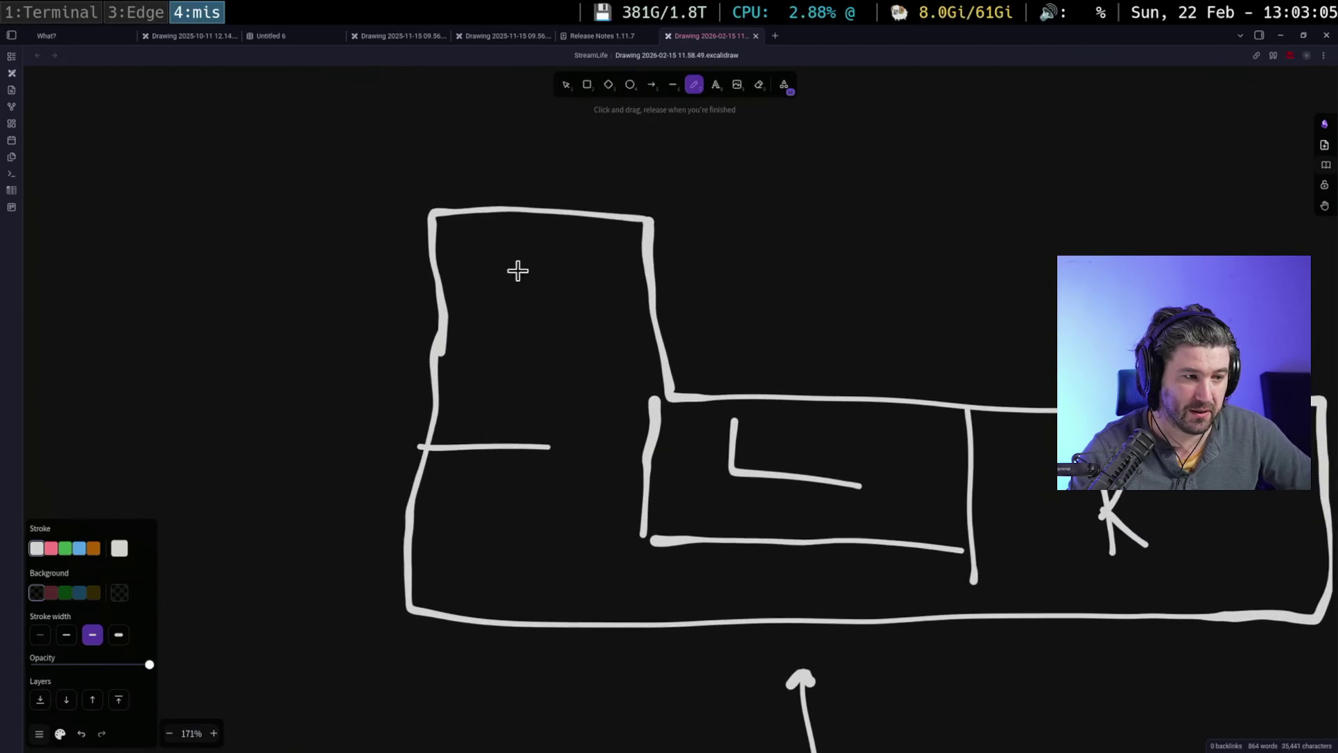
pyautogui.scroll(-7, 576, 265)
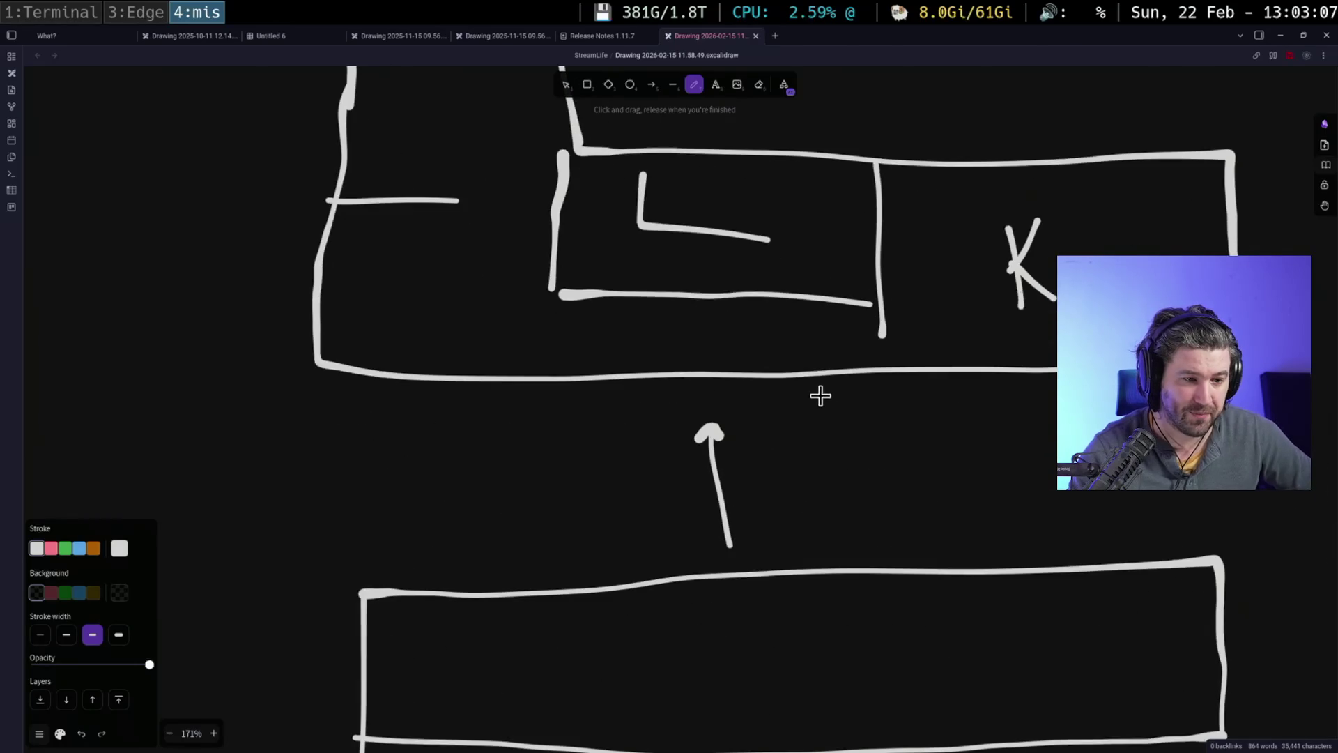
pyautogui.scroll(-8, 831, 414)
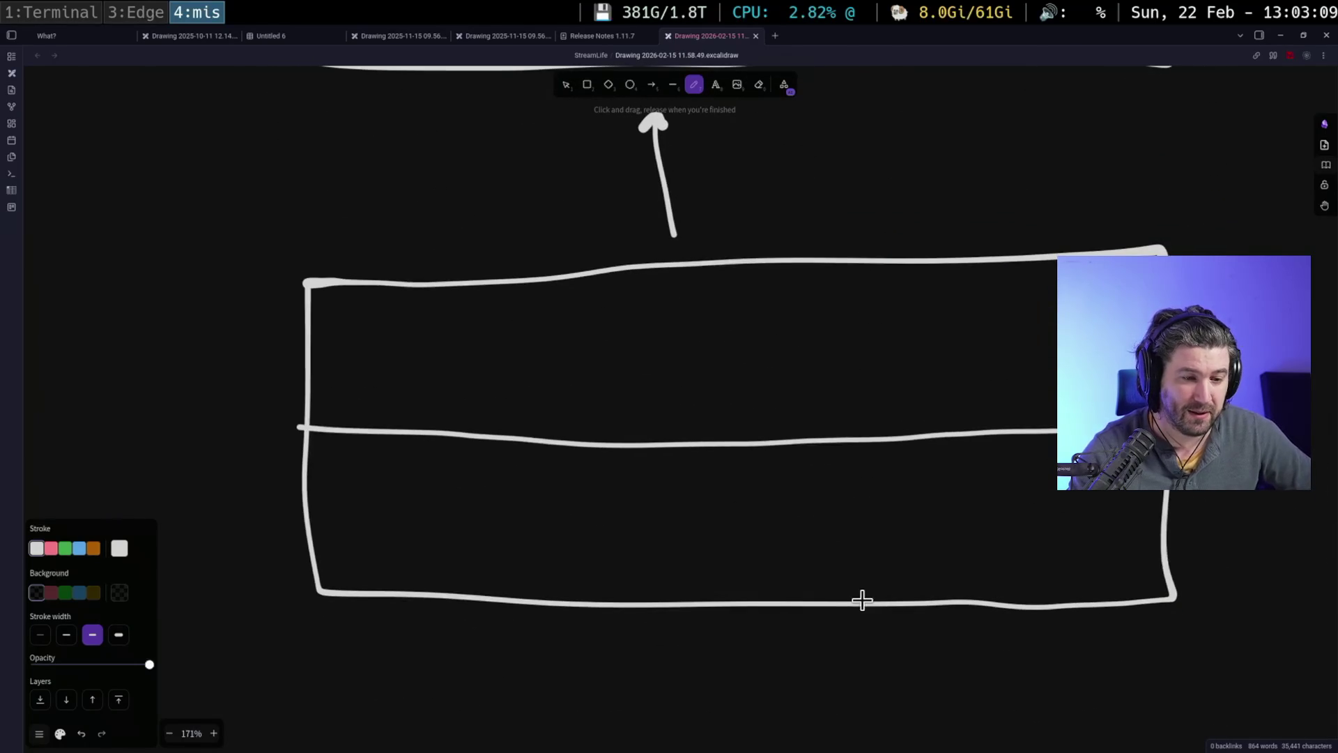
pyautogui.moveTo(950, 439); pyautogui.dragTo(967, 618)
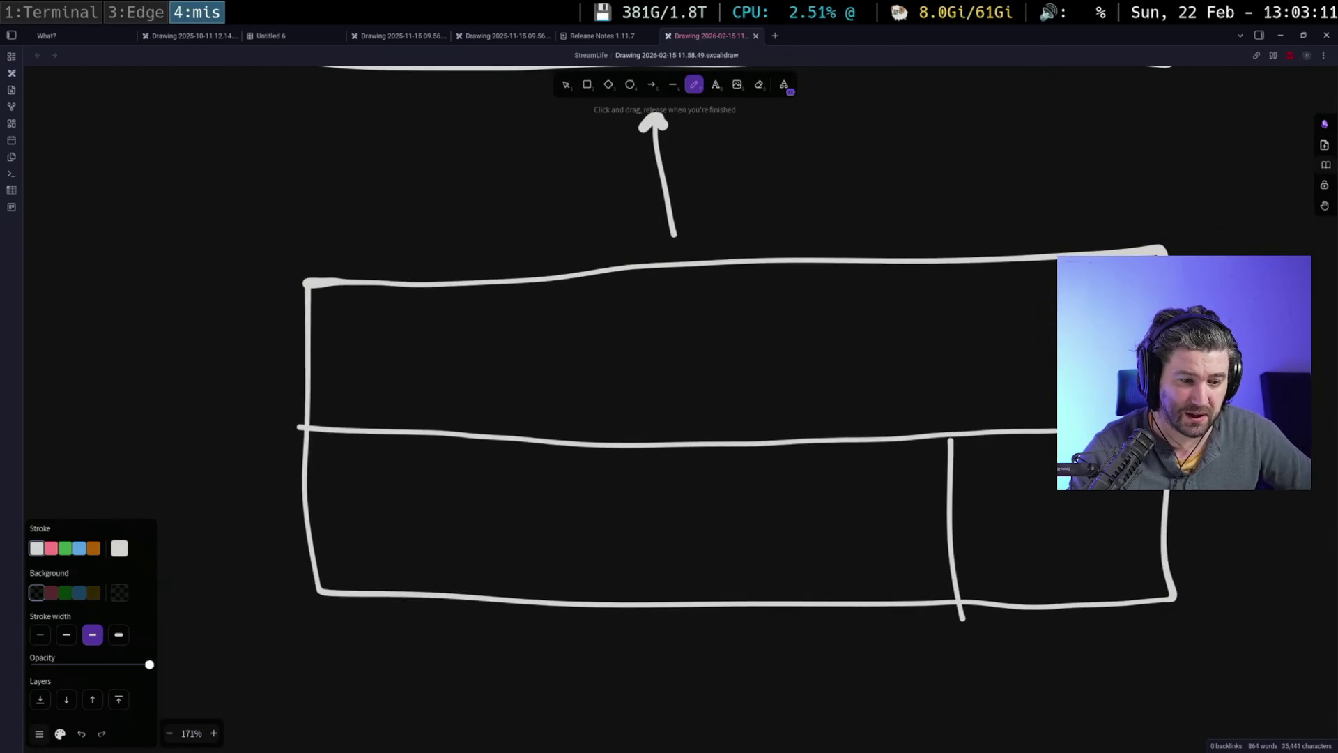
pyautogui.moveTo(1052, 471); pyautogui.dragTo(1045, 474)
pyautogui.hscroll(-3, 641, 544)
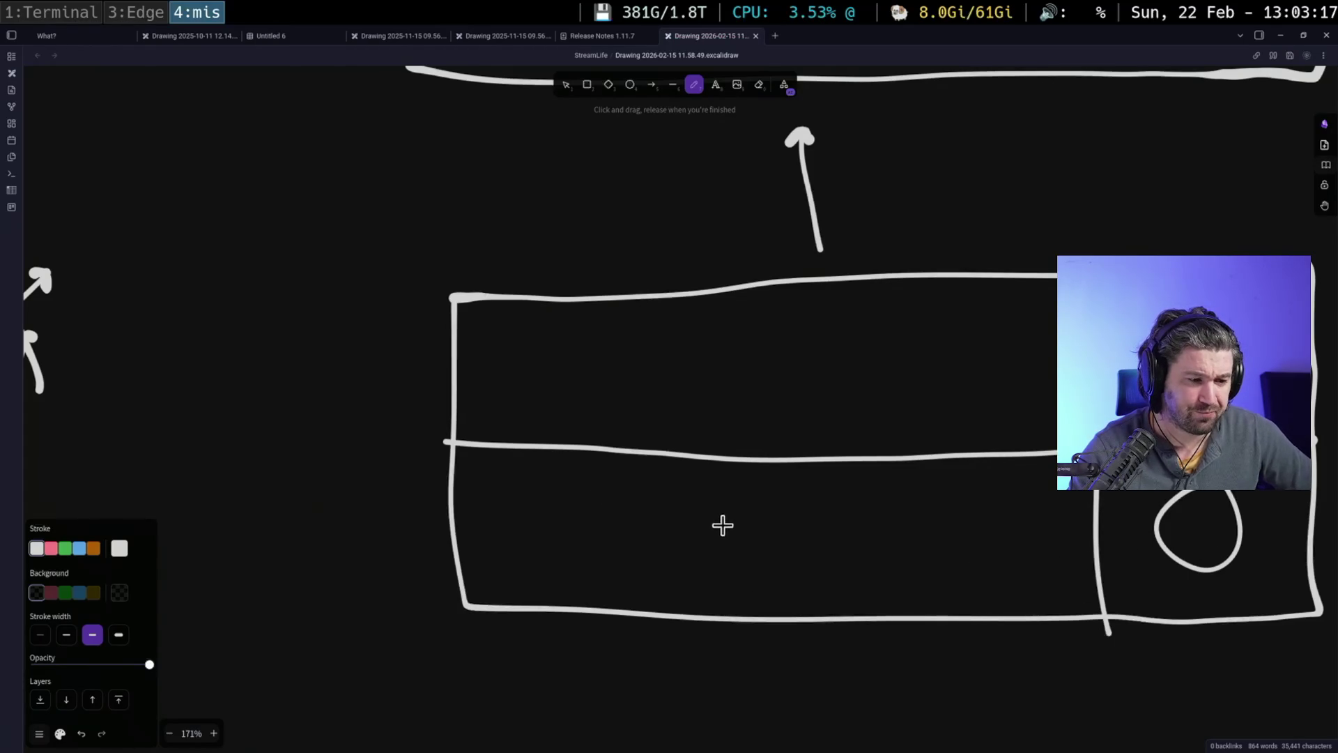
pyautogui.click(726, 460)
pyautogui.moveTo(724, 474); pyautogui.dragTo(721, 508)
# - Finish the dashed vertical line to the bottom edge and draw a ladder in the lower box's left cell
pyautogui.moveTo(722, 524); pyautogui.dragTo(719, 555)
pyautogui.moveTo(719, 563); pyautogui.dragTo(718, 578)
pyautogui.moveTo(719, 584); pyautogui.dragTo(718, 601)
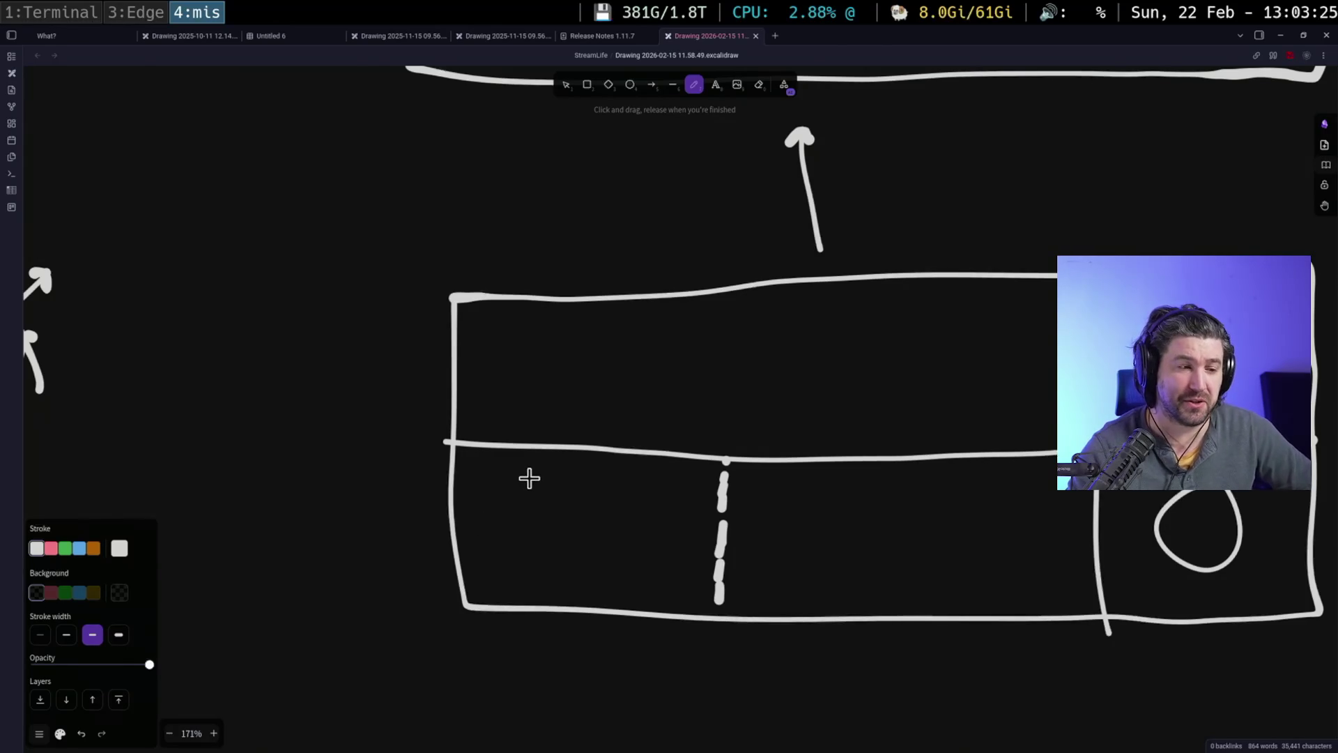
pyautogui.moveTo(530, 480)
pyautogui.mouseDown()
pyautogui.moveTo(404, 446)
pyautogui.moveTo(403, 537)
pyautogui.mouseUp()
pyautogui.moveTo(453, 439); pyautogui.dragTo(447, 533)
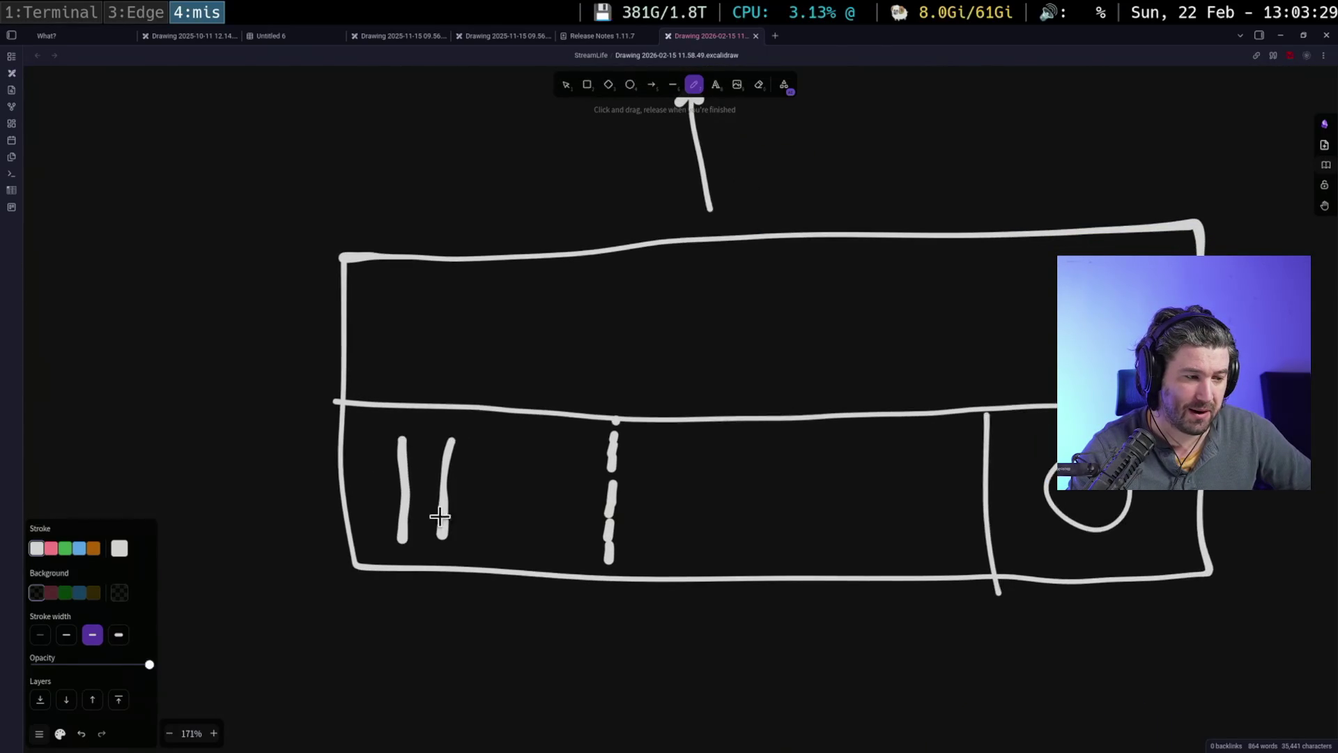
pyautogui.moveTo(408, 443)
pyautogui.mouseDown()
pyautogui.moveTo(440, 443)
pyautogui.moveTo(439, 498)
pyautogui.mouseUp()
pyautogui.moveTo(404, 515)
pyautogui.mouseDown()
pyautogui.moveTo(440, 516)
pyautogui.moveTo(445, 531)
pyautogui.mouseUp()
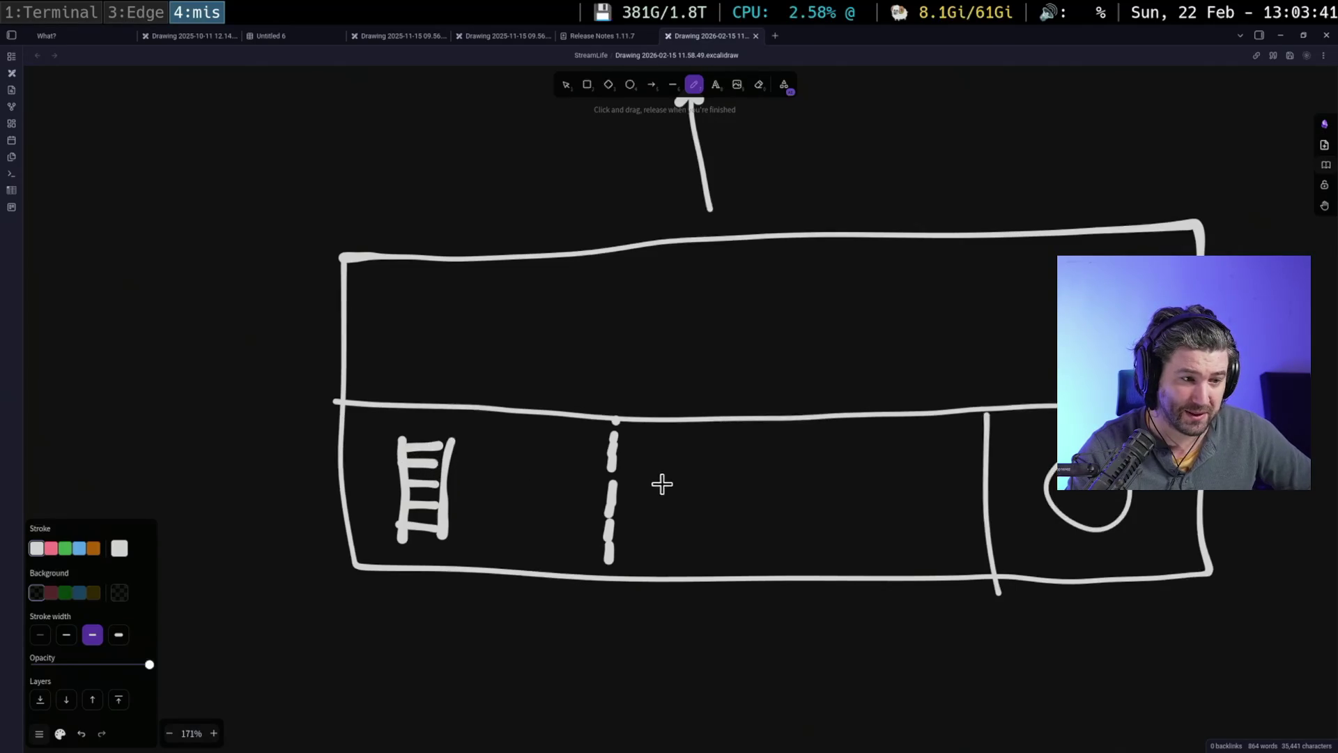
# - Draw a small rectangle on the middle room's bottom wall and fill it with vertical stripes
pyautogui.scroll(6, 718, 432)
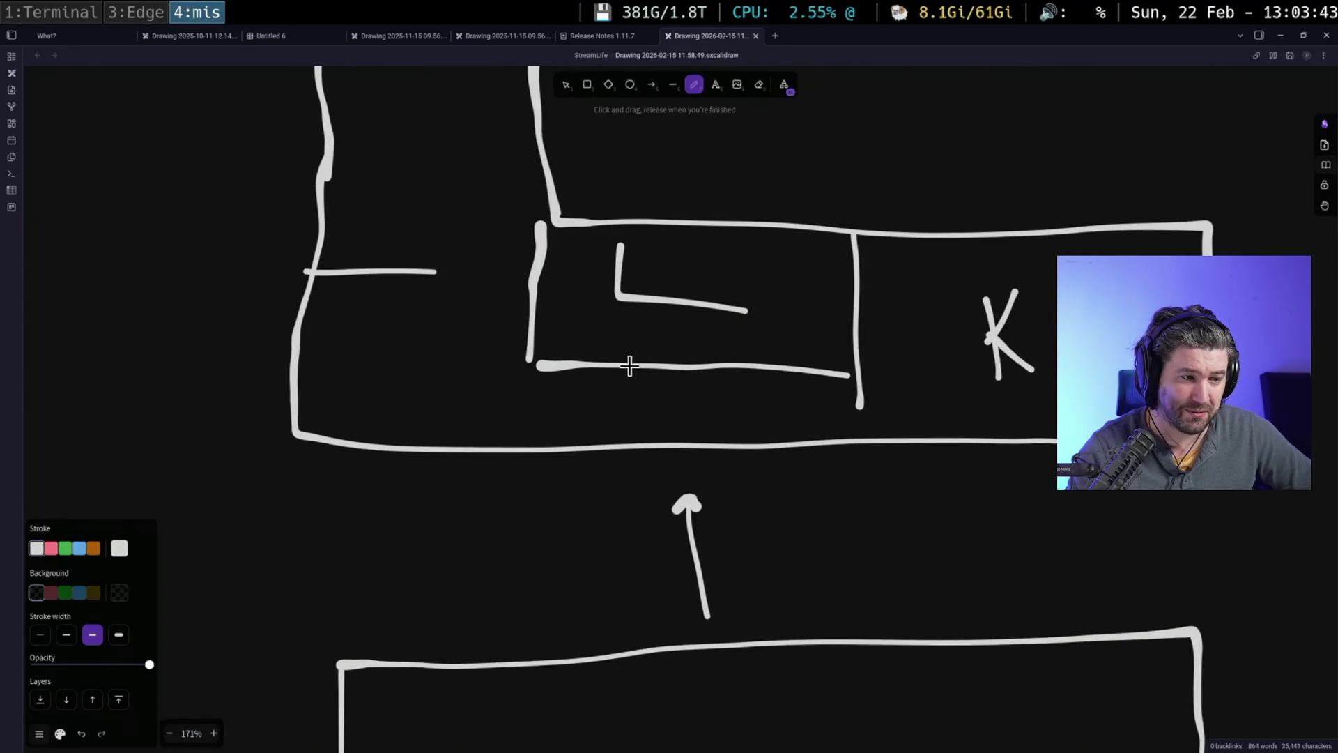
pyautogui.moveTo(613, 345)
pyautogui.mouseDown()
pyautogui.moveTo(612, 366)
pyautogui.moveTo(664, 389)
pyautogui.moveTo(746, 390)
pyautogui.moveTo(705, 349)
pyautogui.moveTo(616, 356)
pyautogui.moveTo(629, 352)
pyautogui.moveTo(641, 380)
pyautogui.moveTo(677, 382)
pyautogui.mouseUp()
pyautogui.moveTo(695, 352); pyautogui.dragTo(695, 383)
pyautogui.moveTo(711, 353)
pyautogui.mouseDown()
pyautogui.moveTo(711, 383)
pyautogui.moveTo(726, 385)
pyautogui.mouseUp()
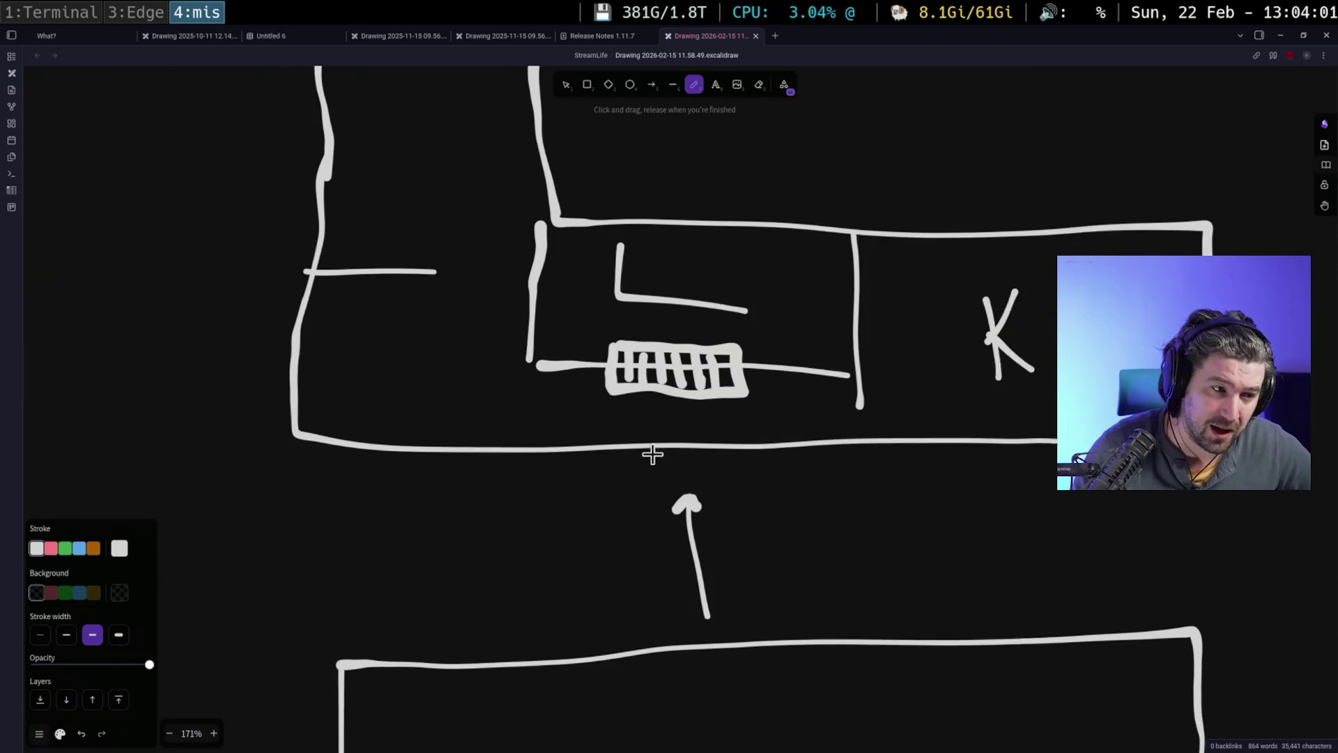
pyautogui.scroll(-5, 725, 486)
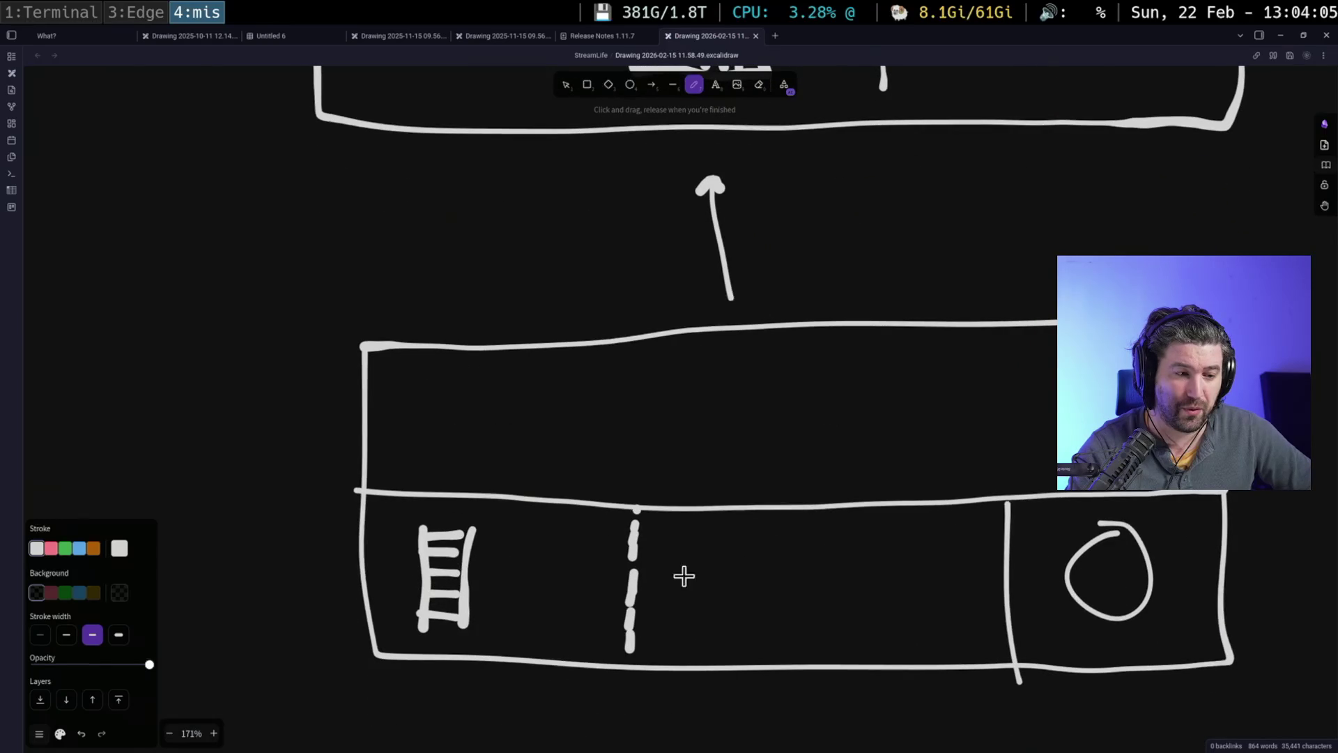
# - Split the lower plan strip with two new walls and label the new cell FP
pyautogui.moveTo(667, 508); pyautogui.dragTo(674, 652)
pyautogui.moveTo(828, 507); pyautogui.dragTo(834, 671)
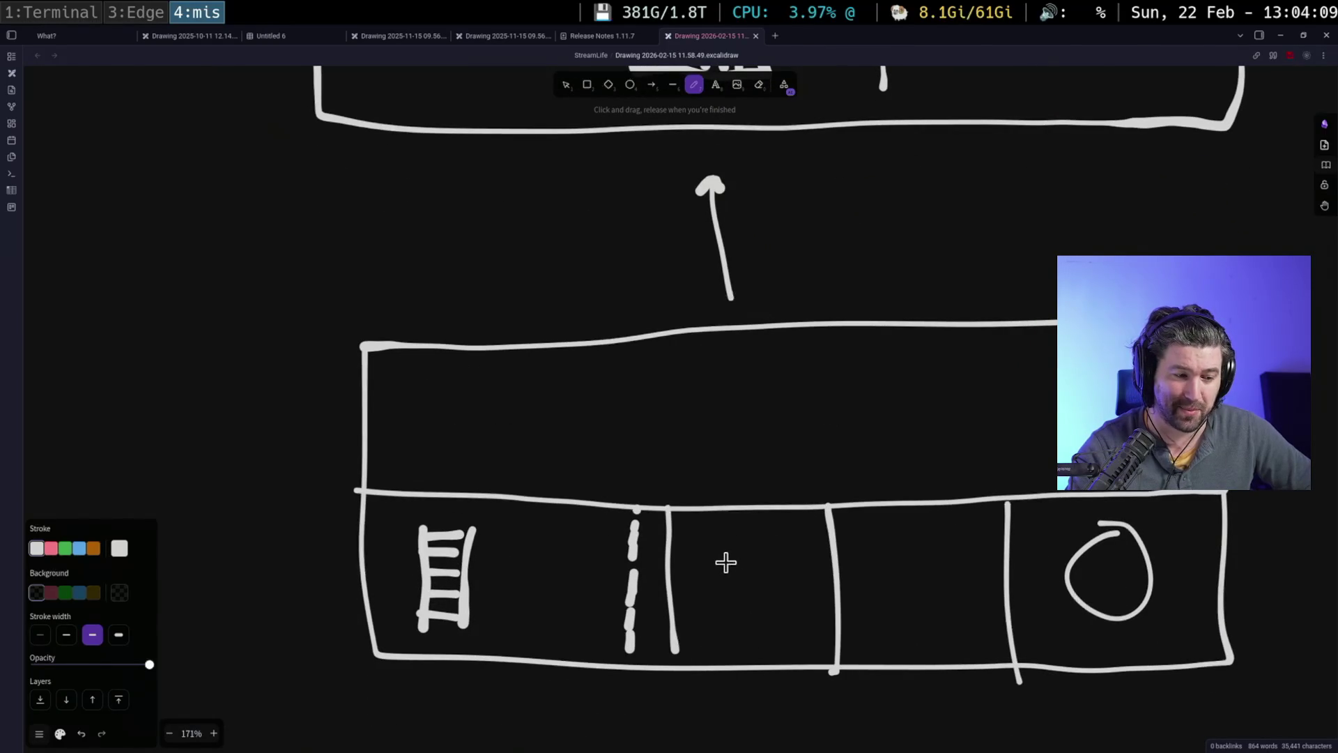
pyautogui.moveTo(723, 621)
pyautogui.mouseDown()
pyautogui.moveTo(723, 576)
pyautogui.moveTo(738, 570)
pyautogui.mouseUp()
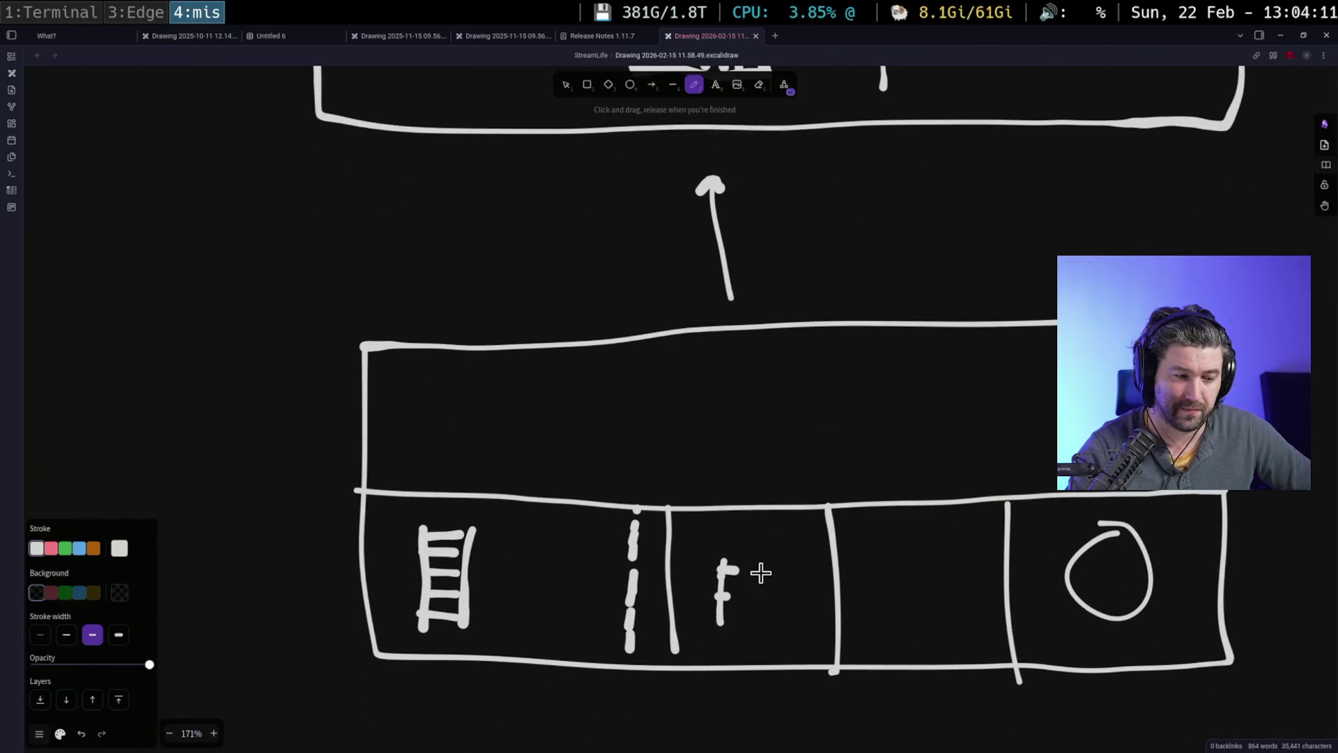
pyautogui.moveTo(746, 629)
pyautogui.mouseDown()
pyautogui.moveTo(770, 576)
pyautogui.moveTo(751, 592)
pyautogui.mouseUp()
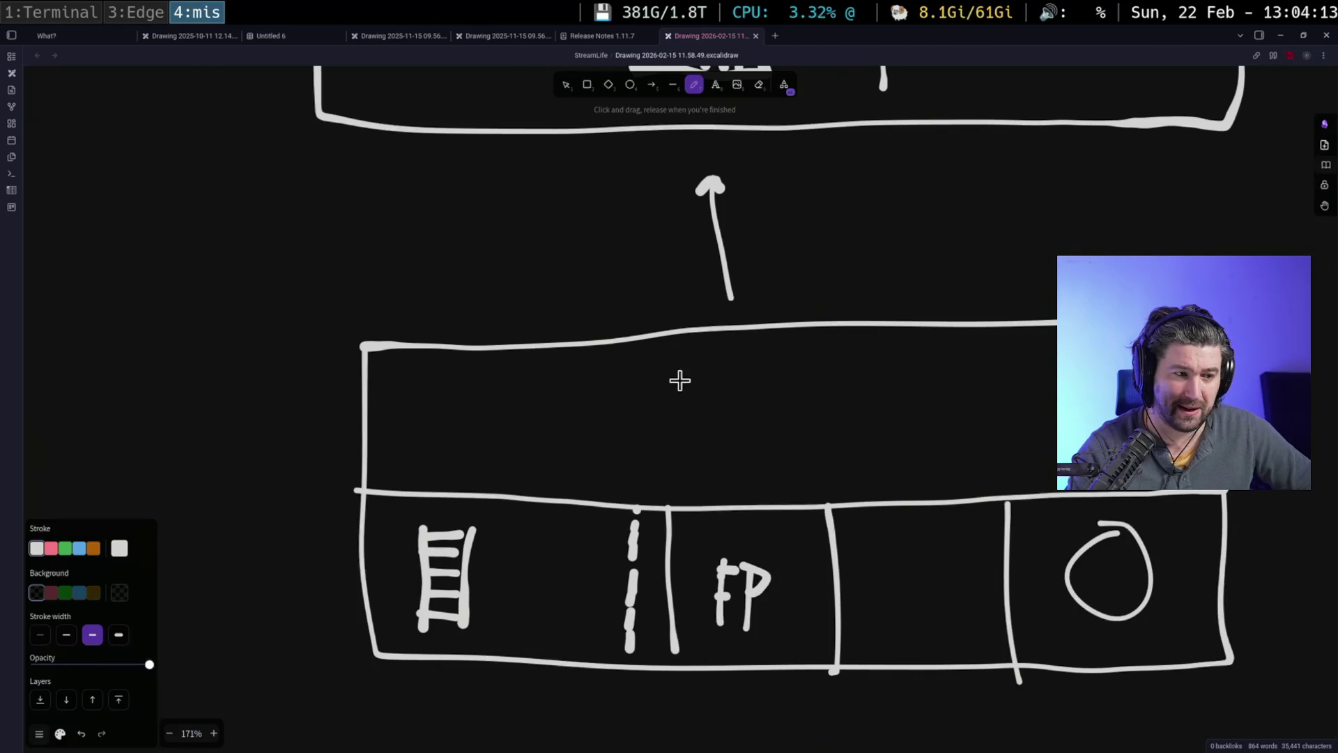
# - Split the upper plan strip with two new walls and label its new cell FP
pyautogui.moveTo(673, 340); pyautogui.dragTo(663, 495)
pyautogui.moveTo(813, 337); pyautogui.dragTo(809, 493)
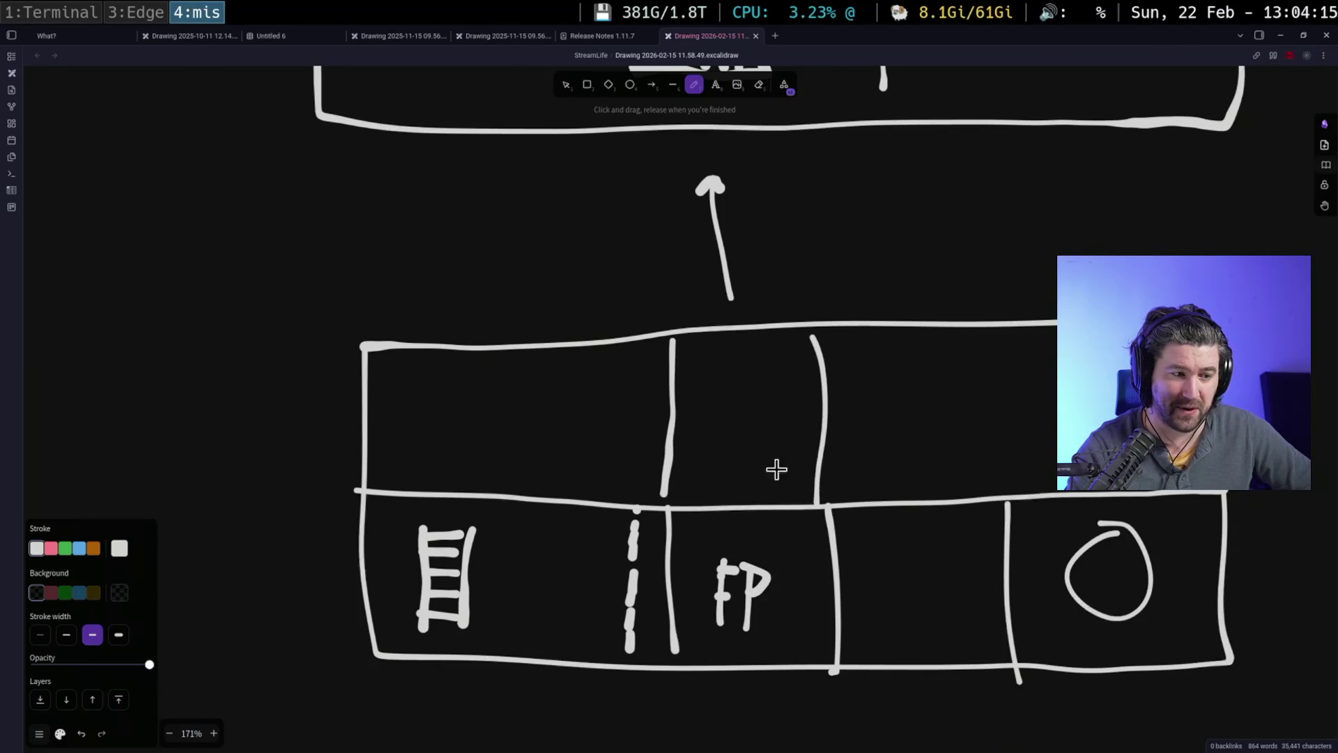
pyautogui.moveTo(707, 390); pyautogui.dragTo(708, 440)
pyautogui.moveTo(697, 392)
pyautogui.mouseDown()
pyautogui.moveTo(729, 385)
pyautogui.moveTo(745, 441)
pyautogui.mouseUp()
pyautogui.moveTo(748, 391)
pyautogui.mouseDown()
pyautogui.moveTo(777, 383)
pyautogui.moveTo(750, 420)
pyautogui.mouseUp()
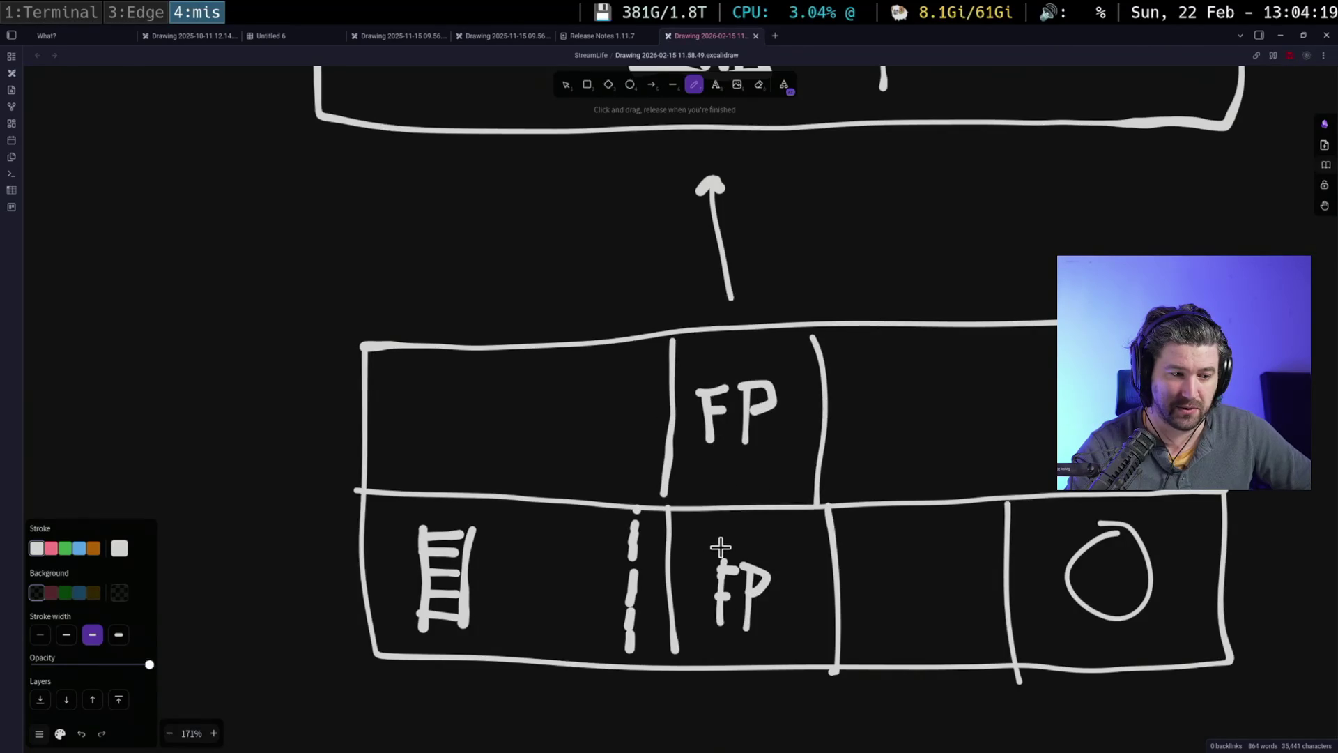
# - Draw a curved flue from the lower FP up to the top border
pyautogui.moveTo(733, 552)
pyautogui.mouseDown()
pyautogui.moveTo(794, 397)
pyautogui.moveTo(788, 332)
pyautogui.mouseUp()
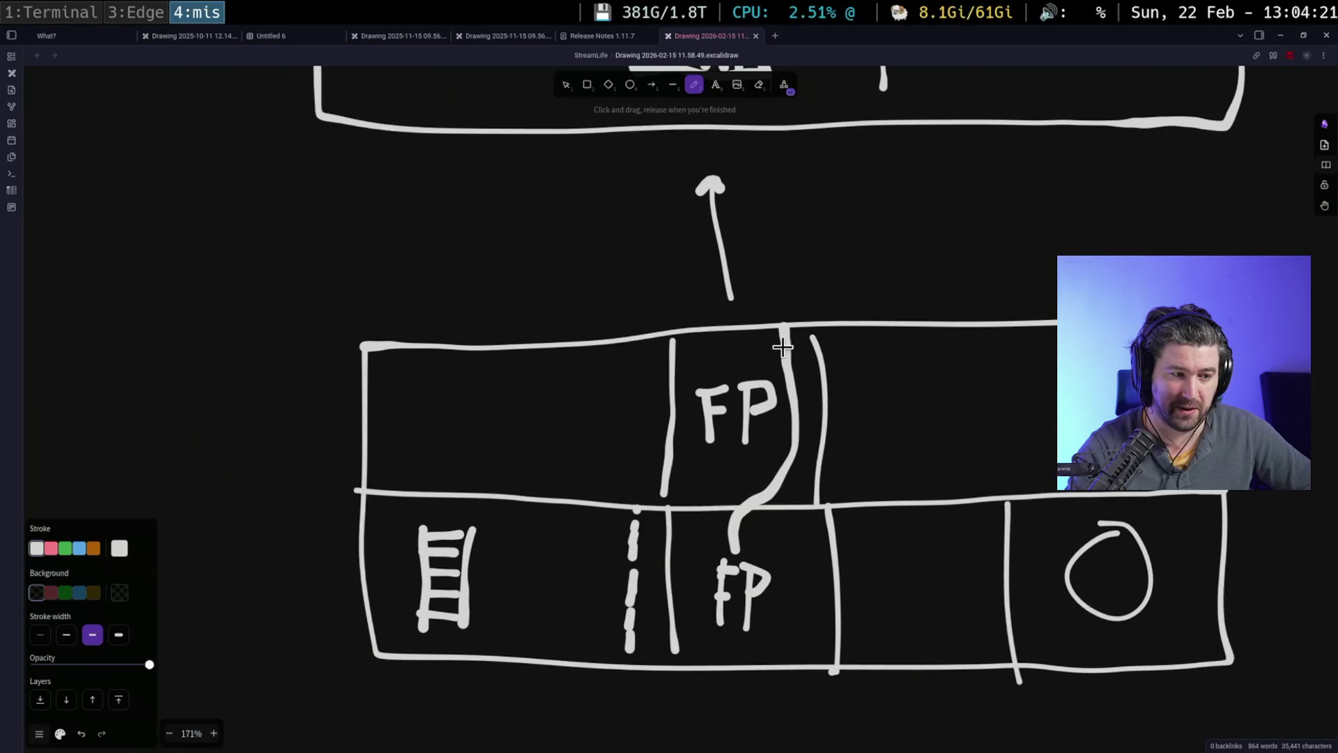
pyautogui.moveTo(741, 379); pyautogui.dragTo(737, 338)
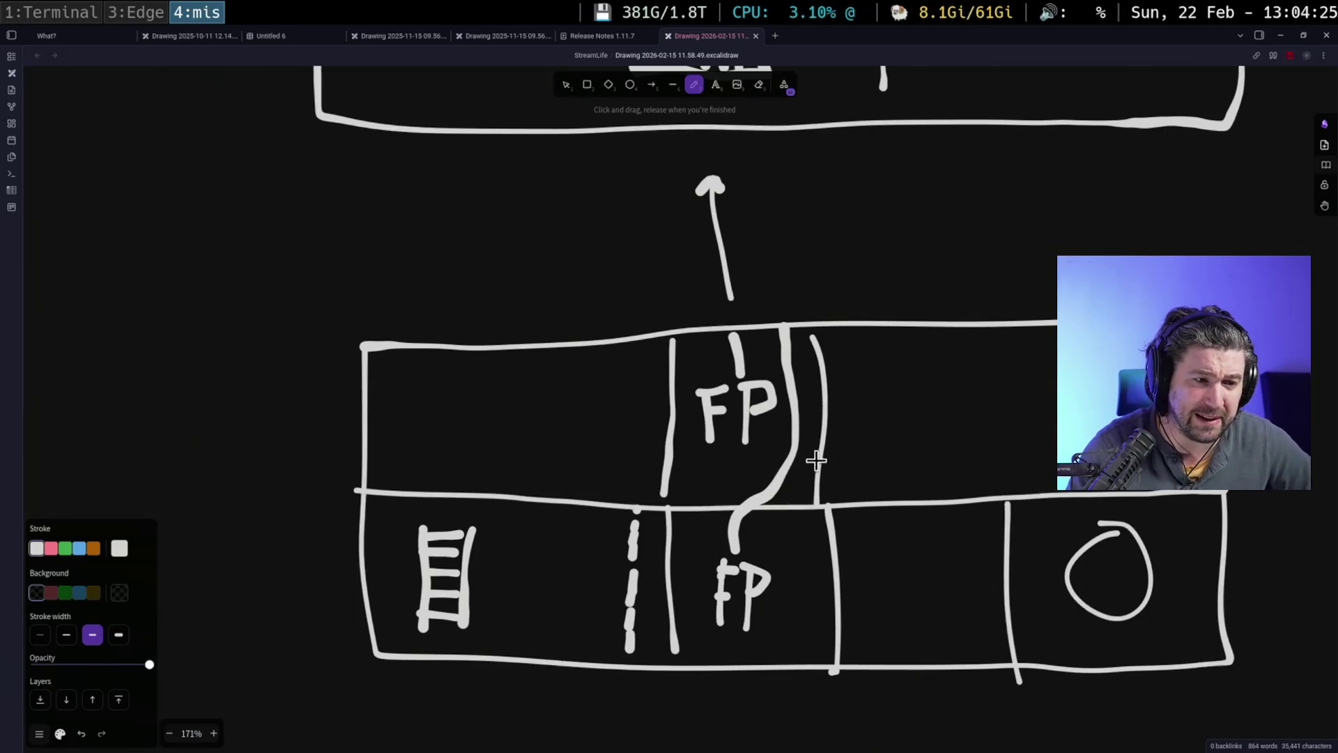
pyautogui.scroll(4, 814, 460)
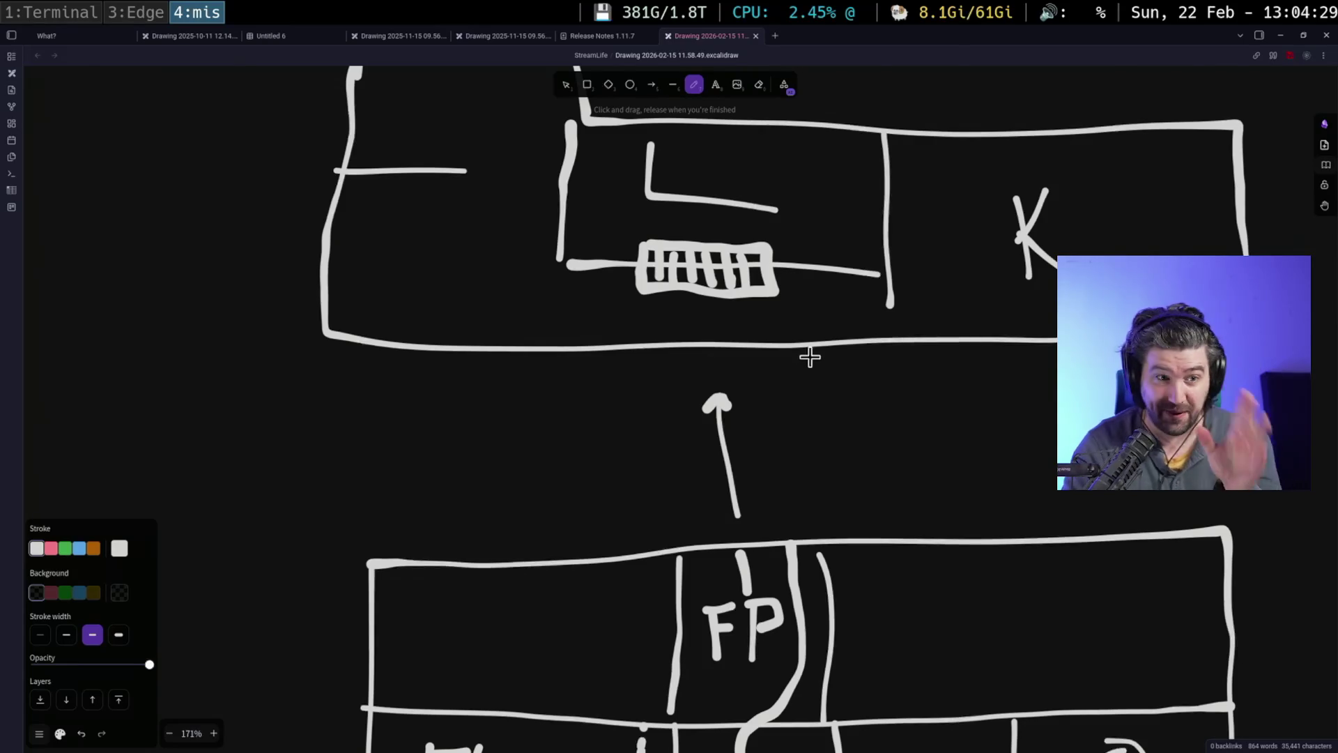
# - Sketch a small box between the strips and link it to the ladder's top with a curve
pyautogui.scroll(-3, 809, 355)
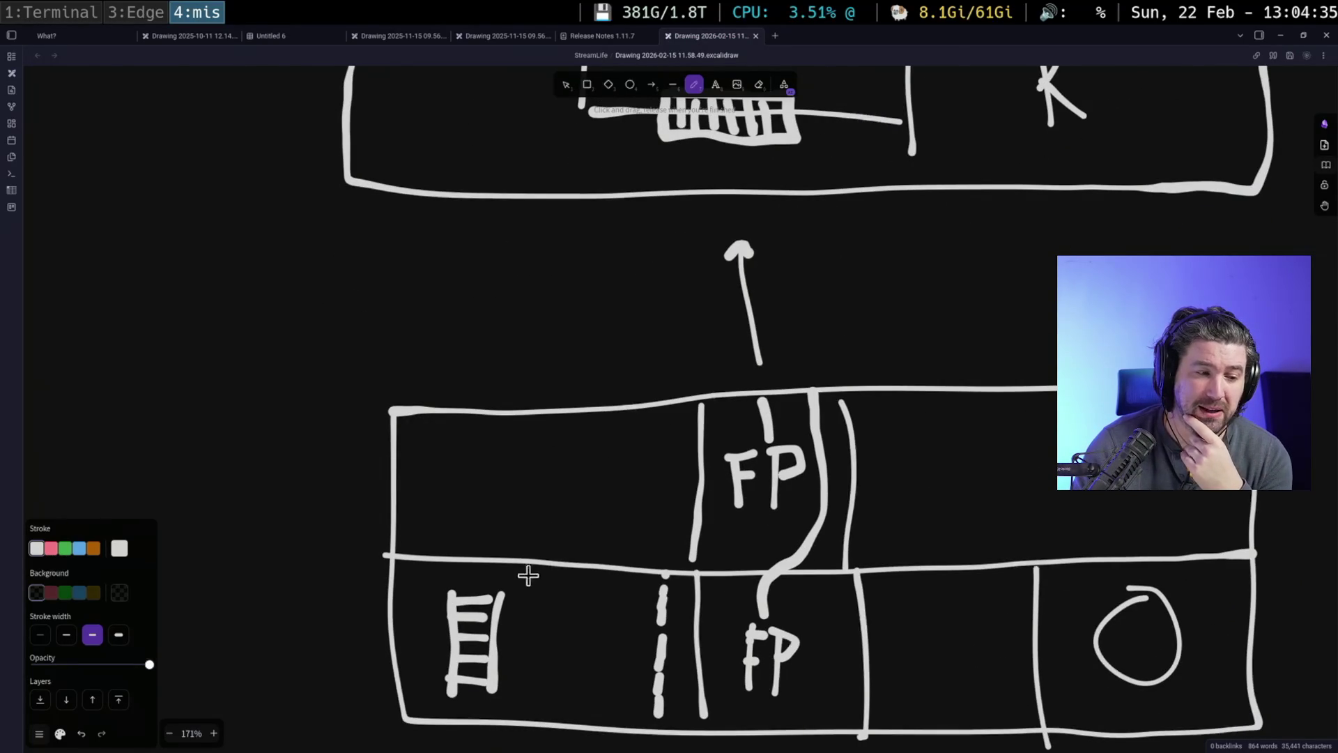
pyautogui.moveTo(515, 561)
pyautogui.mouseDown()
pyautogui.moveTo(561, 576)
pyautogui.moveTo(576, 546)
pyautogui.moveTo(486, 546)
pyautogui.mouseUp()
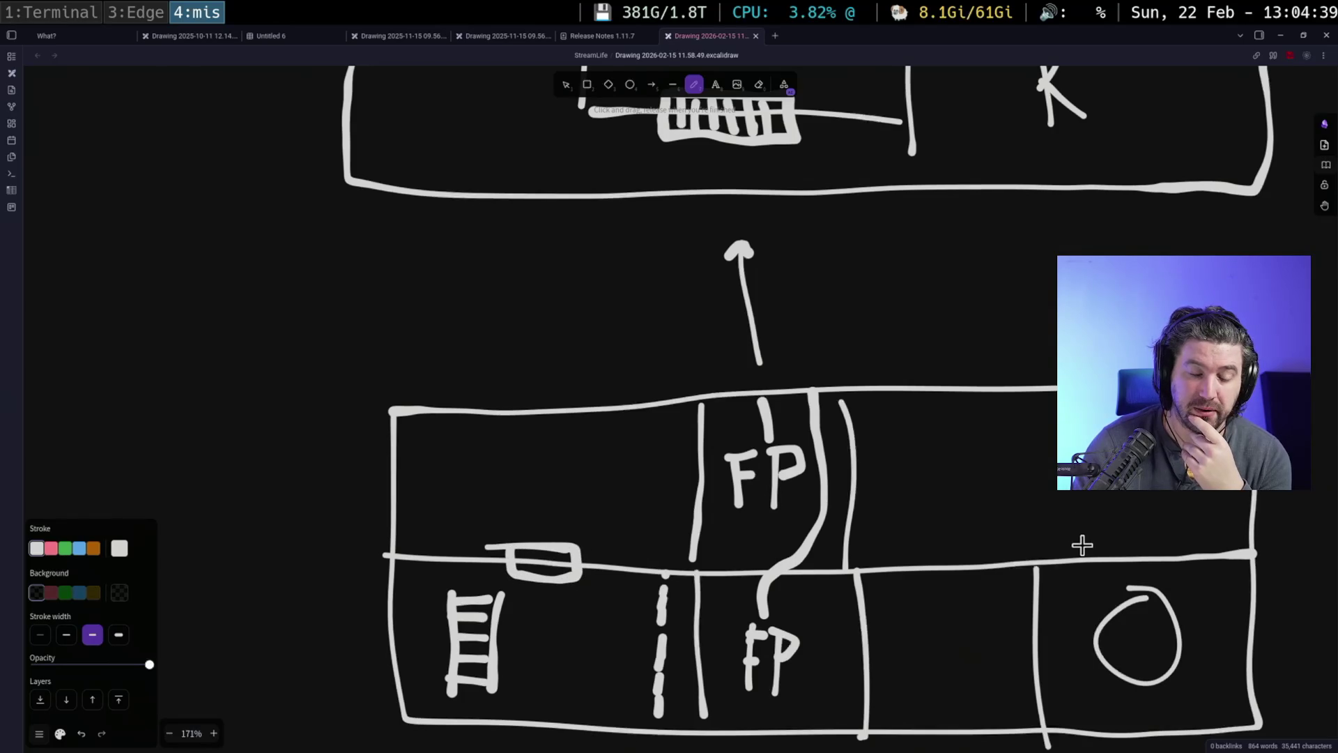
pyautogui.scroll(3, 669, 418)
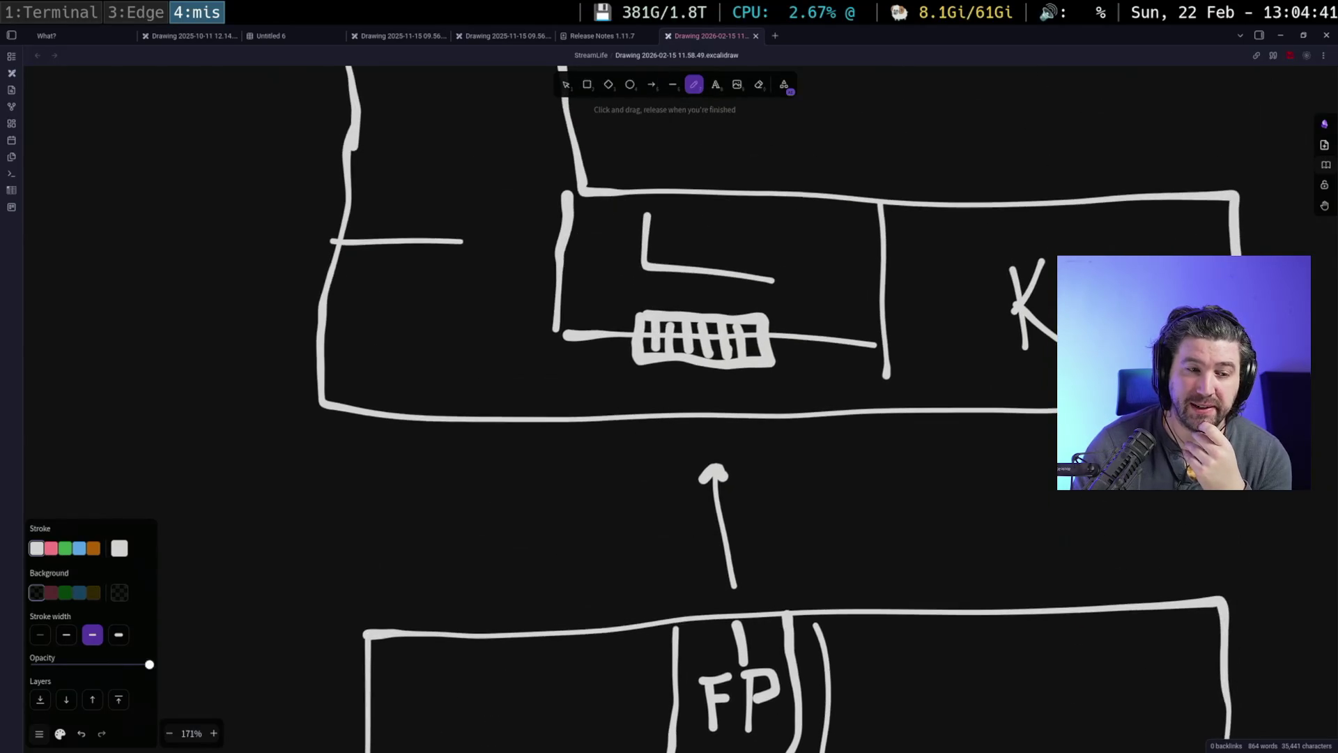
pyautogui.scroll(3, 1066, 538)
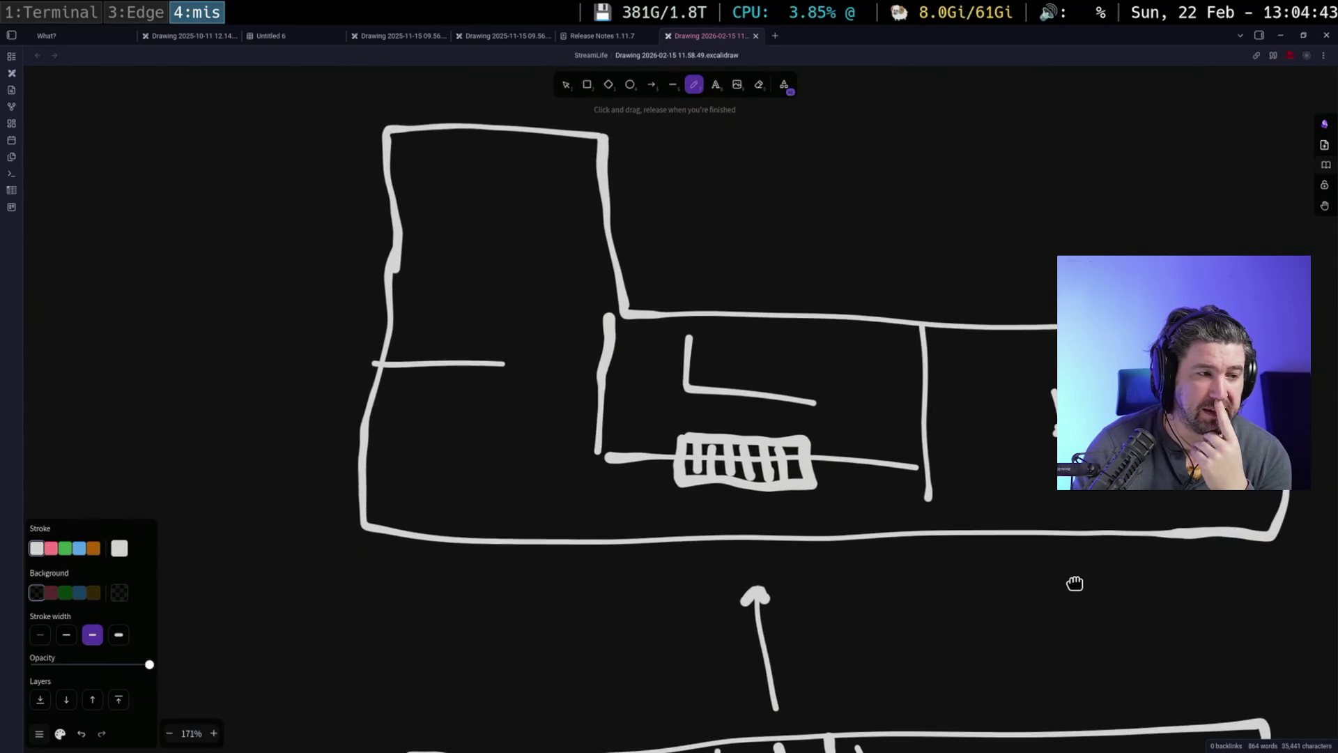
pyautogui.scroll(-5, 662, 567)
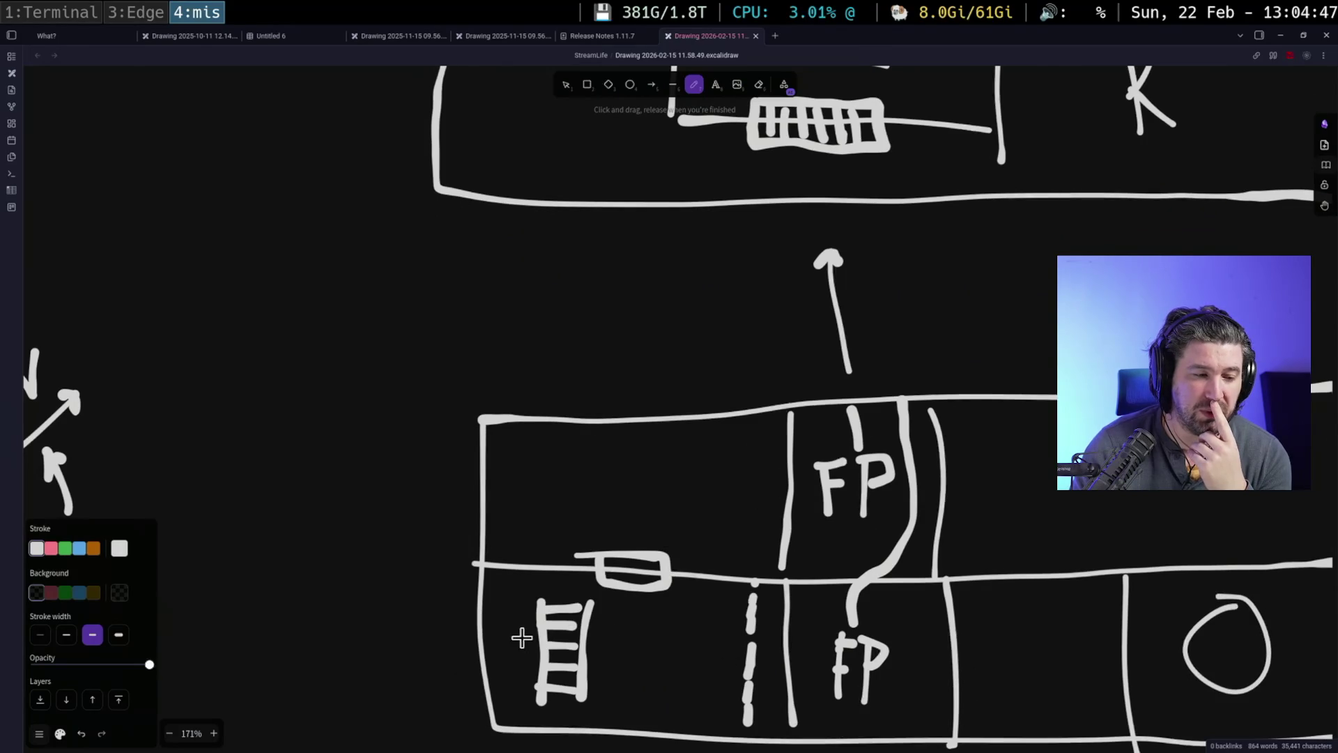
pyautogui.moveTo(440, 622); pyautogui.dragTo(501, 613)
pyautogui.moveTo(591, 605); pyautogui.dragTo(632, 582)
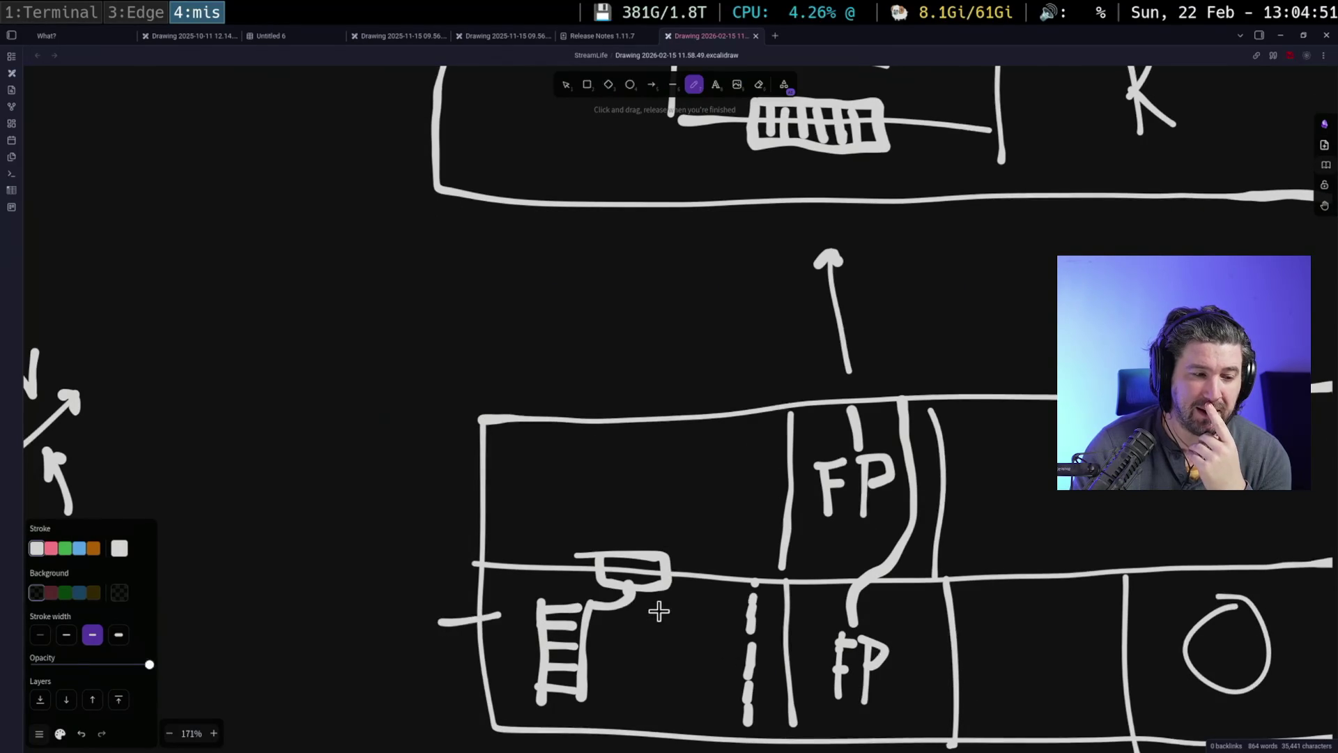
pyautogui.moveTo(544, 591)
pyautogui.mouseDown()
pyautogui.moveTo(493, 588)
pyautogui.moveTo(492, 397)
pyautogui.moveTo(1066, 383)
pyautogui.mouseUp()
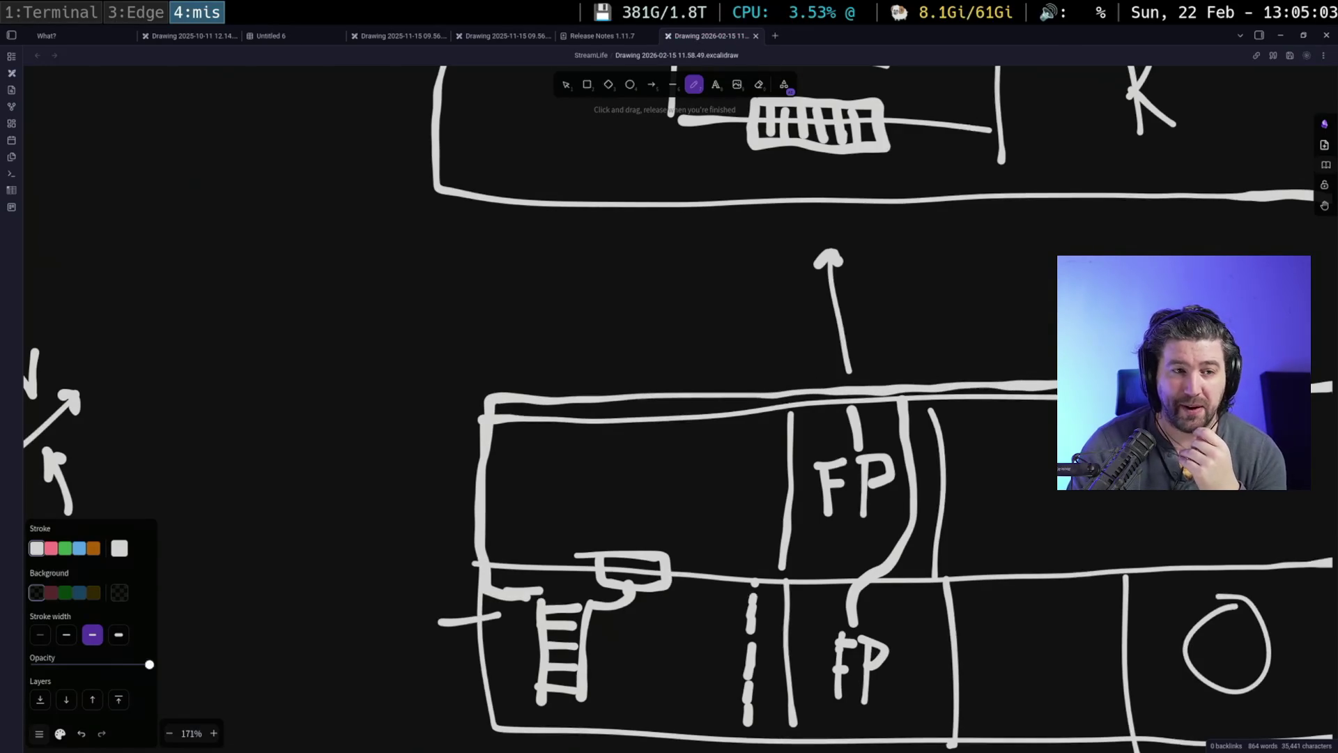
# - Add stemmed oval markers, including one right of the FP cells, then return to Edge
pyautogui.scroll(4, 1047, 589)
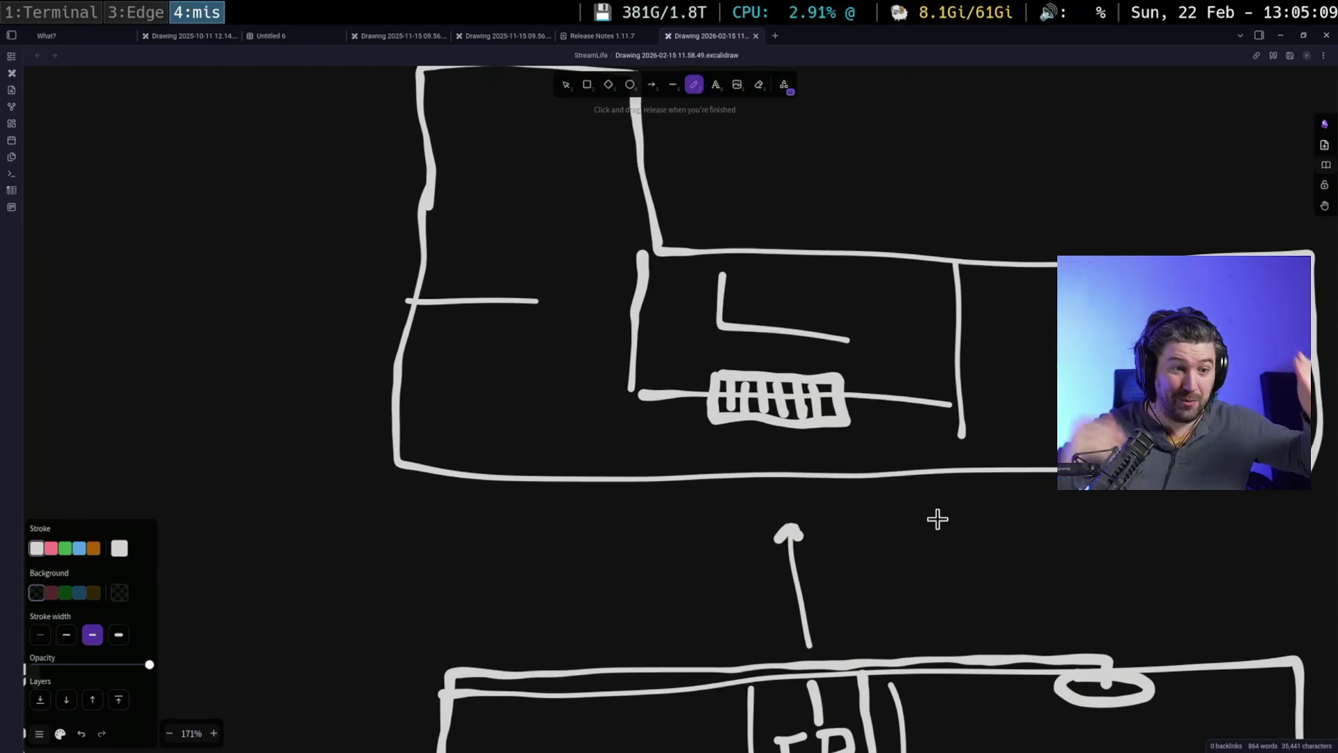
pyautogui.moveTo(937, 519)
pyautogui.mouseDown()
pyautogui.moveTo(926, 433)
pyautogui.moveTo(944, 275)
pyautogui.mouseUp()
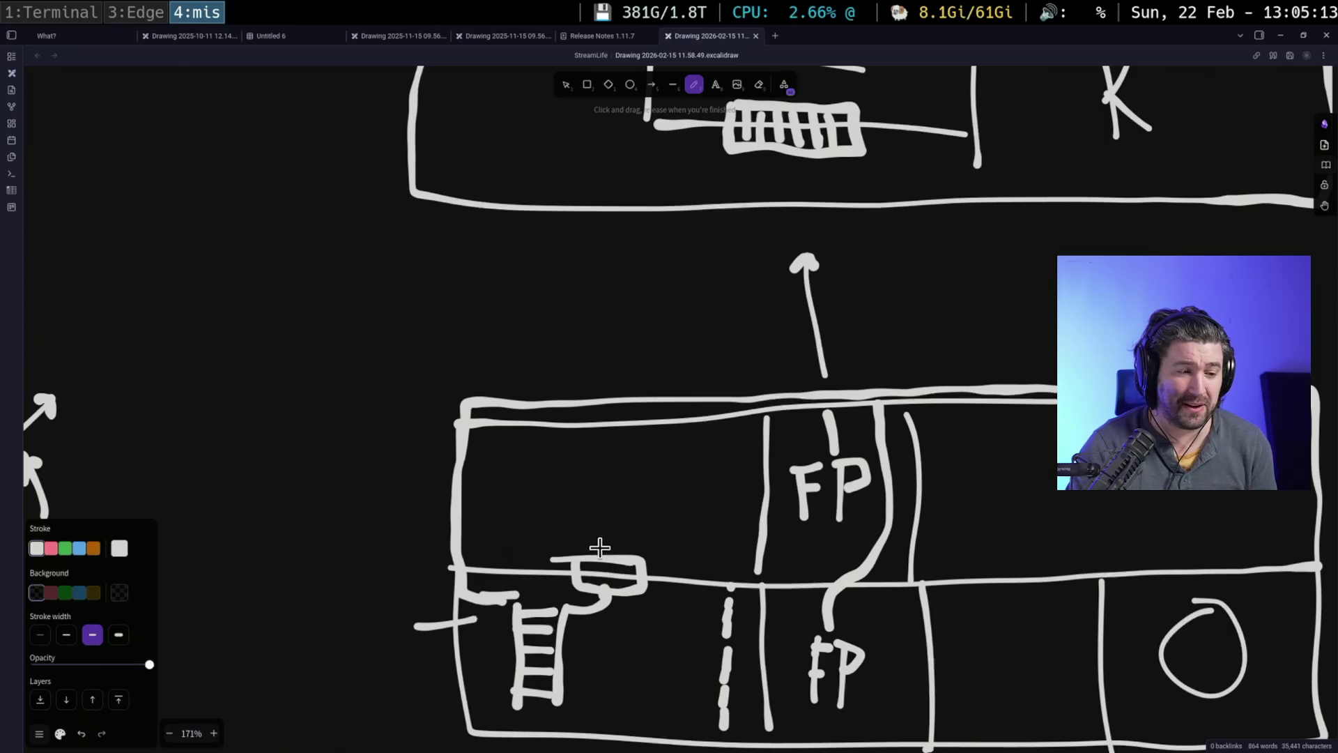
pyautogui.moveTo(579, 551)
pyautogui.mouseDown()
pyautogui.moveTo(597, 546)
pyautogui.moveTo(599, 517)
pyautogui.moveTo(606, 551)
pyautogui.mouseUp()
pyautogui.moveTo(1133, 534); pyautogui.dragTo(1111, 547)
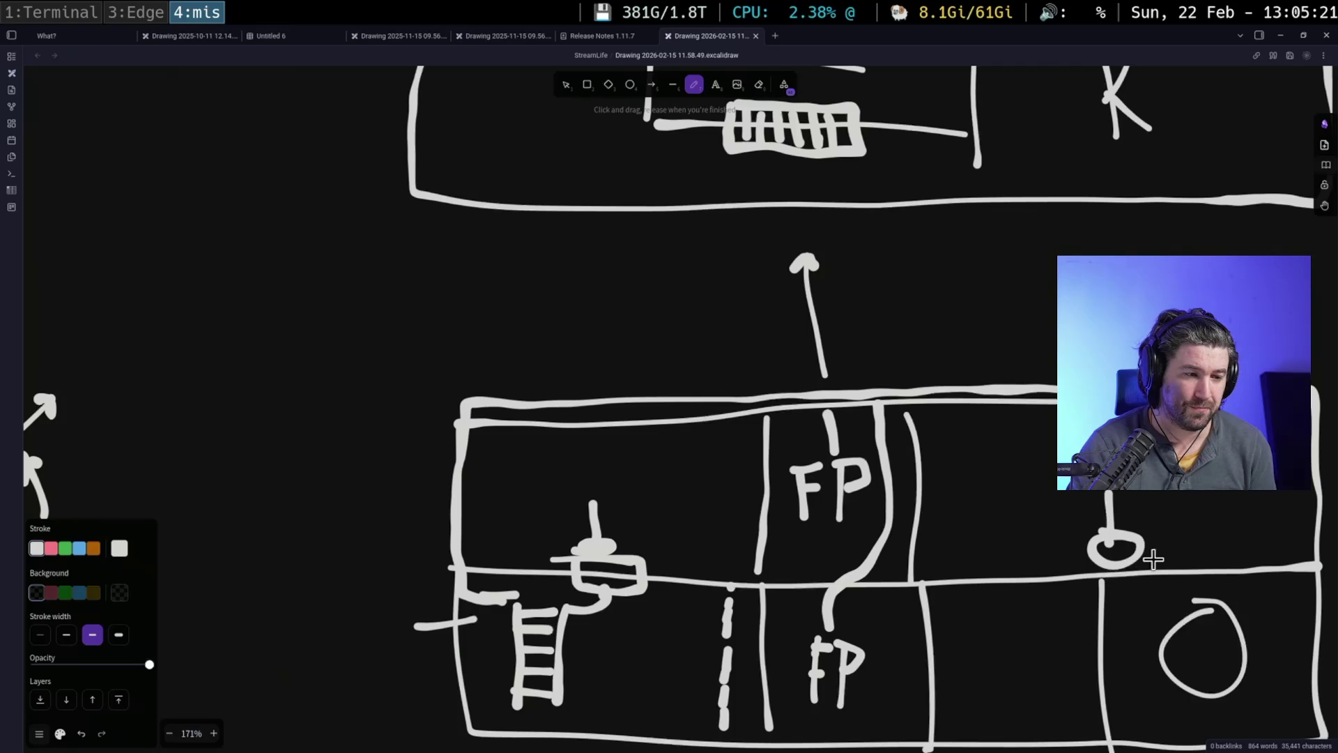
pyautogui.moveTo(1000, 446)
pyautogui.mouseDown()
pyautogui.moveTo(740, 339)
pyautogui.moveTo(747, 324)
pyautogui.moveTo(840, 466)
pyautogui.mouseUp()
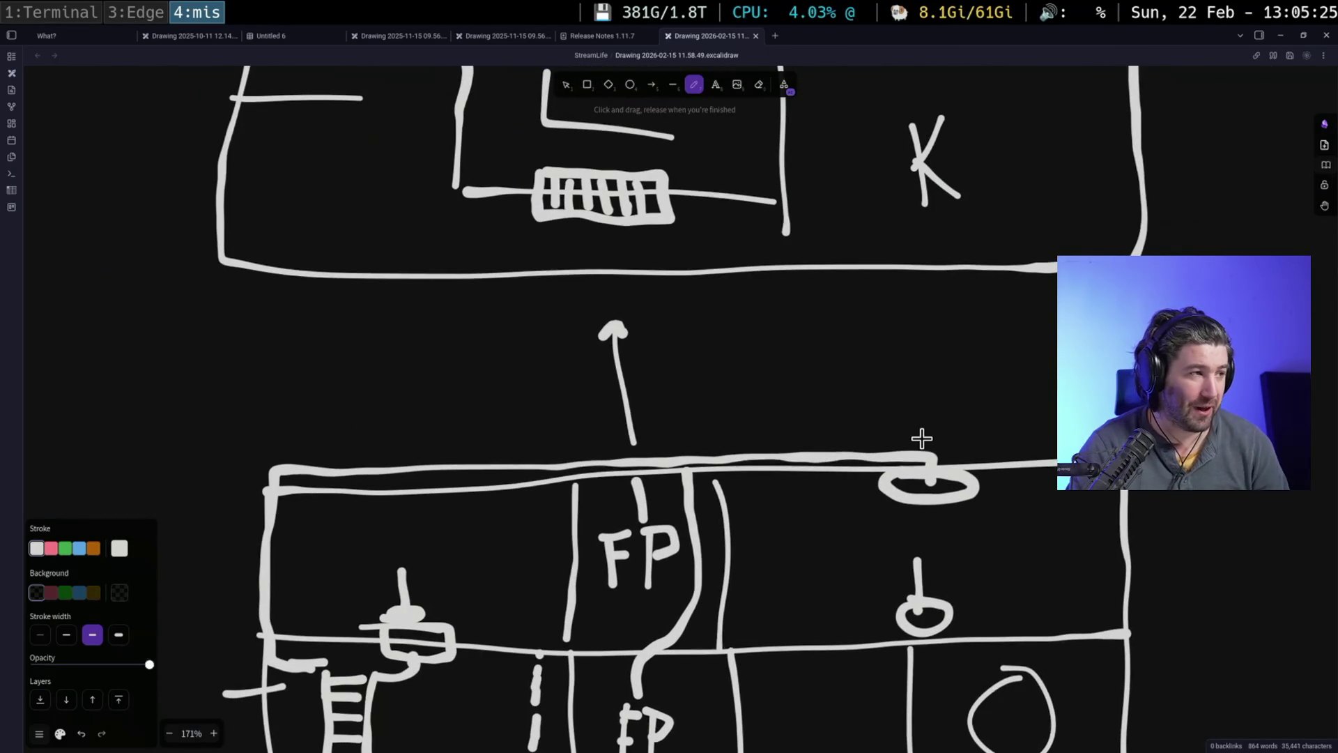
pyautogui.press('super+3')
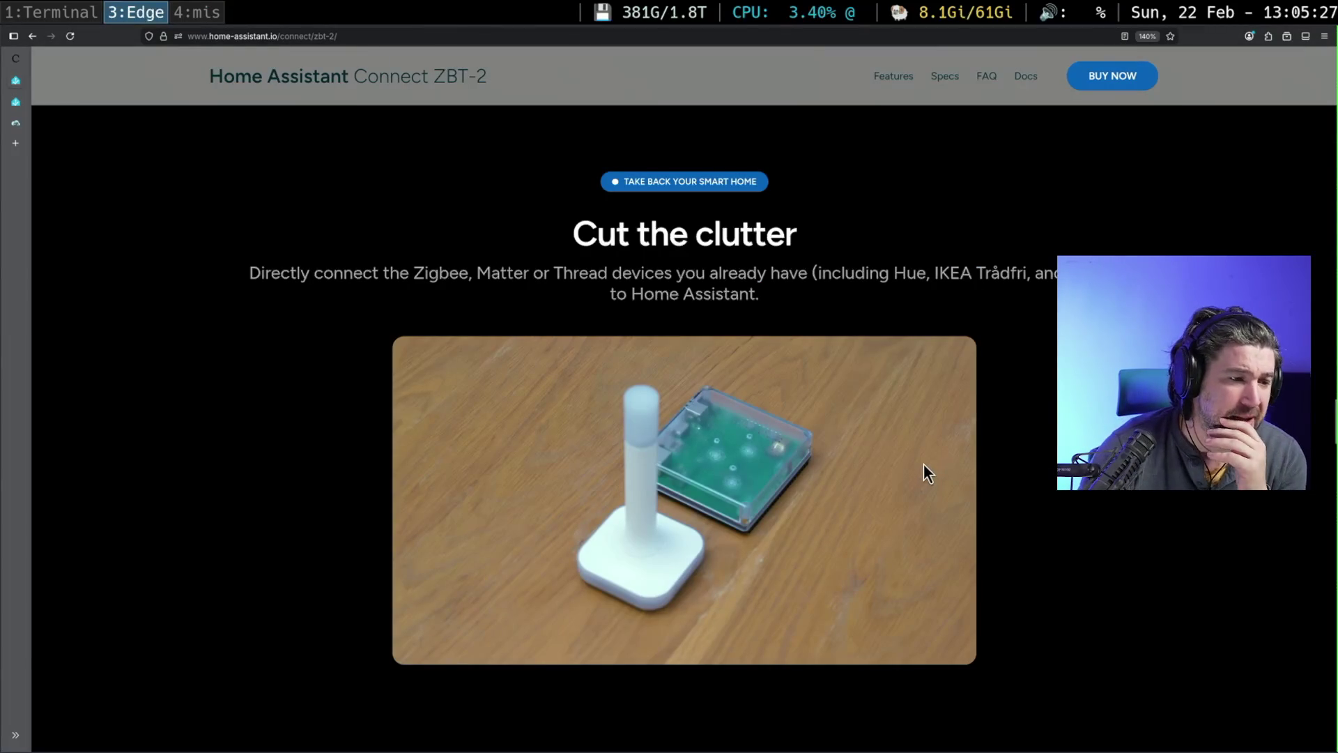
# - Read through the Connect ZBT-2 Specifications section
pyautogui.scroll(-5, 773, 534)
pyautogui.scroll(-4, 777, 536)
pyautogui.scroll(-4, 856, 356)
pyautogui.scroll(-6, 859, 361)
pyautogui.scroll(2, 874, 385)
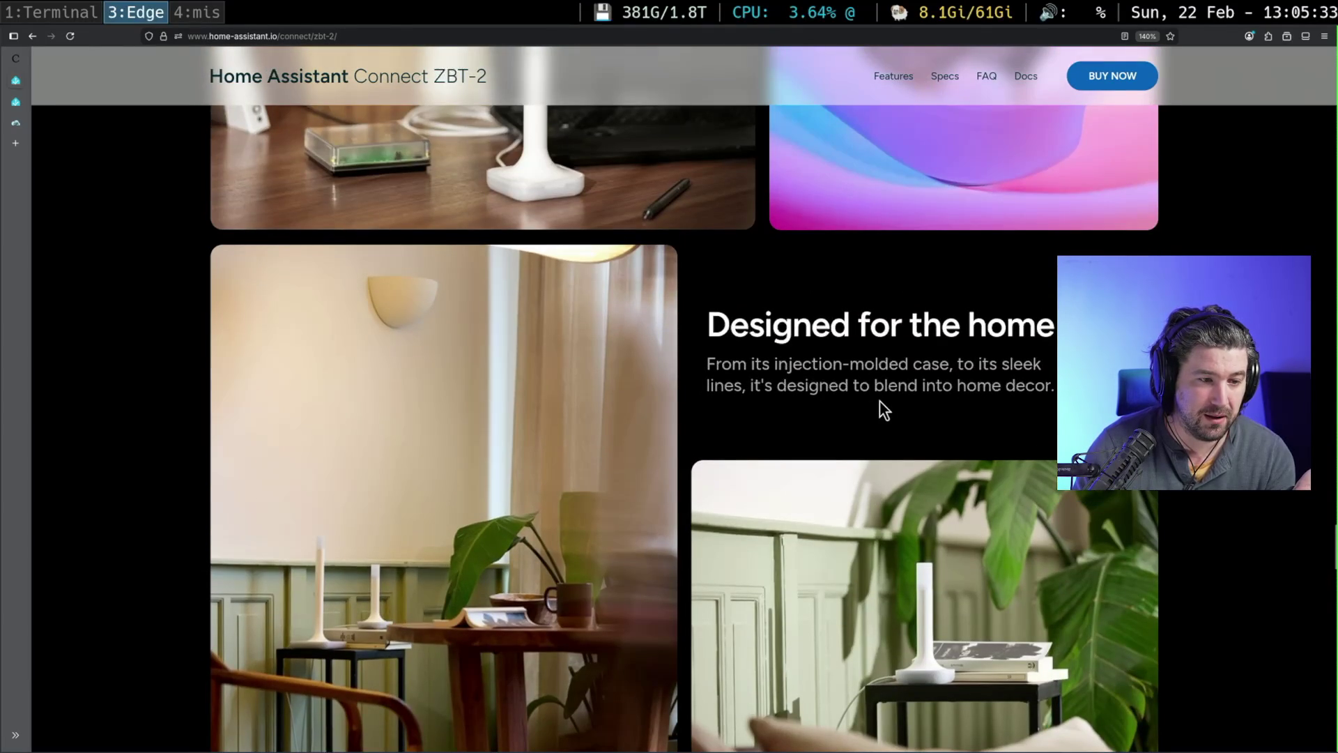
pyautogui.scroll(-4, 879, 401)
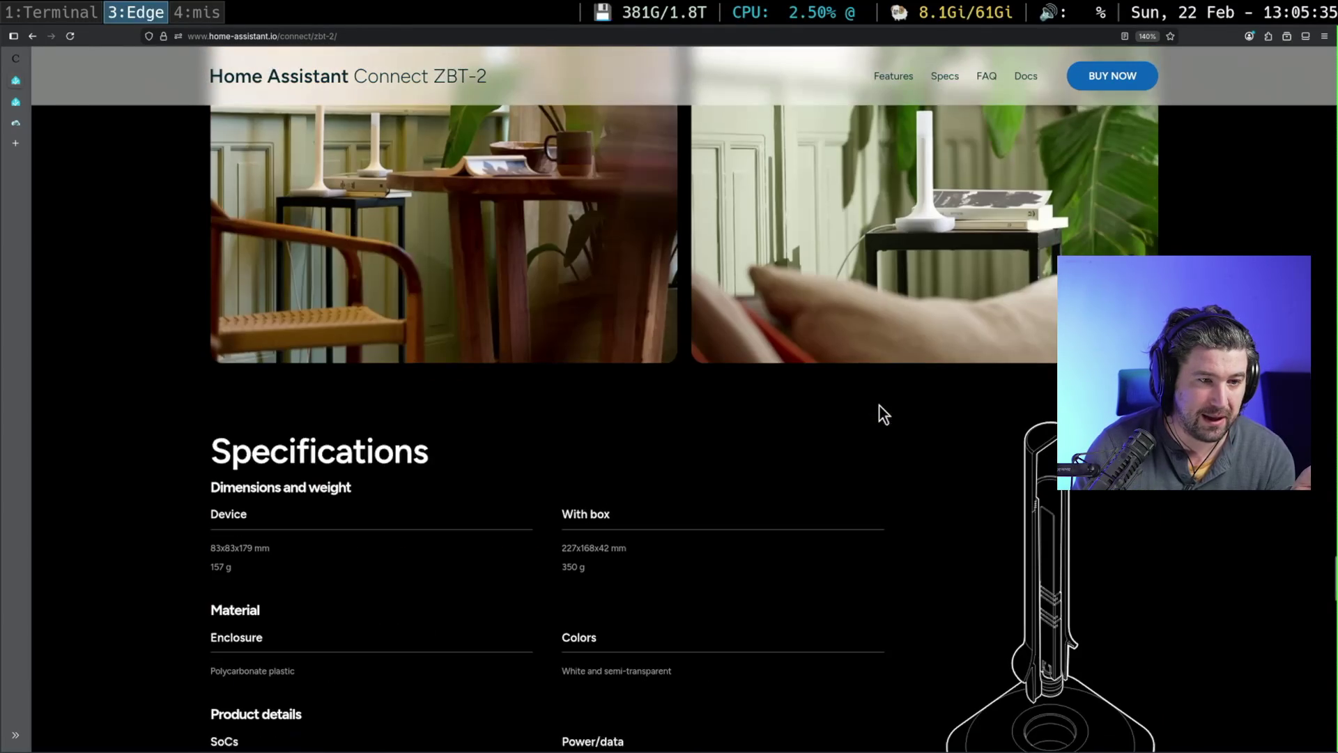
pyautogui.scroll(2, 880, 408)
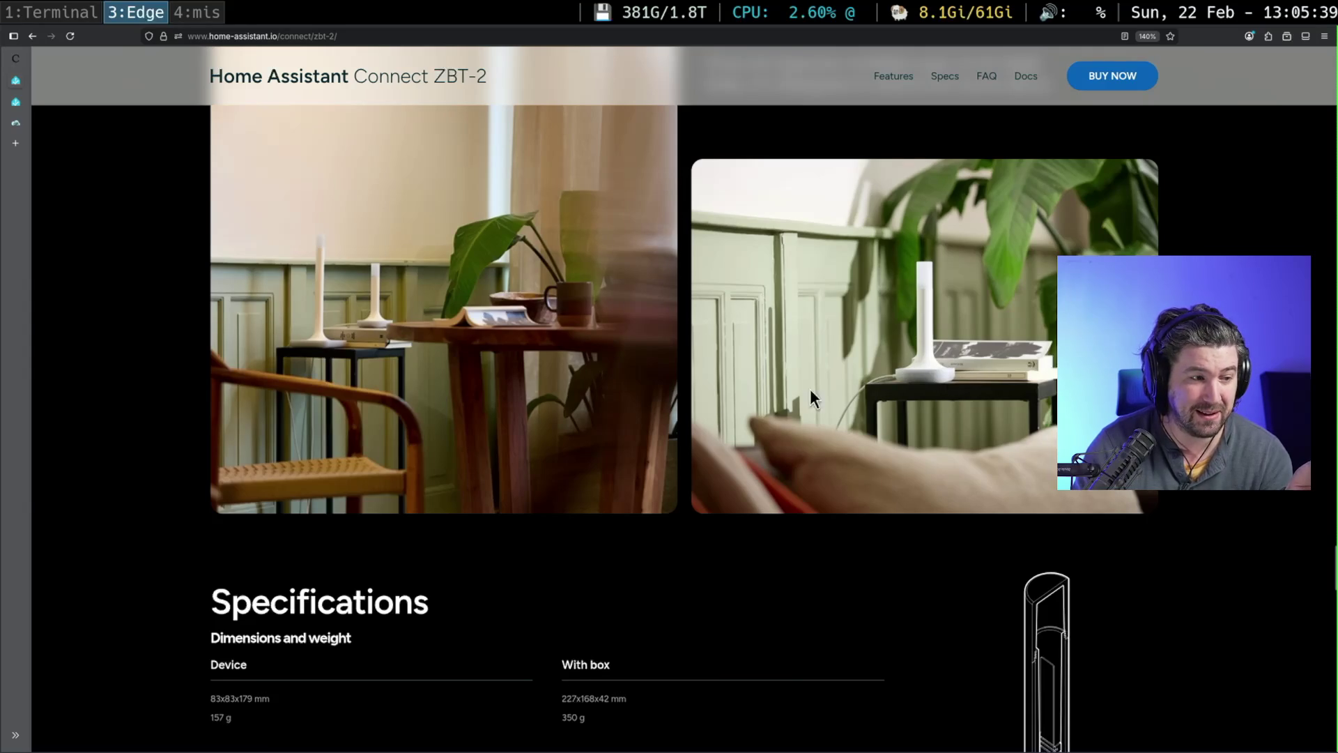
pyautogui.scroll(-5, 991, 488)
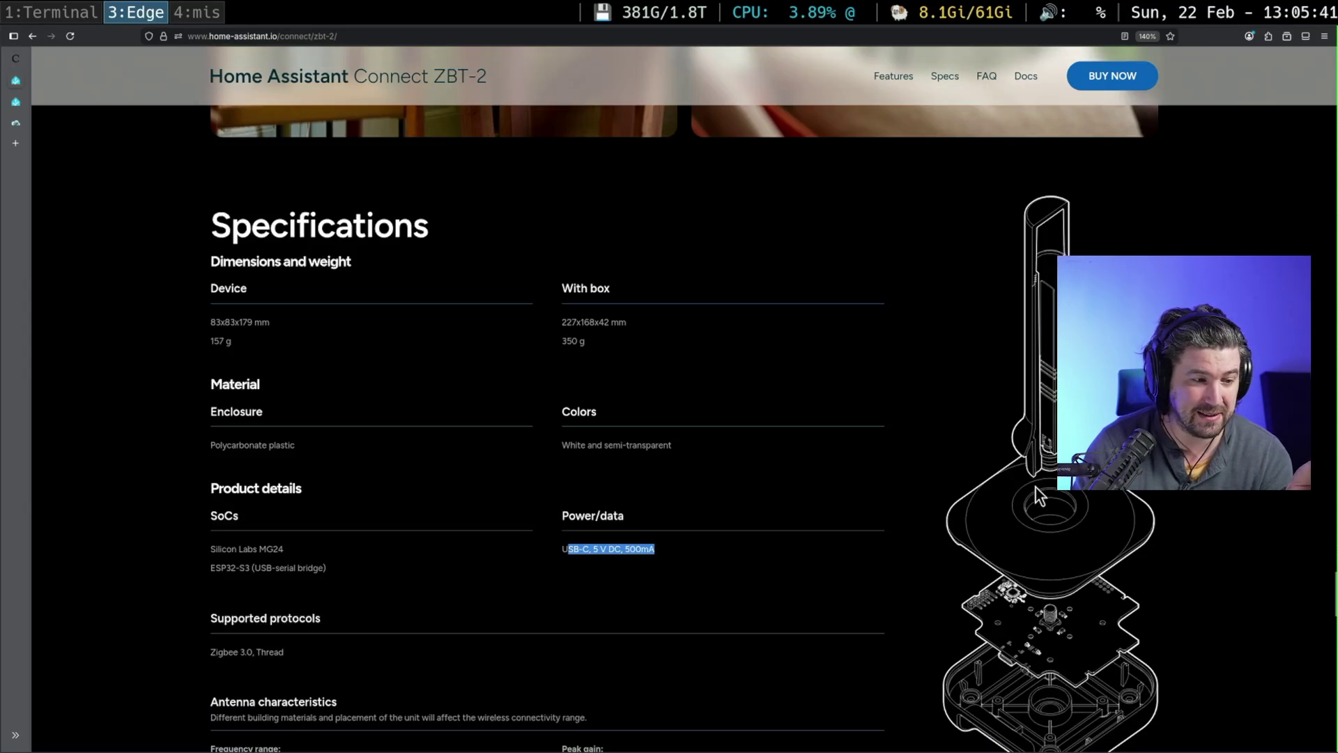
pyautogui.scroll(-2, 926, 501)
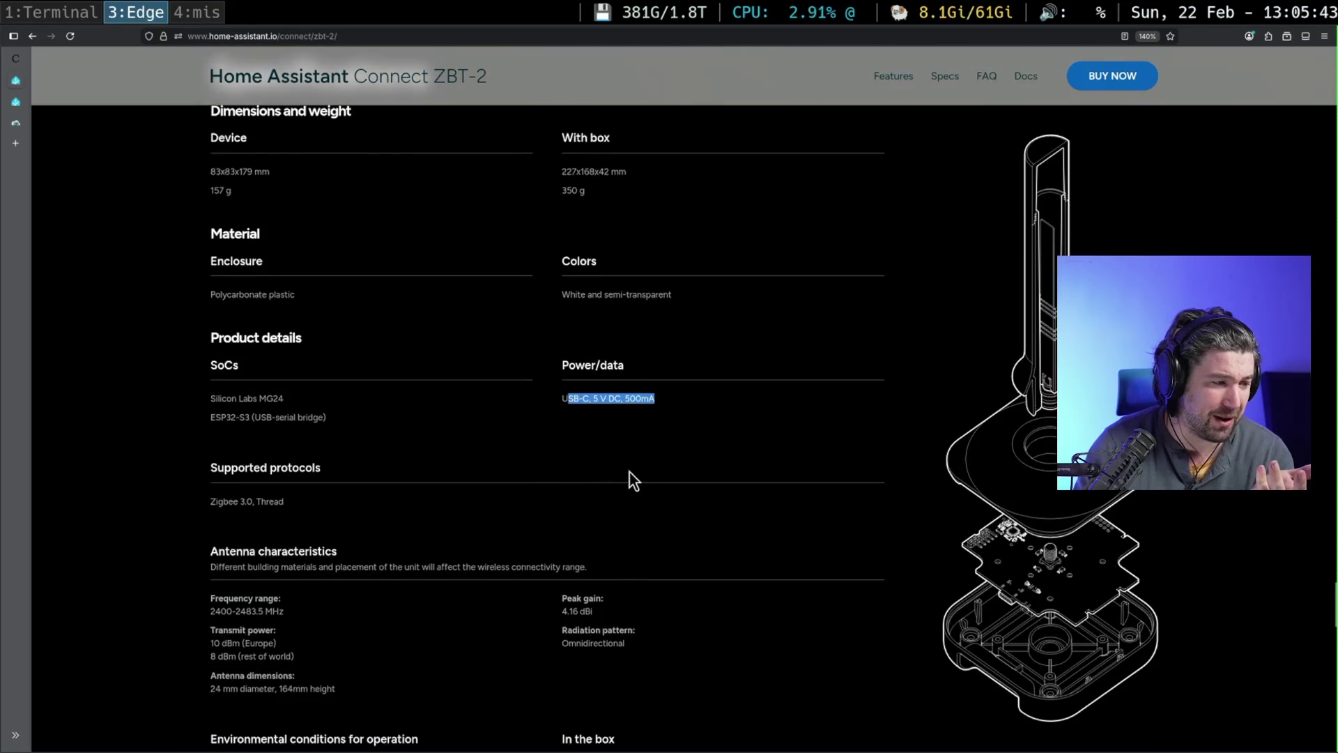
pyautogui.scroll(-1, 629, 473)
pyautogui.scroll(-1, 644, 482)
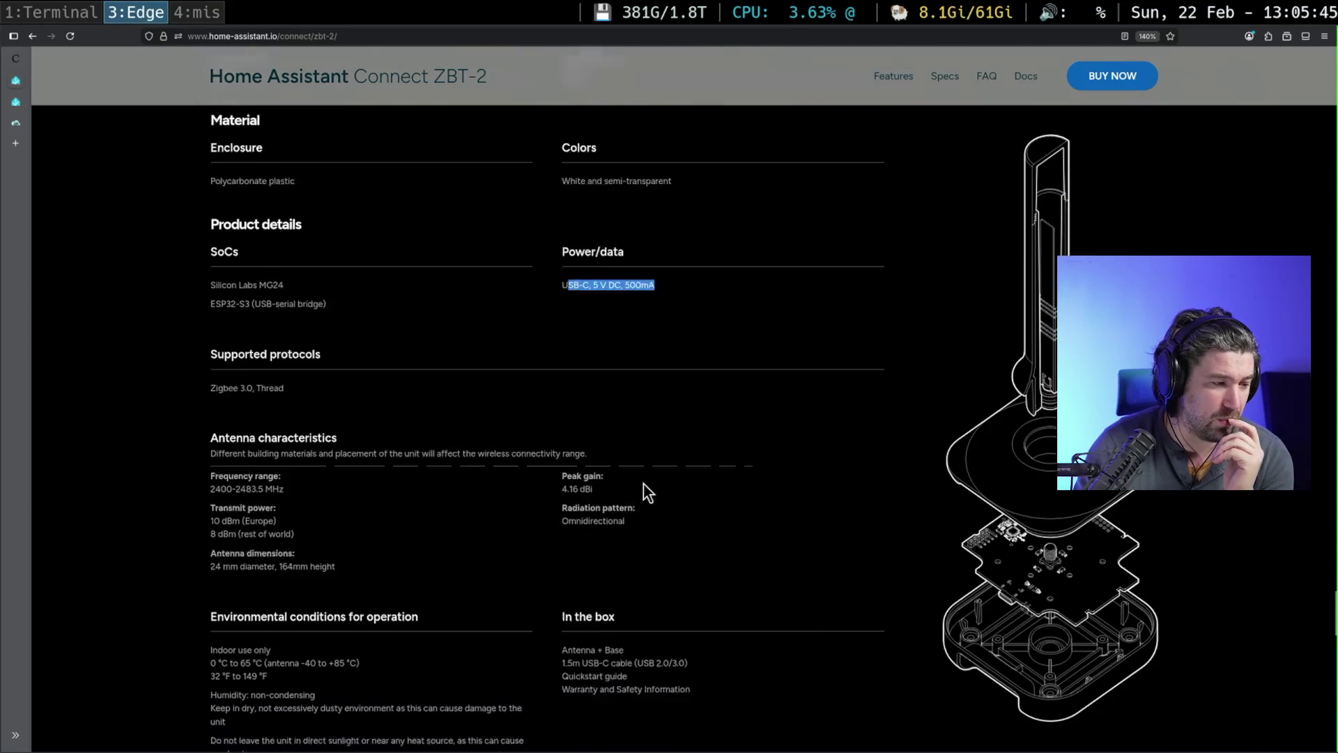
pyautogui.scroll(-2, 647, 485)
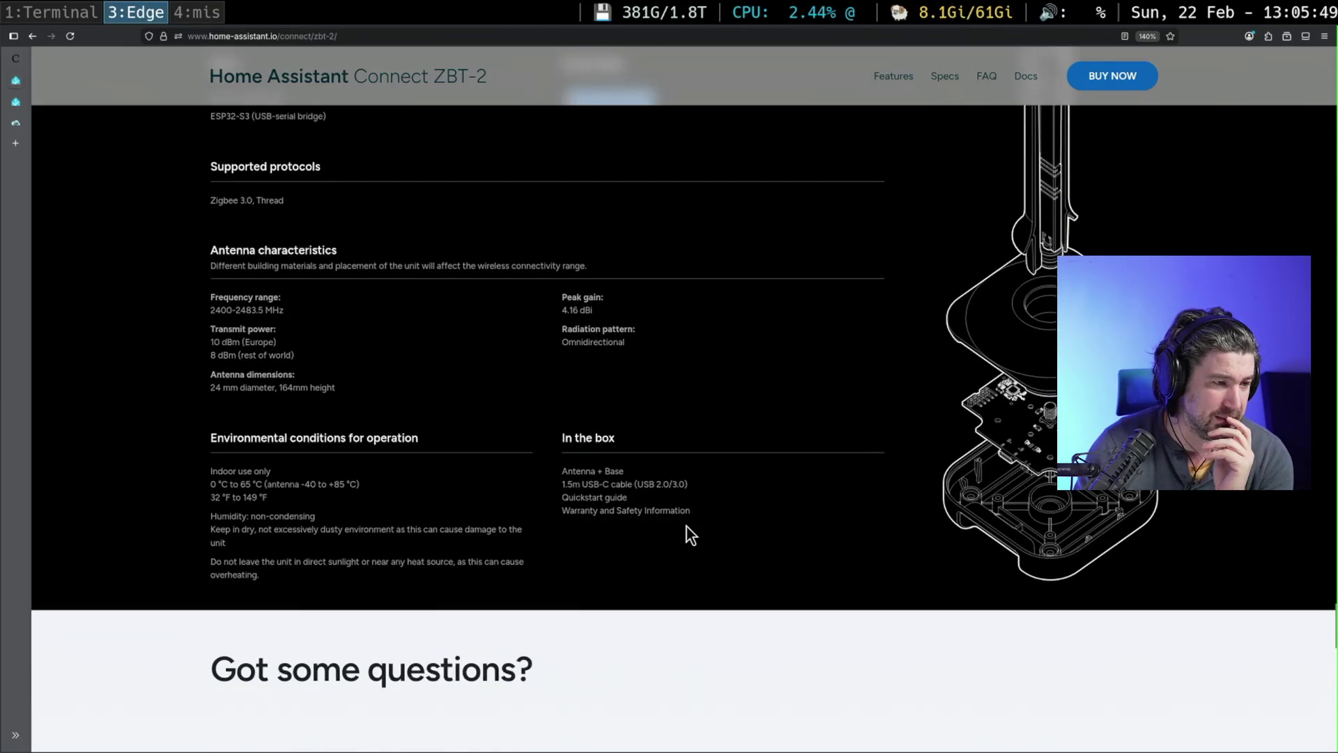
pyautogui.scroll(3, 686, 525)
pyautogui.scroll(1, 685, 525)
pyautogui.scroll(1, 838, 487)
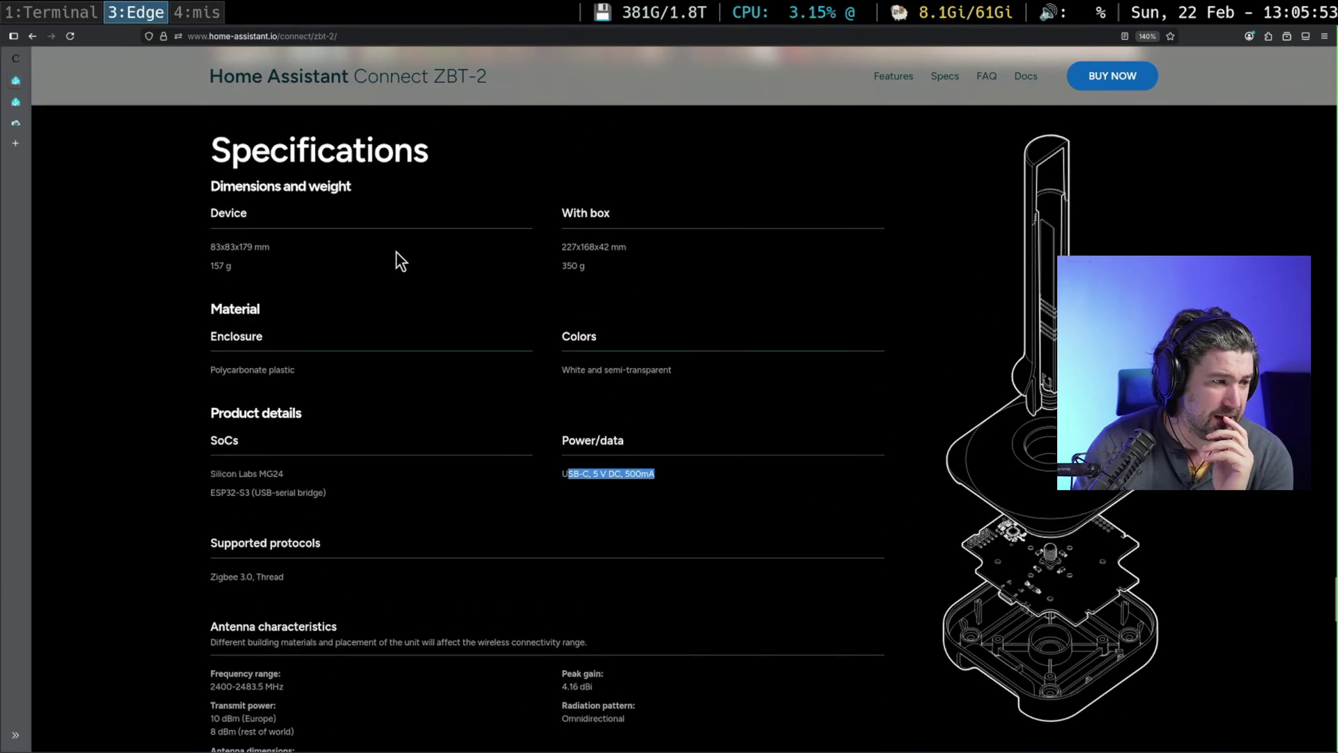
pyautogui.scroll(1, 437, 331)
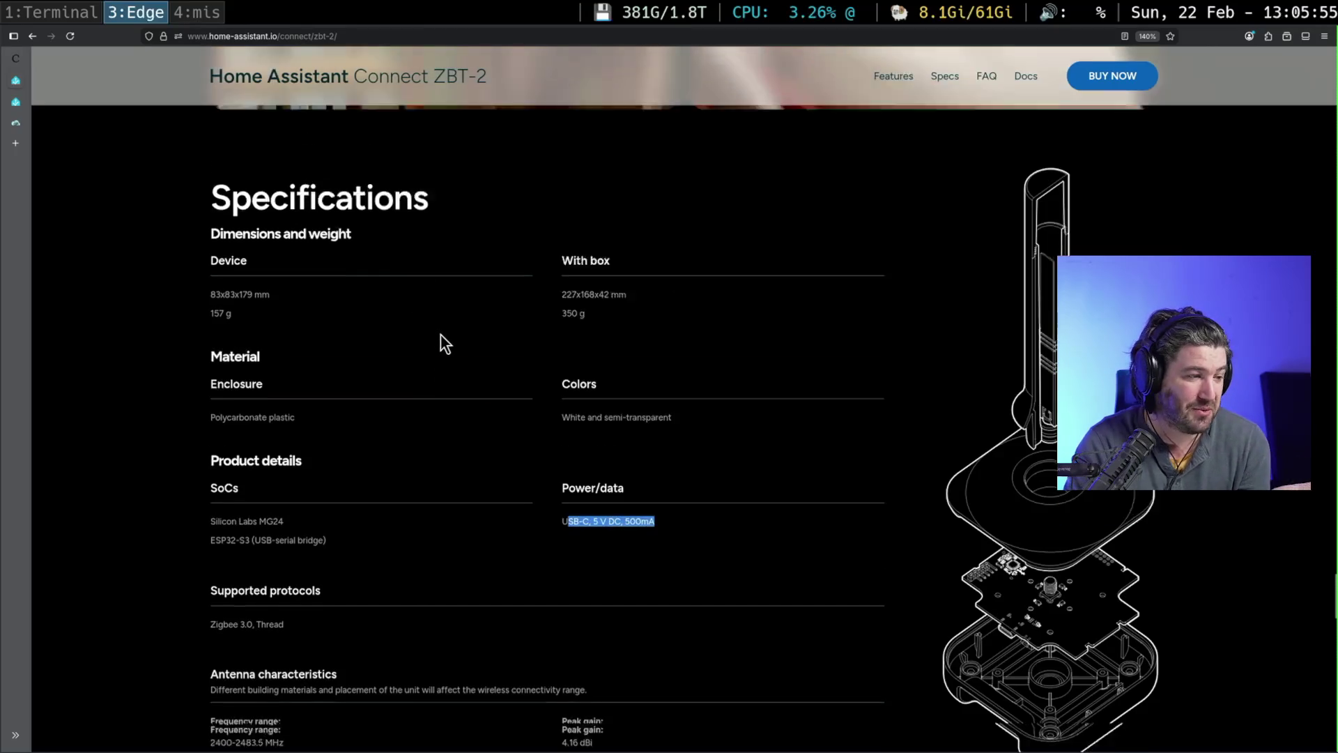
pyautogui.scroll(-1, 443, 346)
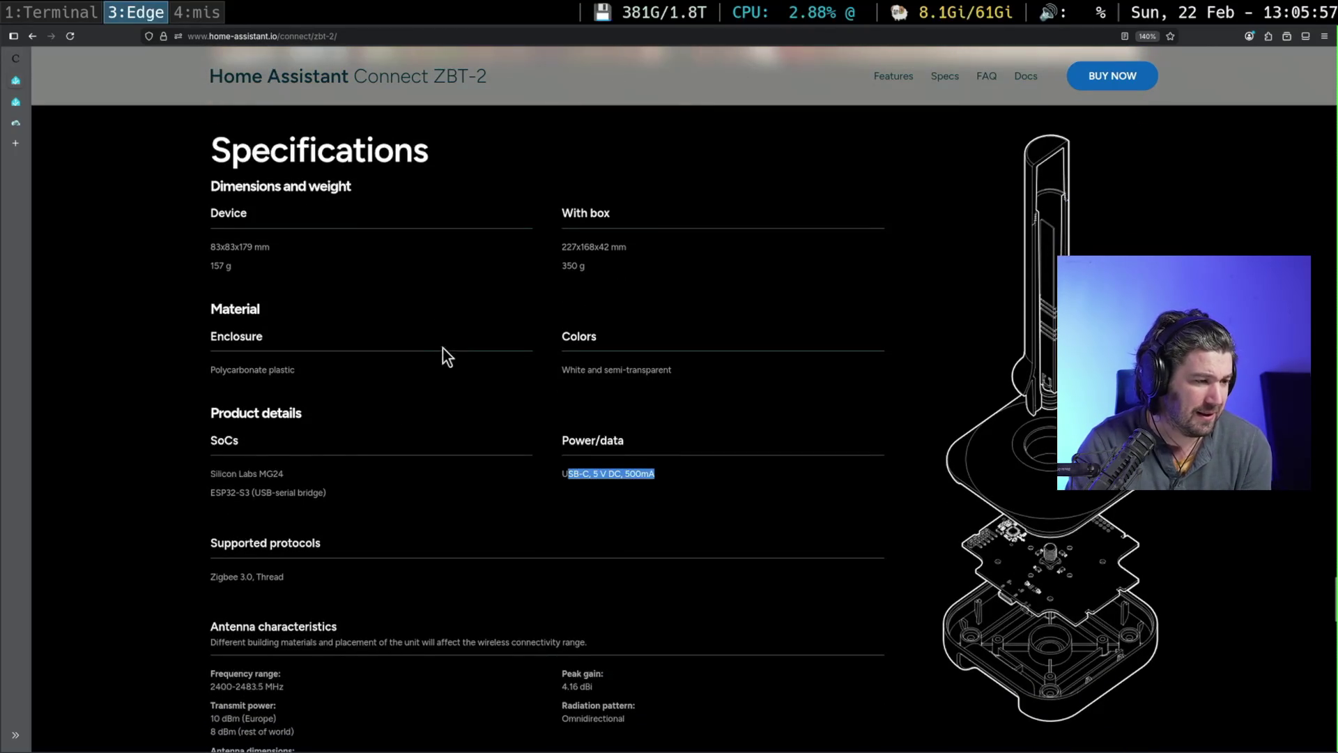
pyautogui.scroll(-1, 308, 445)
pyautogui.scroll(-1, 355, 439)
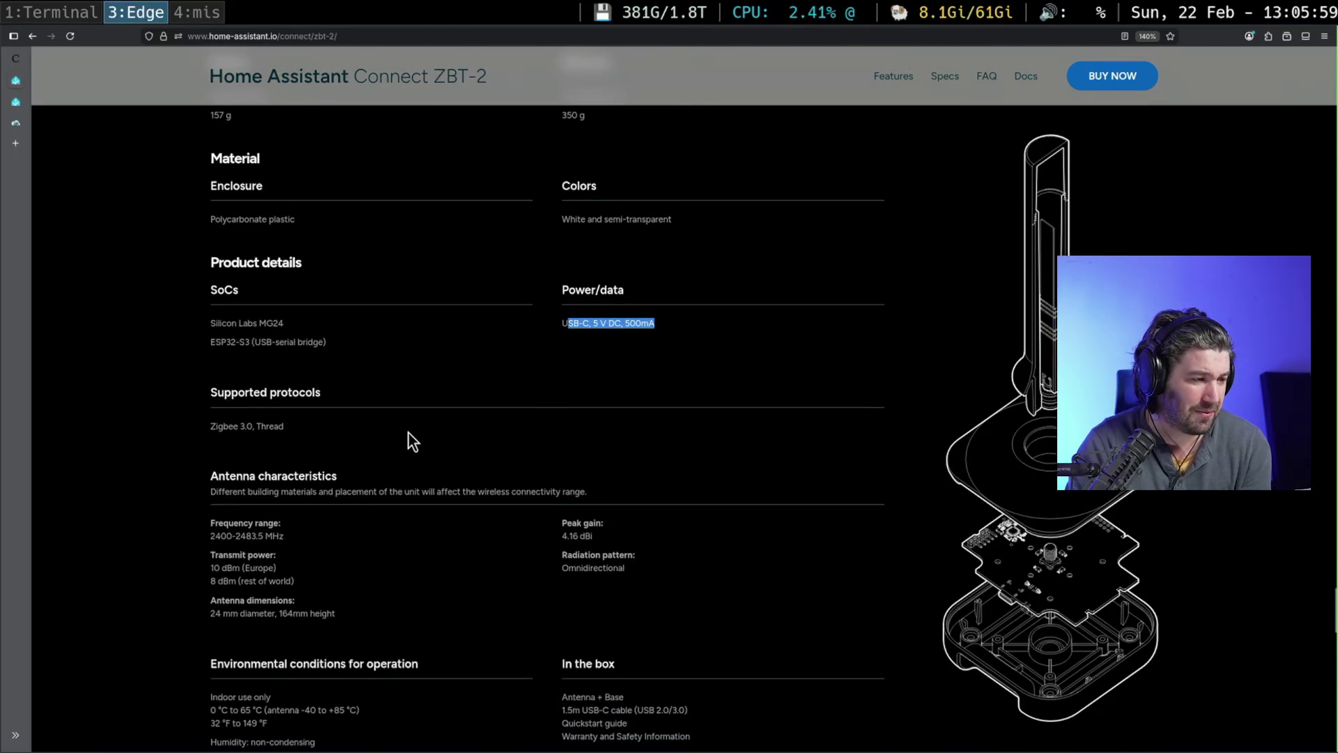
pyautogui.scroll(-1, 408, 433)
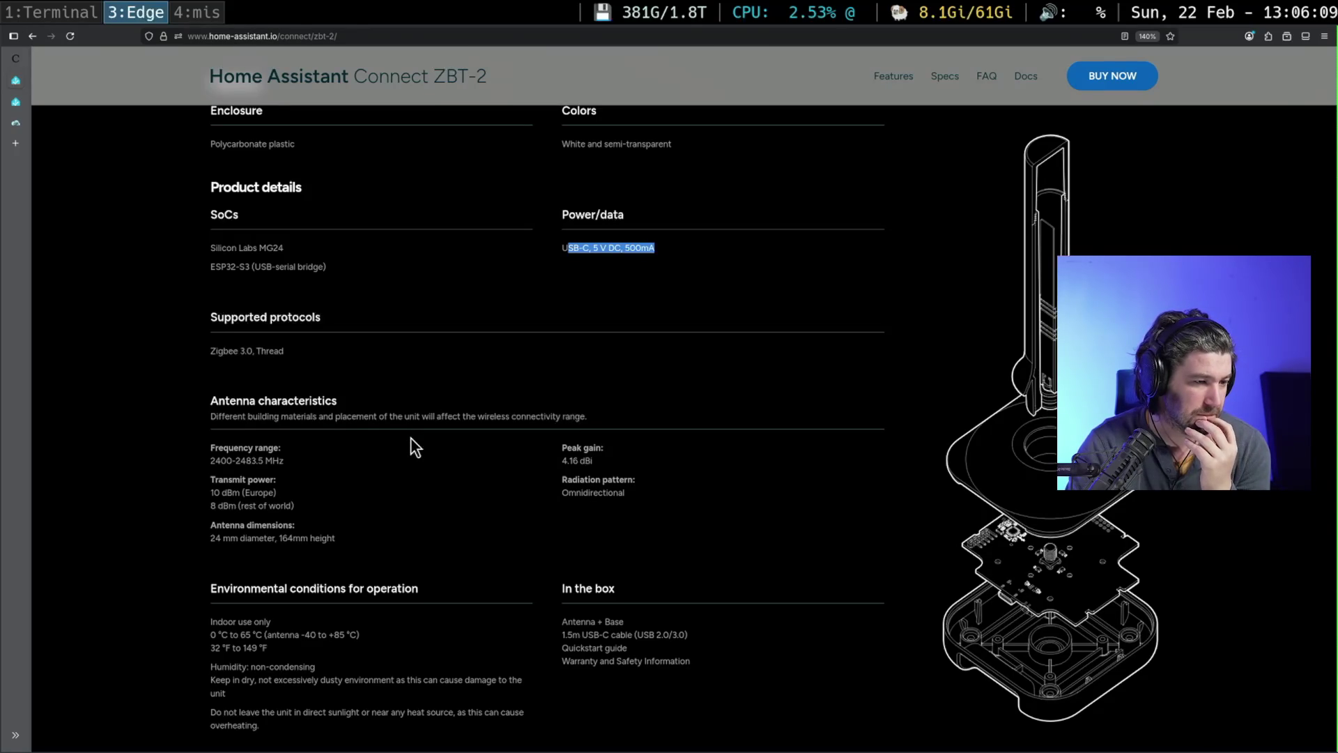
pyautogui.scroll(-2, 411, 438)
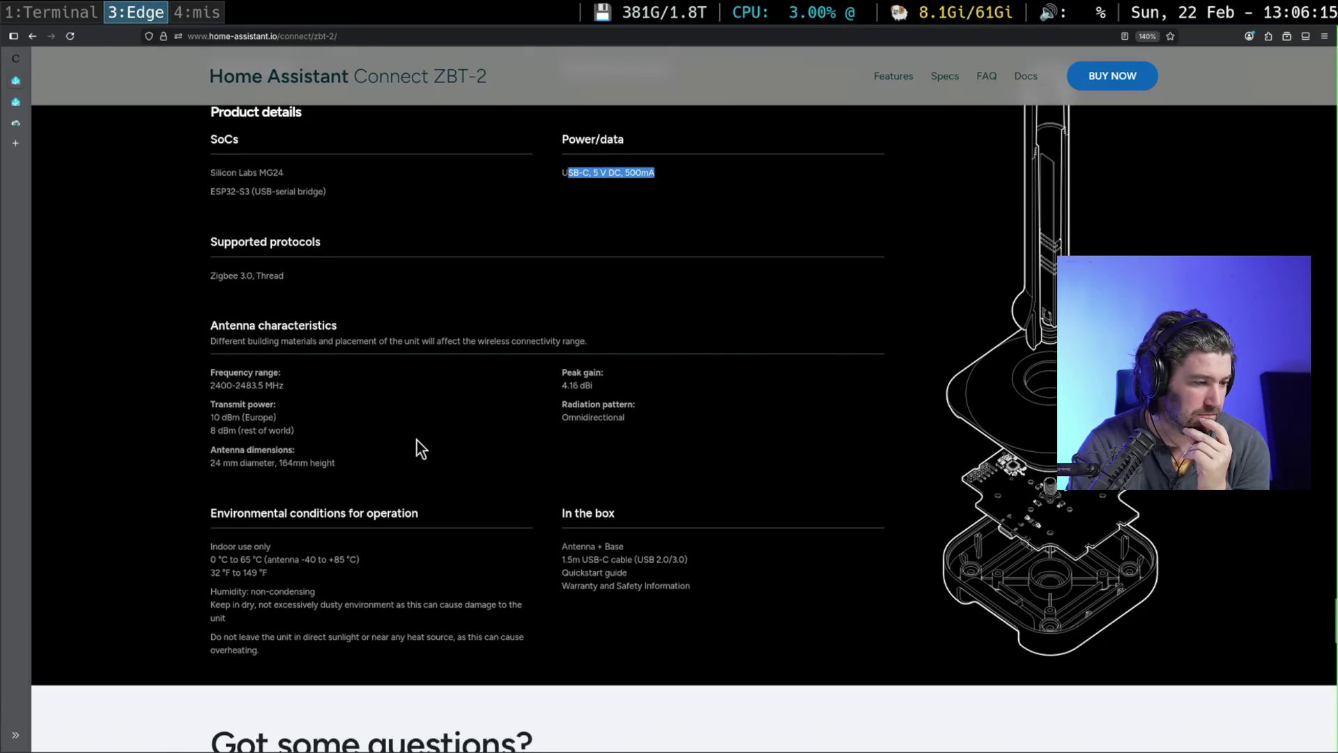
pyautogui.scroll(-10, 416, 441)
pyautogui.scroll(-12, 423, 442)
# - Return to the ZBT-2 hero presenting it as the easiest start with Zigbee or Thread
pyautogui.scroll(20, 657, 472)
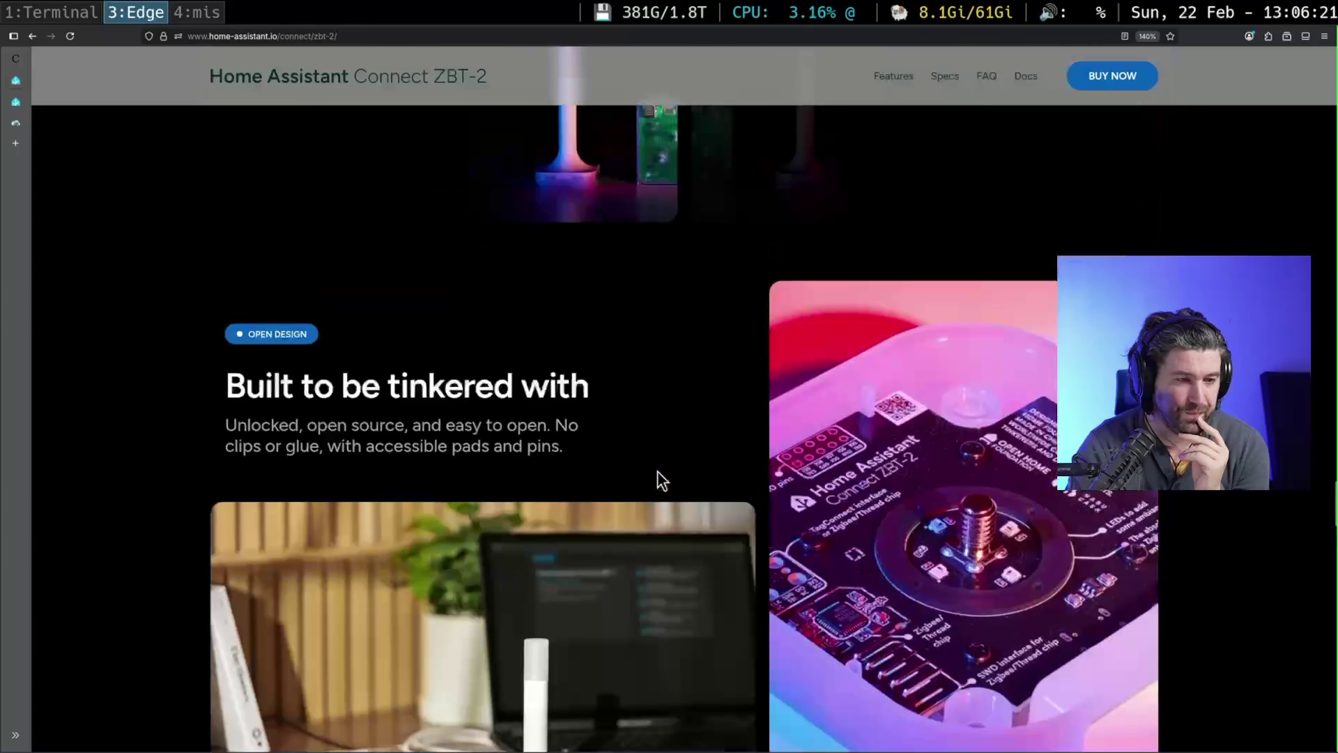
pyautogui.scroll(20, 658, 481)
pyautogui.scroll(20, 658, 471)
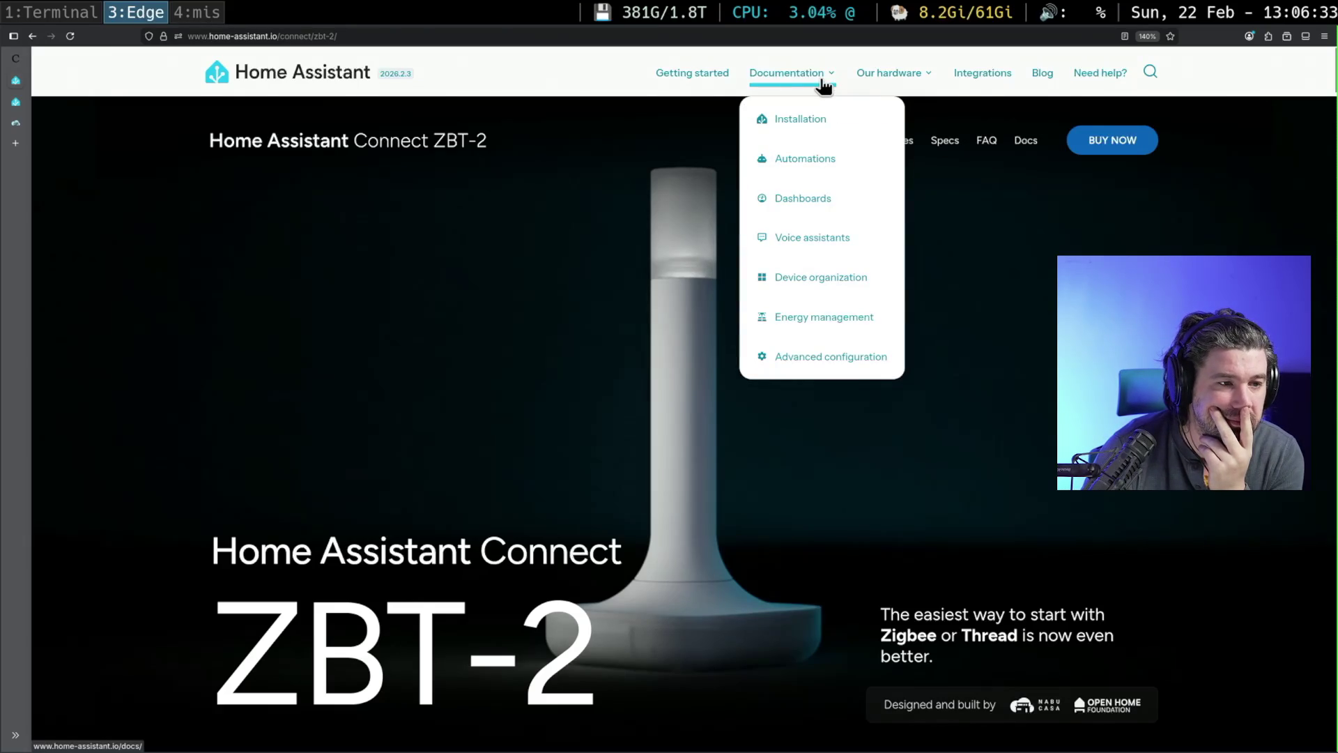
pyautogui.moveTo(911, 82)
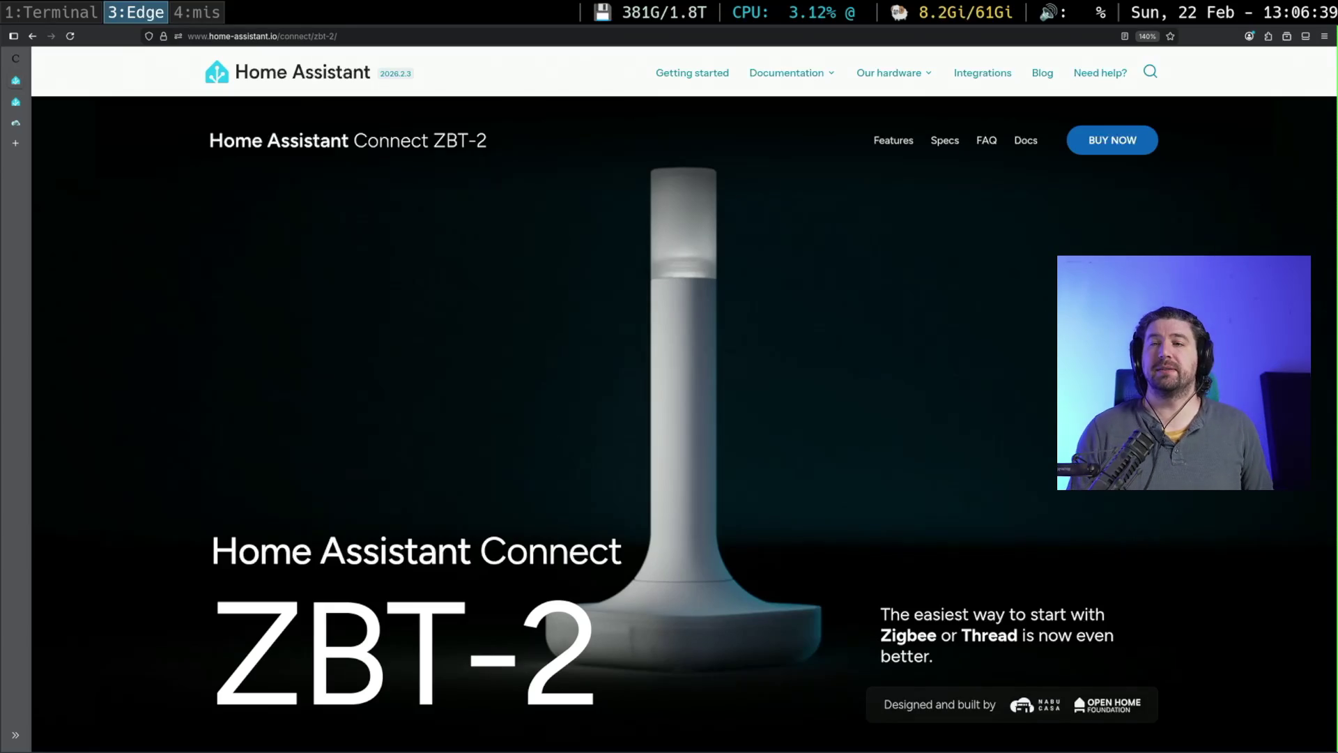
# - Search Google for 'openclaw rust alternative' in a new tab
pyautogui.click(23, 153)
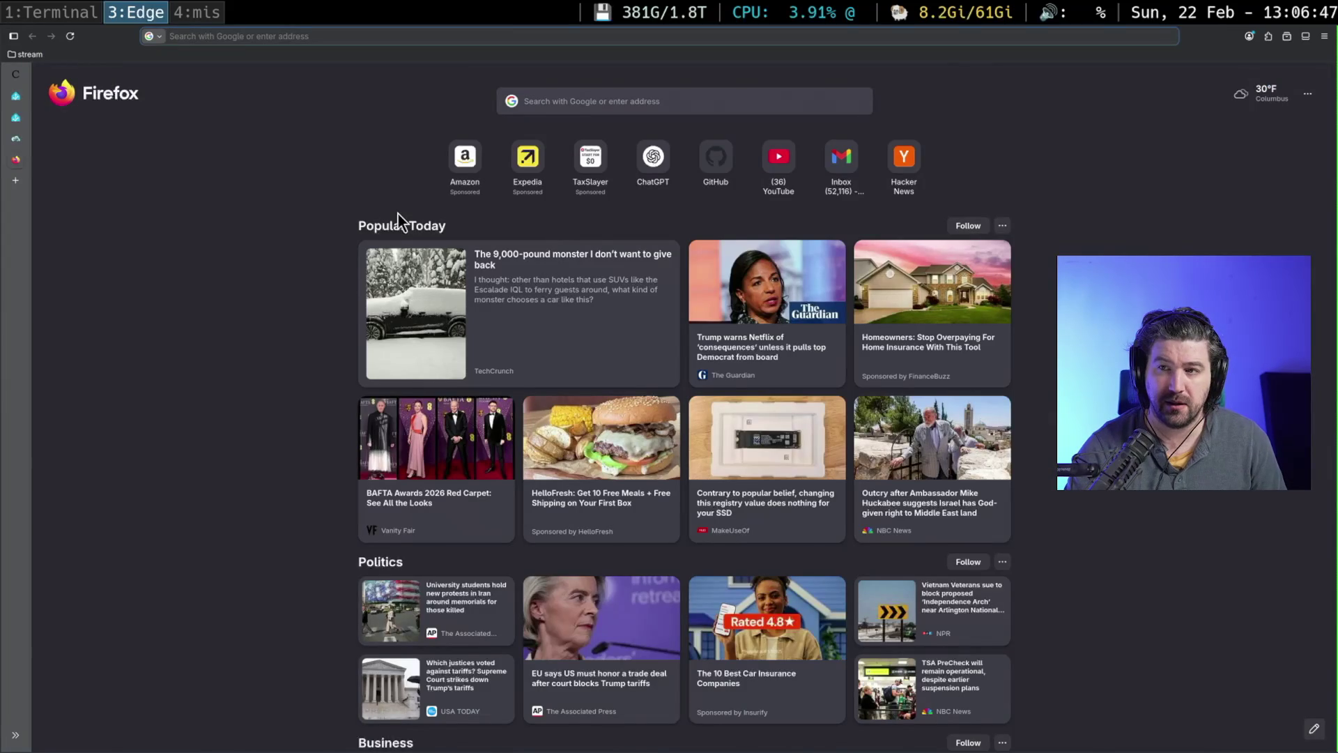
pyautogui.write('openclow')
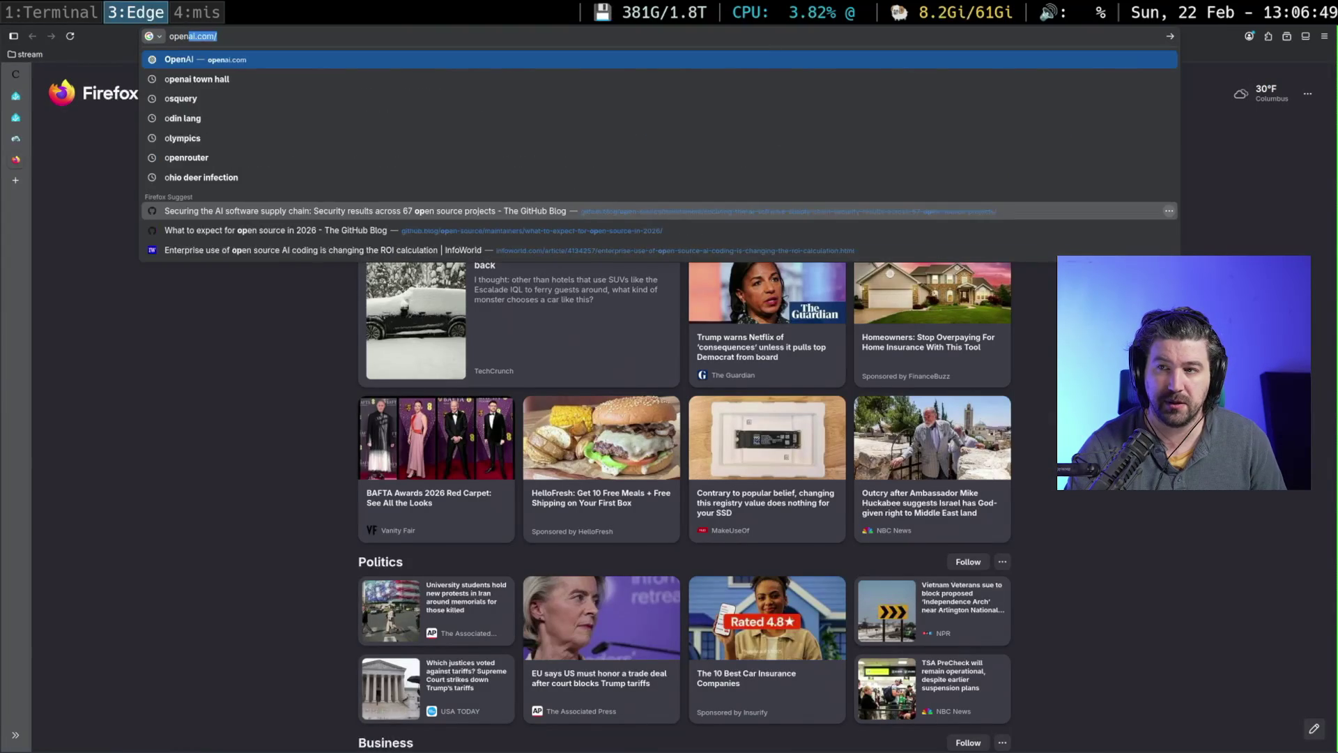
pyautogui.press('BackSpace')
pyautogui.press('BackSpace')
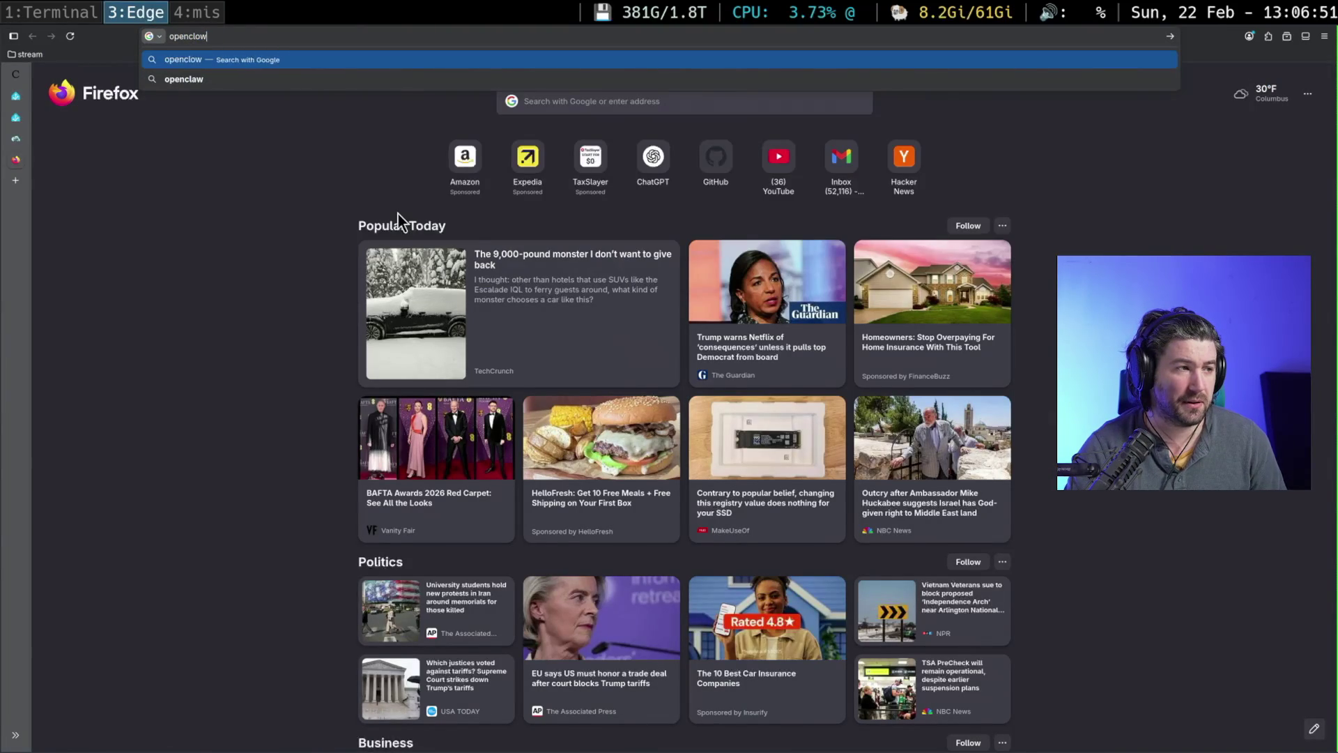
pyautogui.write('aw rust')
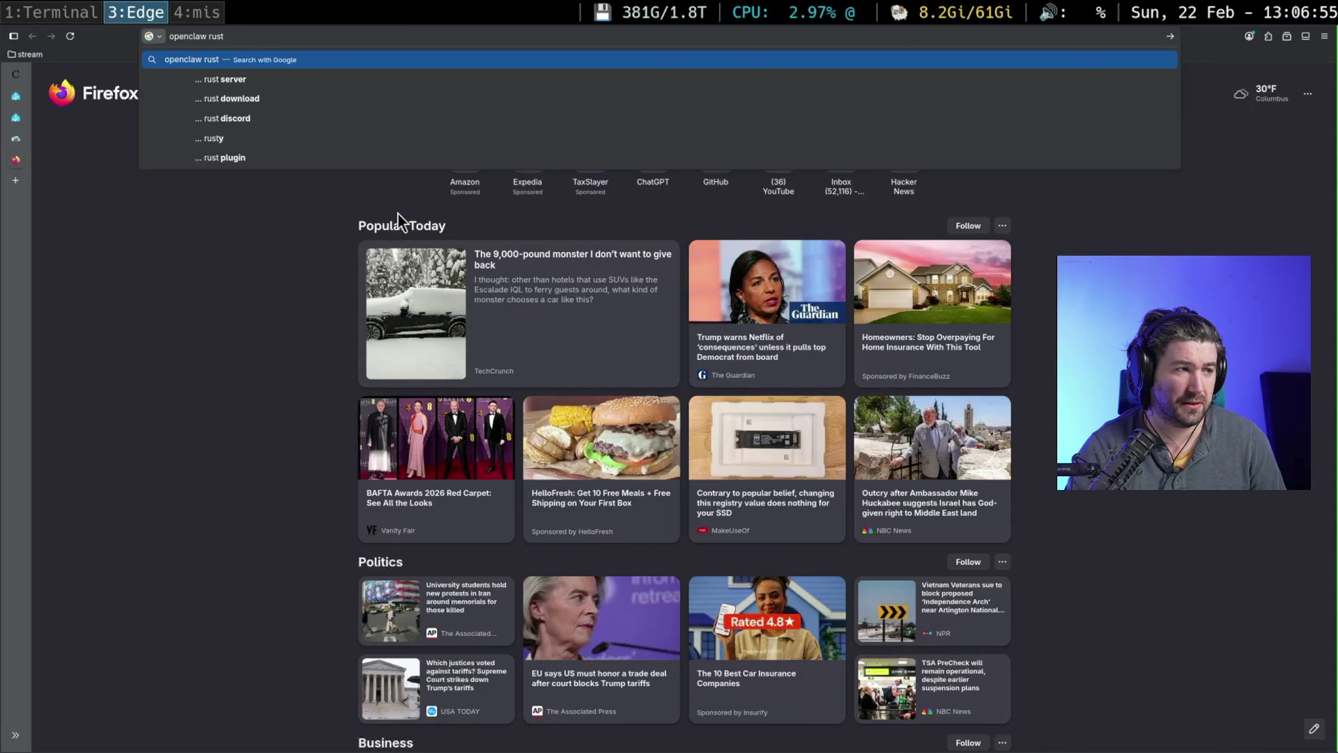
pyautogui.write(' alternative')
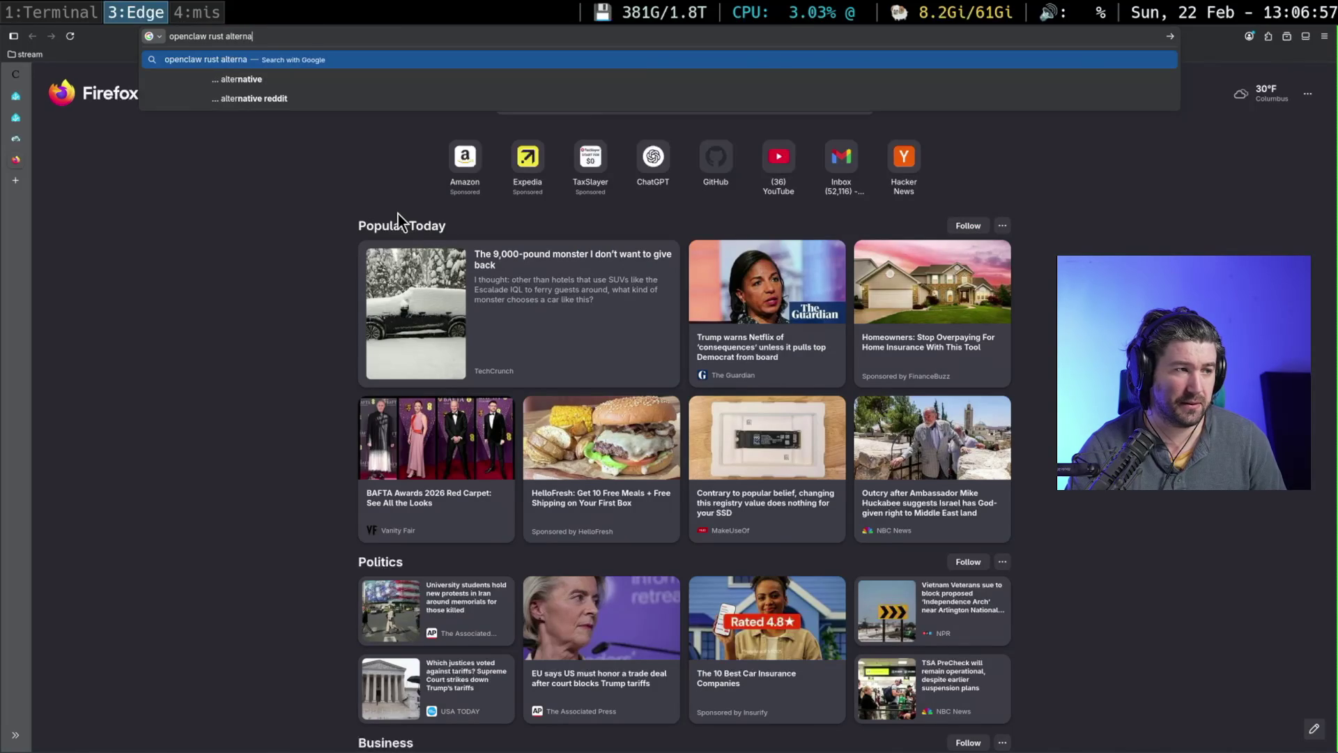
pyautogui.press('Return')
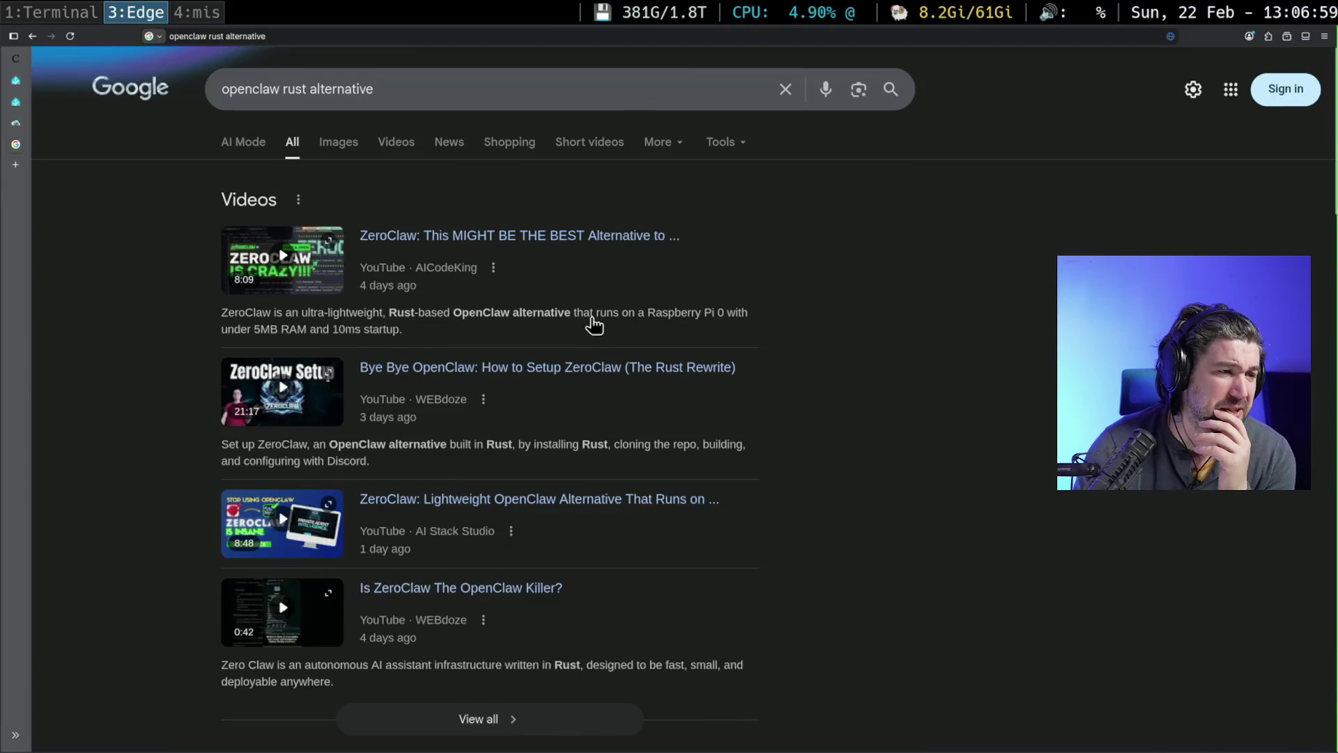
# - Open the Cloudron Forum ZeroClaw result in a new tab and switch to it
pyautogui.scroll(-7, 592, 322)
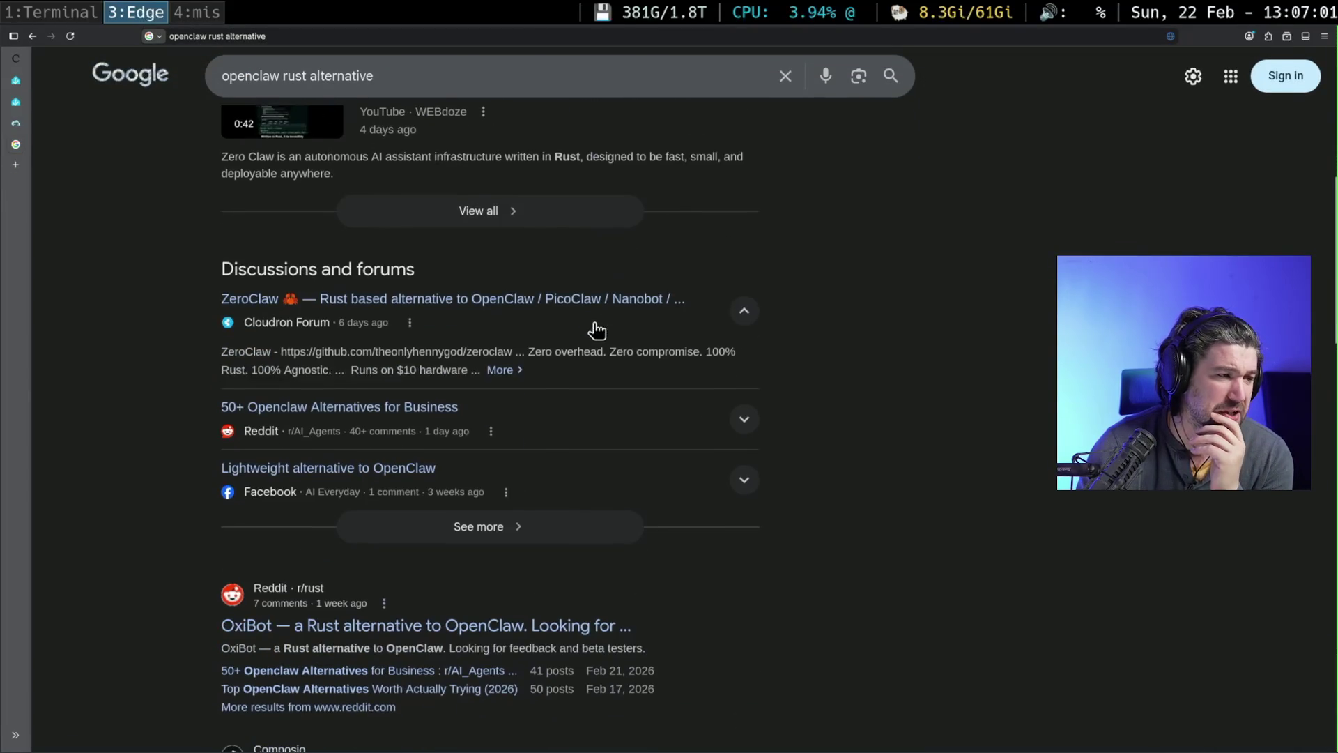
pyautogui.middleClick(407, 307)
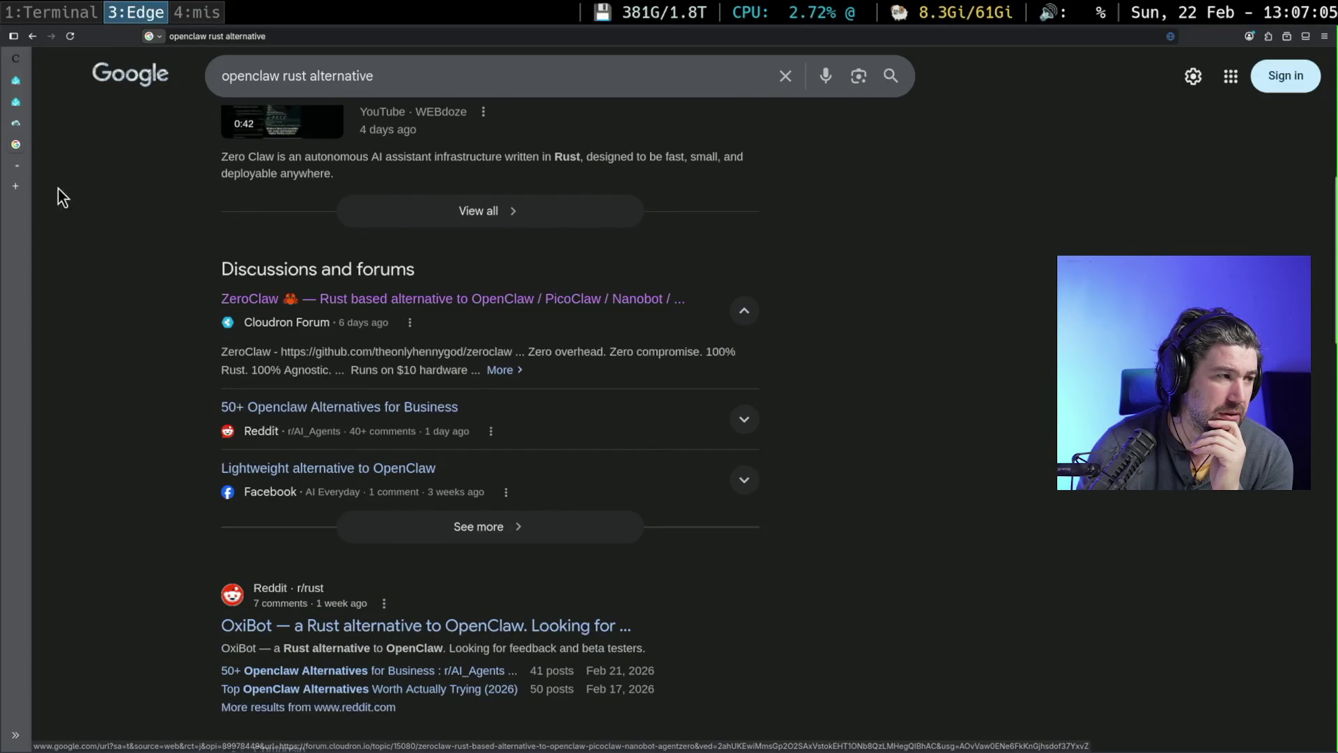
pyautogui.click(21, 169)
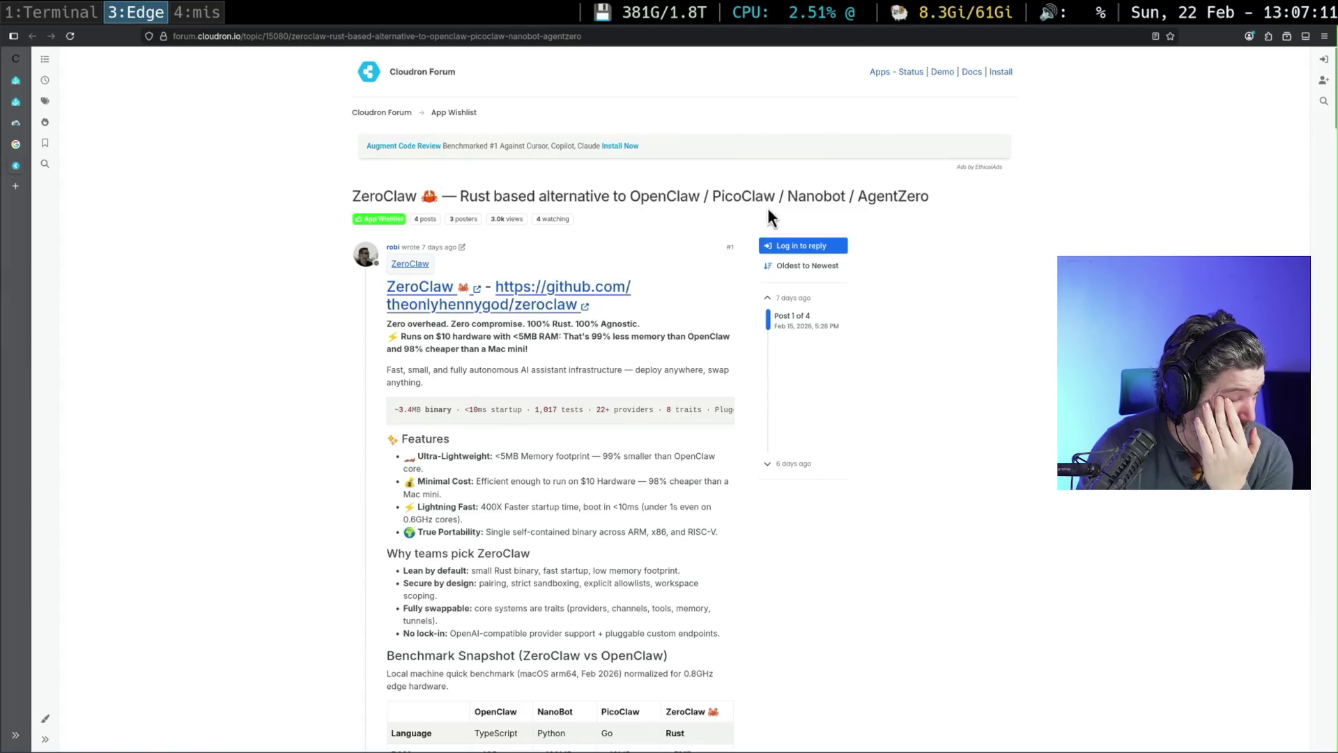
# - Try the ZeroClaw GitHub link, which returns 404, then go back and read the forum post
pyautogui.click(603, 287)
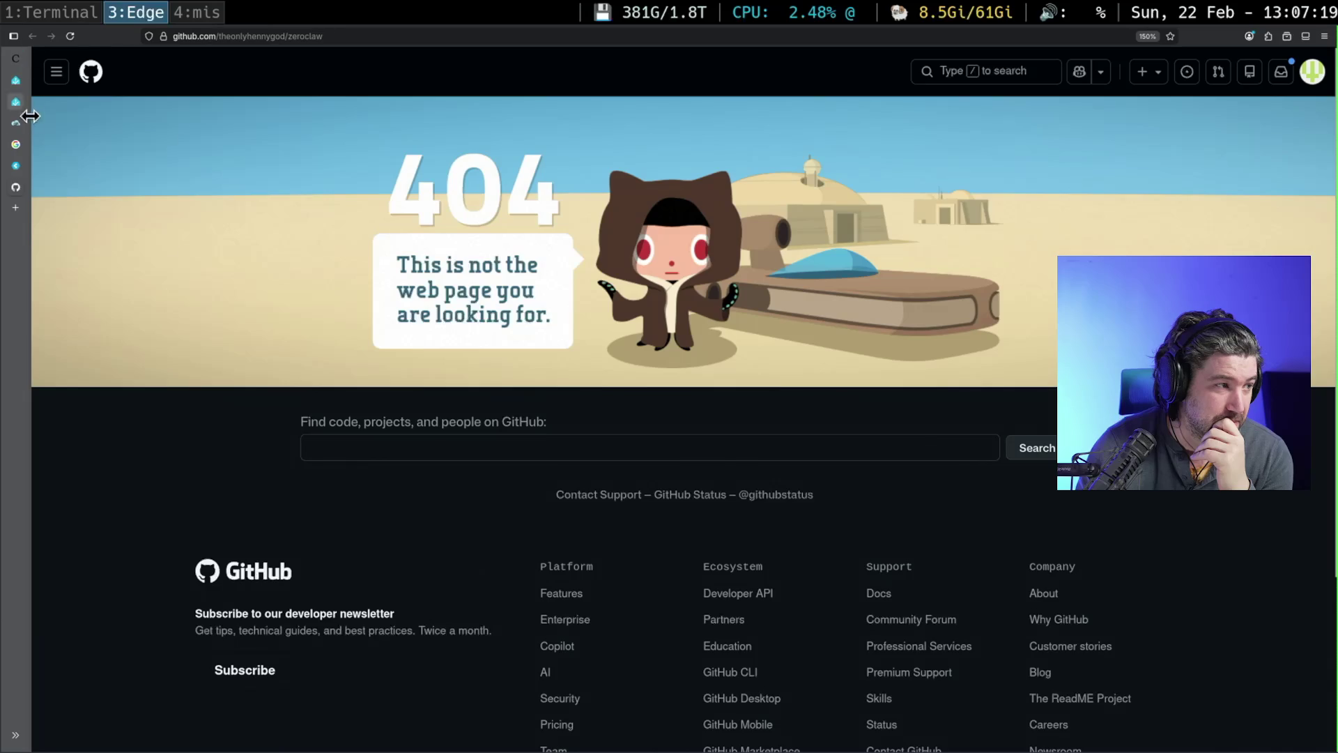
pyautogui.click(19, 168)
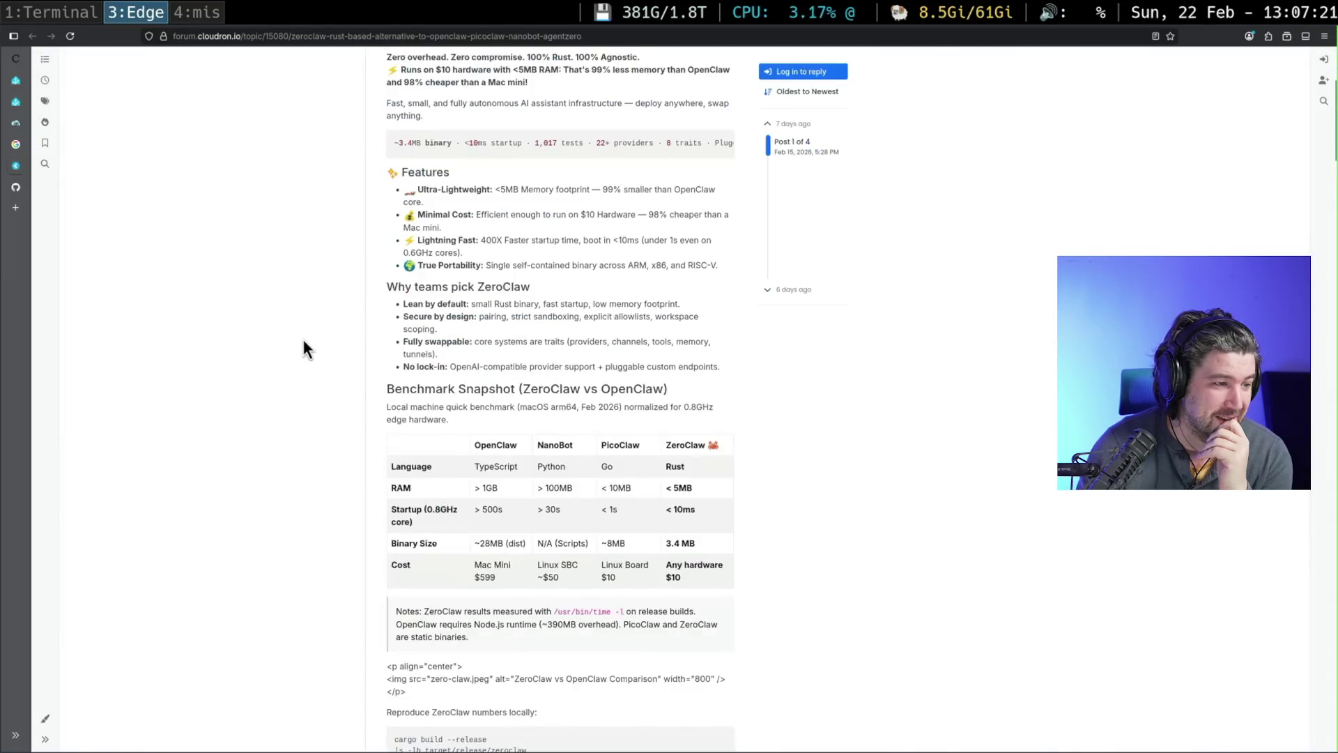
pyautogui.scroll(-20, 303, 340)
pyautogui.scroll(-20, 360, 344)
pyautogui.scroll(-13, 380, 344)
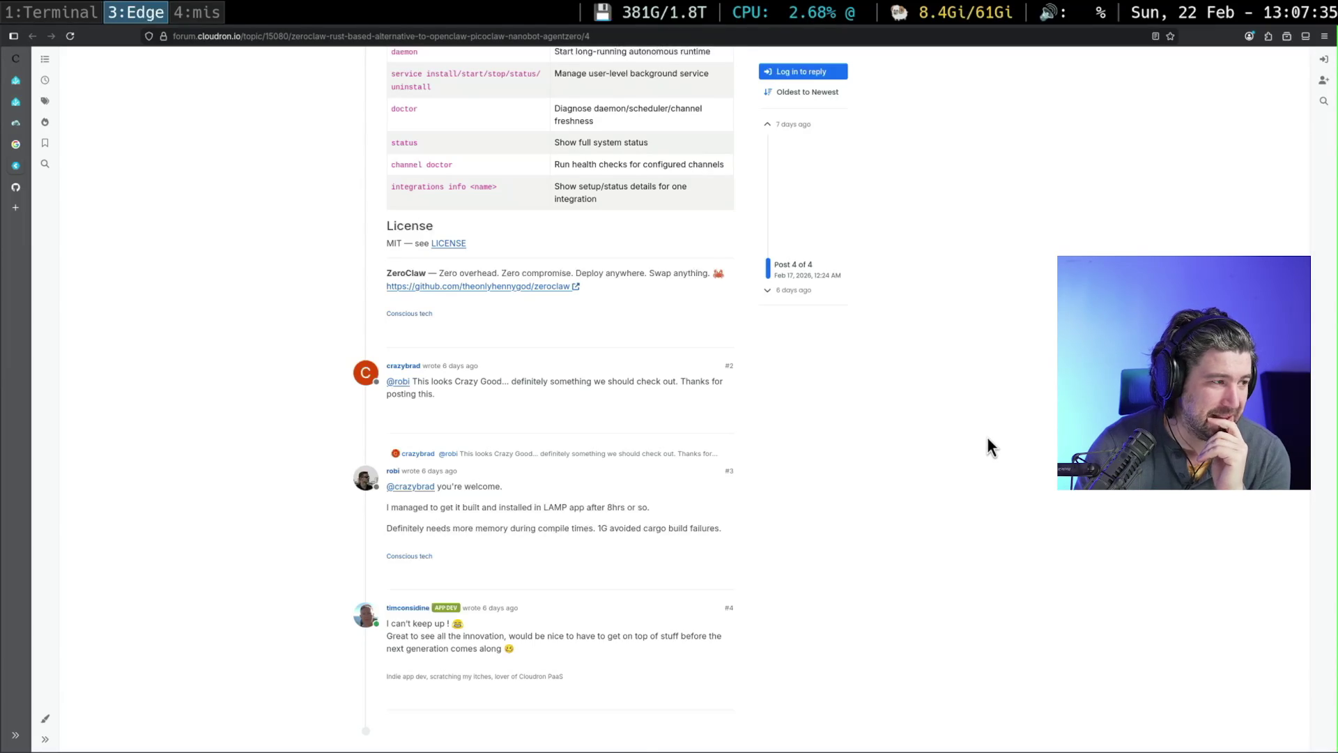
# - Scroll back up the ZeroClaw post and close the GitHub 404 tab
pyautogui.scroll(15, 987, 439)
pyautogui.scroll(15, 986, 436)
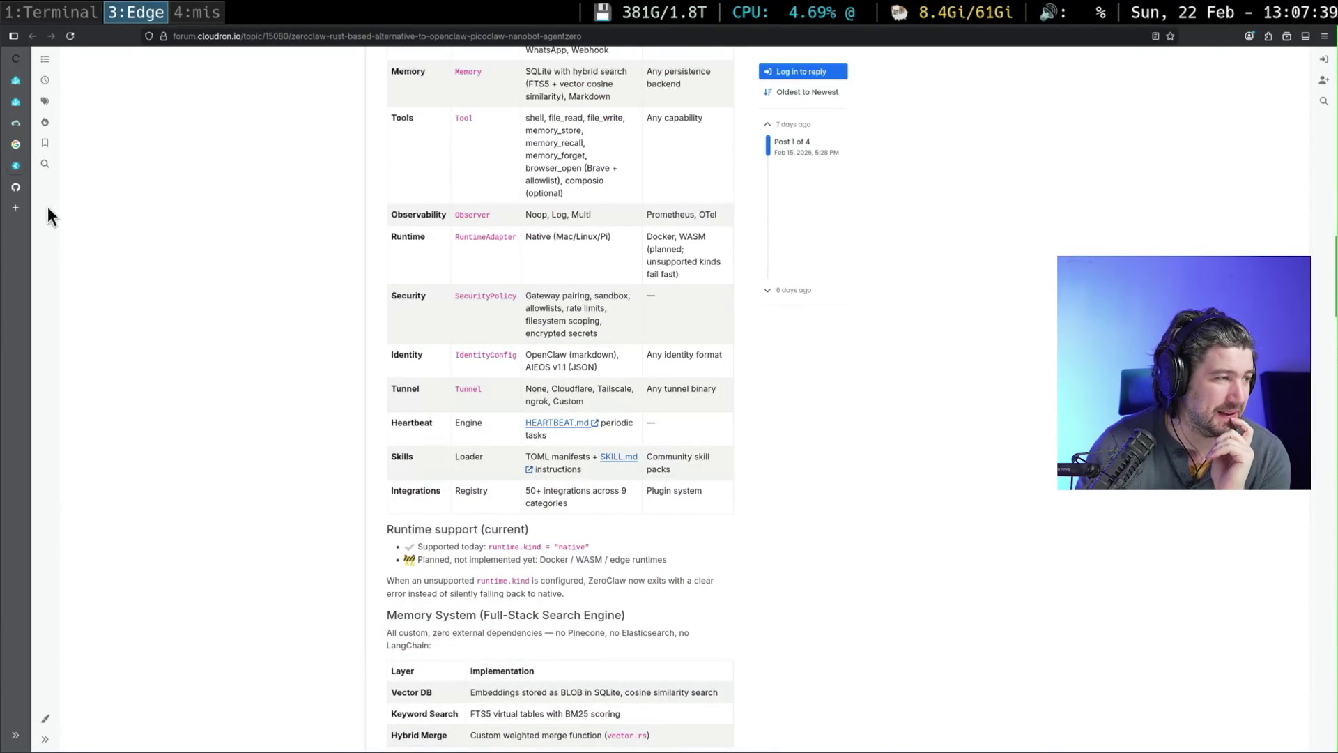
pyautogui.click(39, 186)
pyautogui.middleClick(39, 186)
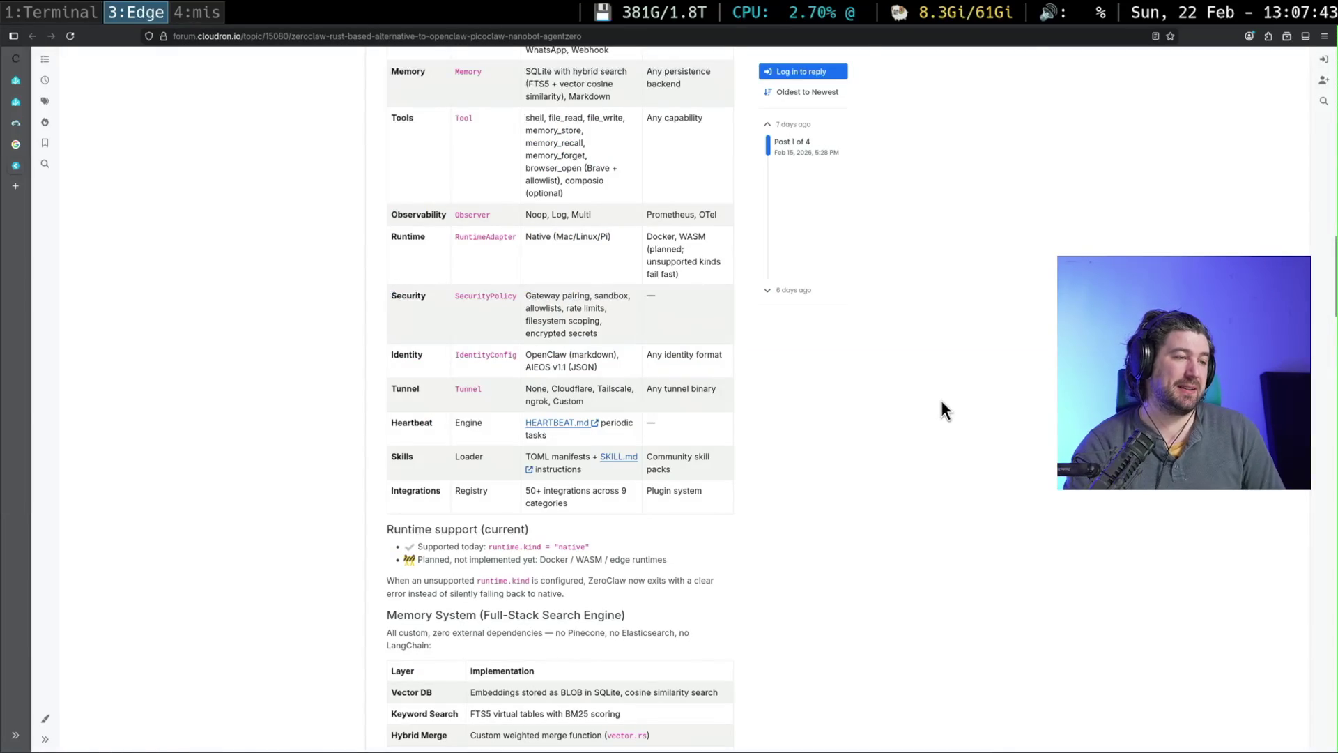
# - Go back to the 'openclaw rust alternative' results and scroll down to OxiBot and nearai/ironclaw
pyautogui.click(25, 146)
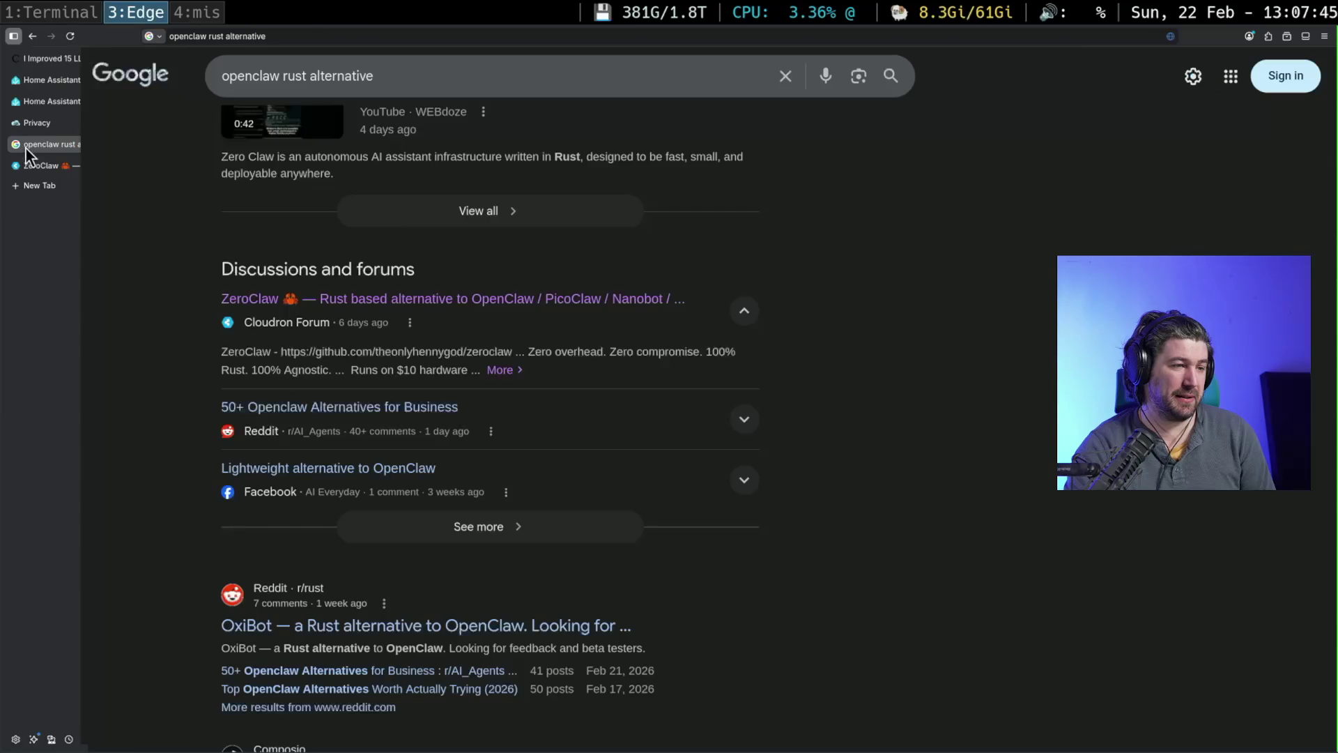
pyautogui.scroll(-3, 812, 384)
pyautogui.scroll(-1, 813, 383)
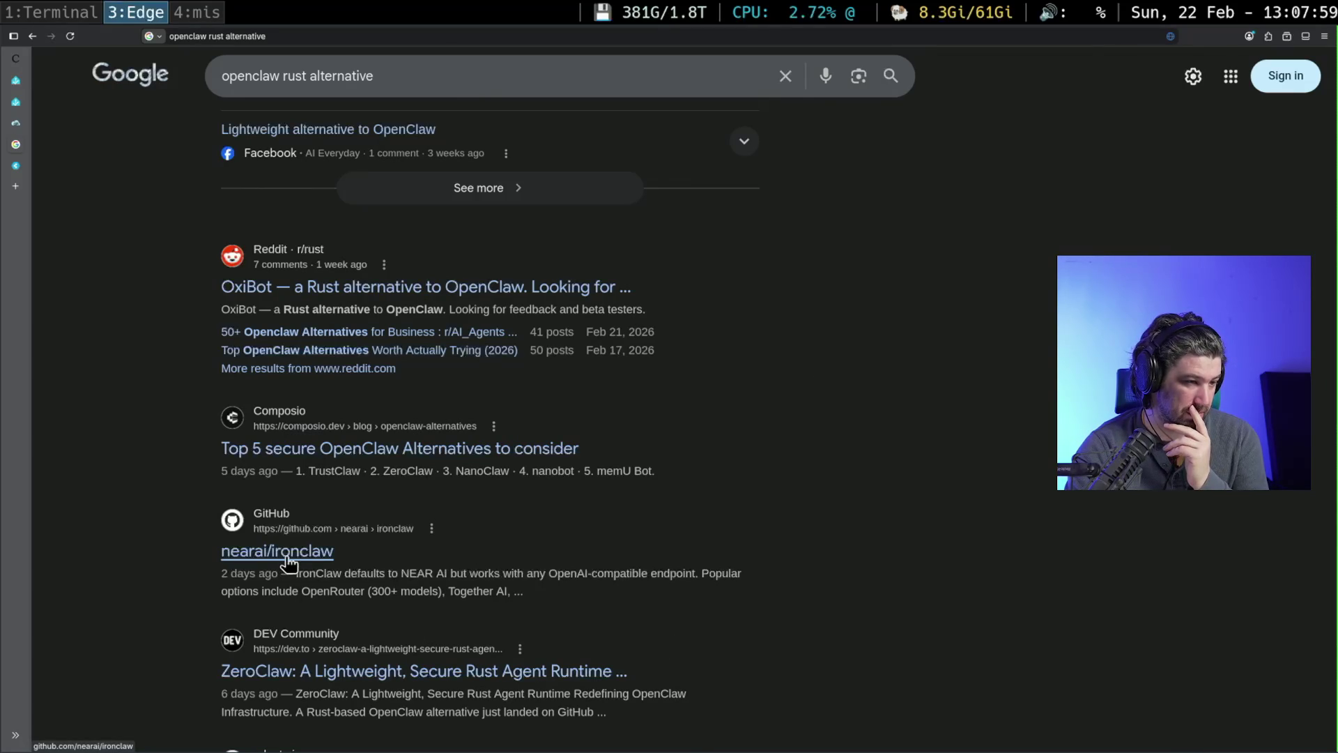
# - Open Composio's 'Top 5 secure OpenClaw Alternatives to consider' and read down to '1. TrustClaw'
pyautogui.click(365, 456)
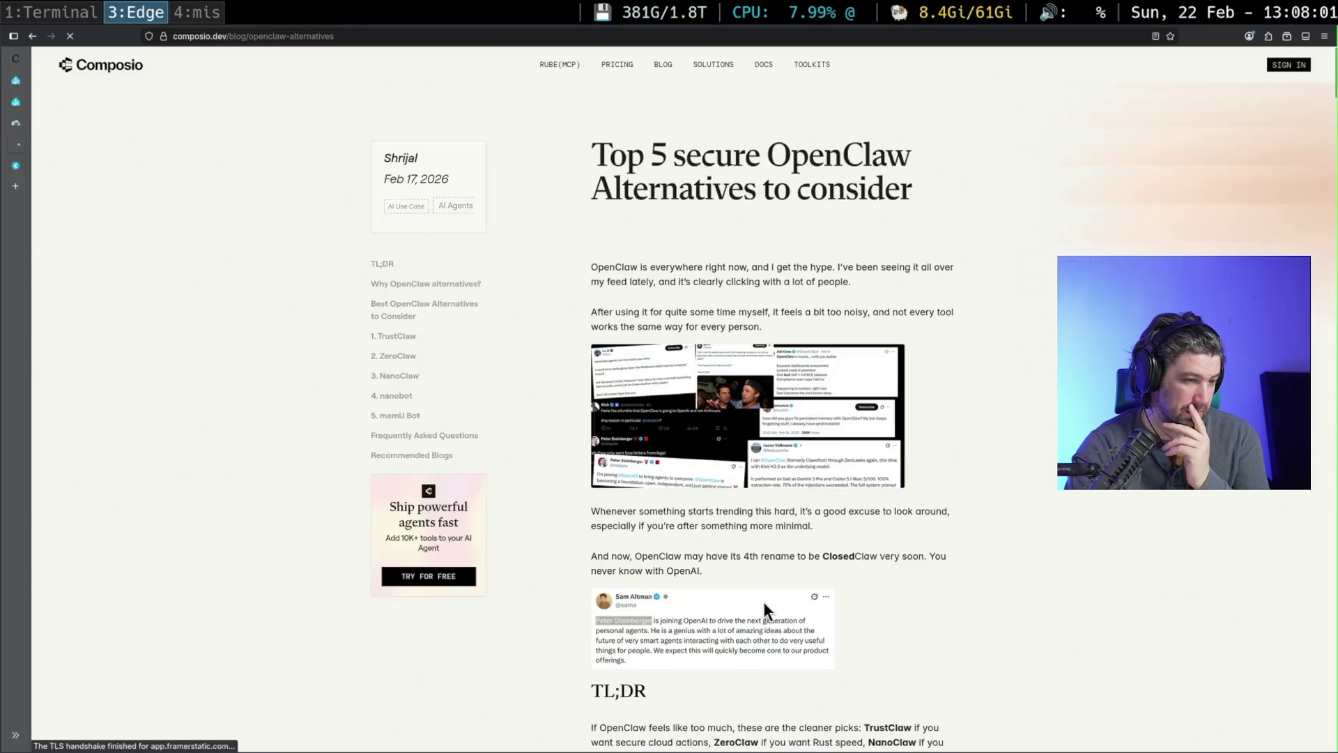
pyautogui.scroll(-3, 766, 589)
pyautogui.scroll(-4, 851, 586)
pyautogui.scroll(-3, 850, 588)
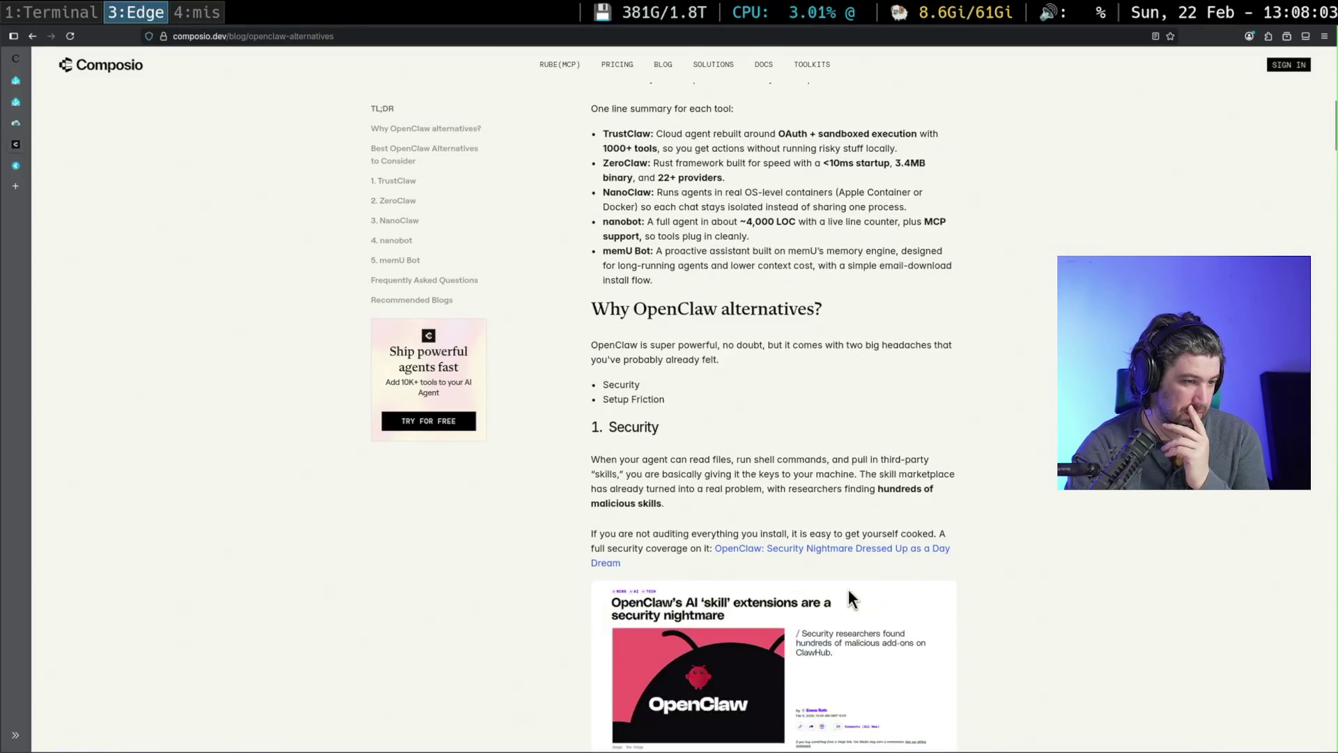
pyautogui.scroll(-2, 847, 590)
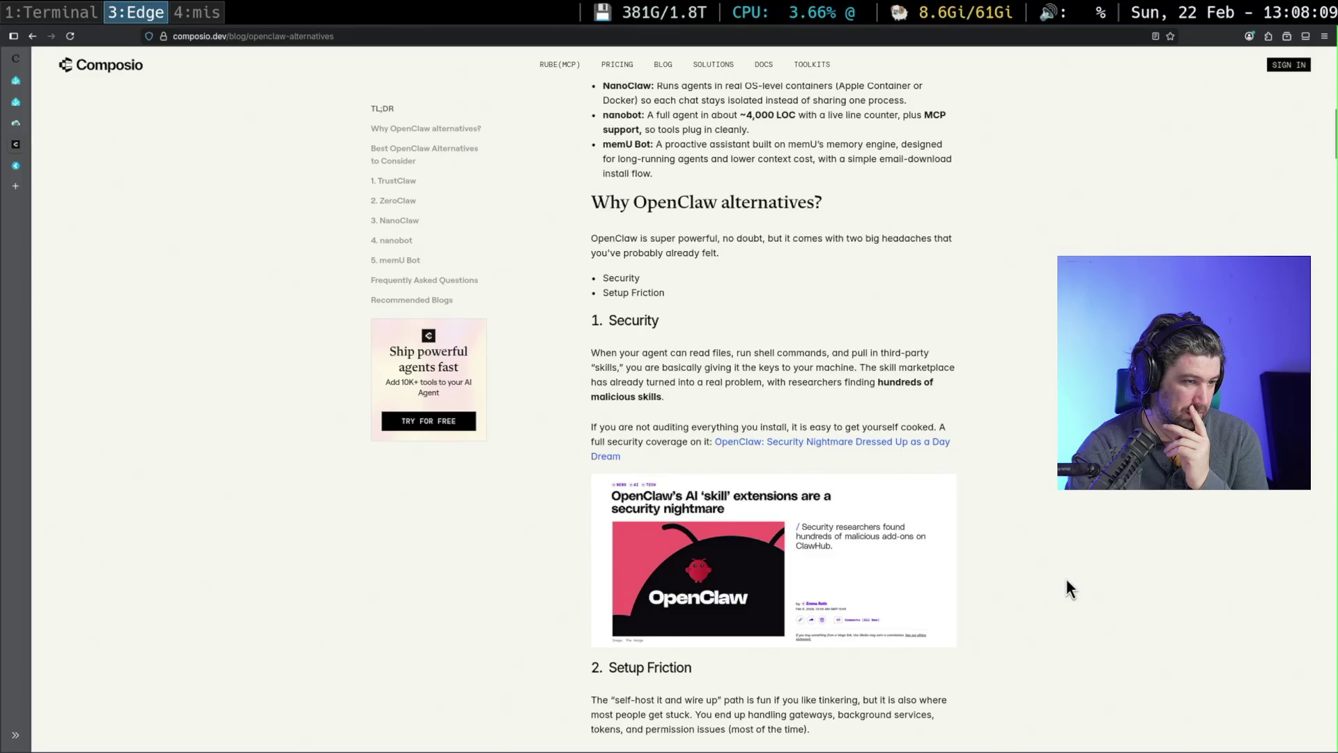
pyautogui.moveTo(665, 293); pyautogui.dragTo(570, 287)
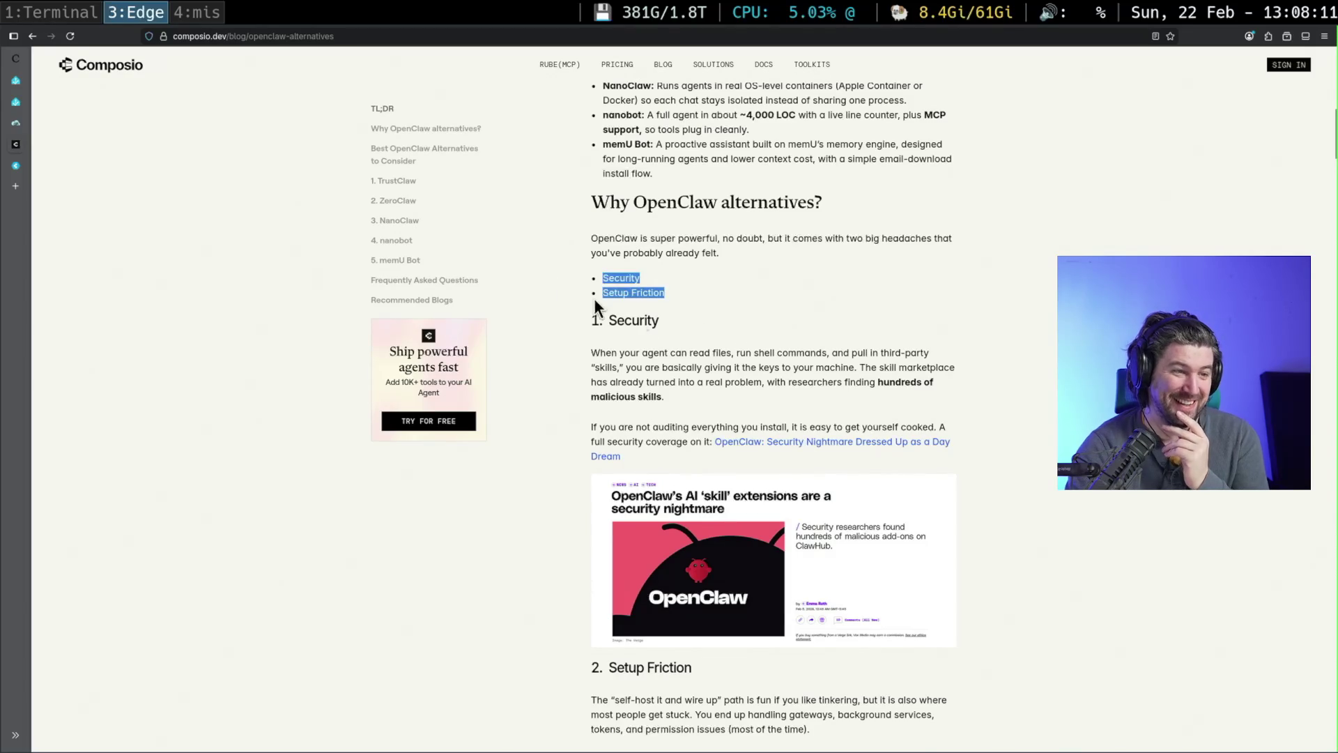
pyautogui.scroll(-5, 958, 416)
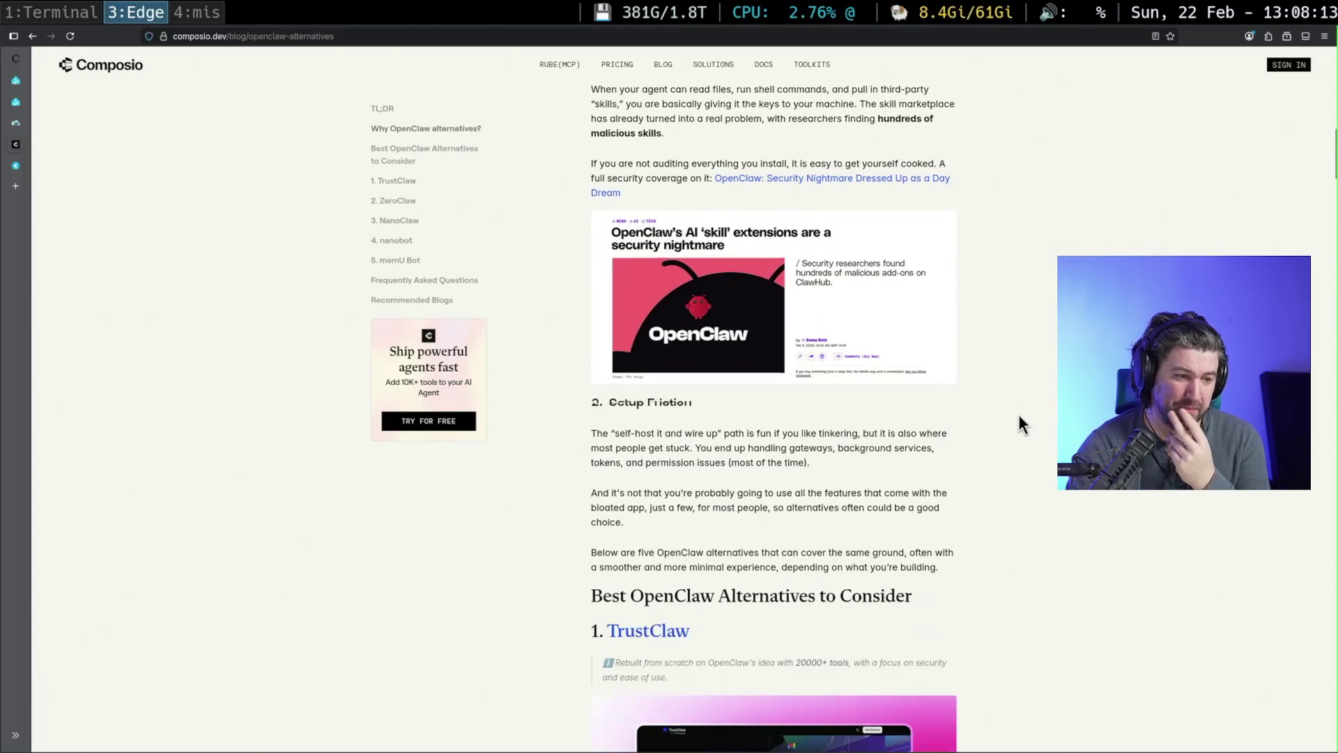
pyautogui.scroll(-4, 1018, 416)
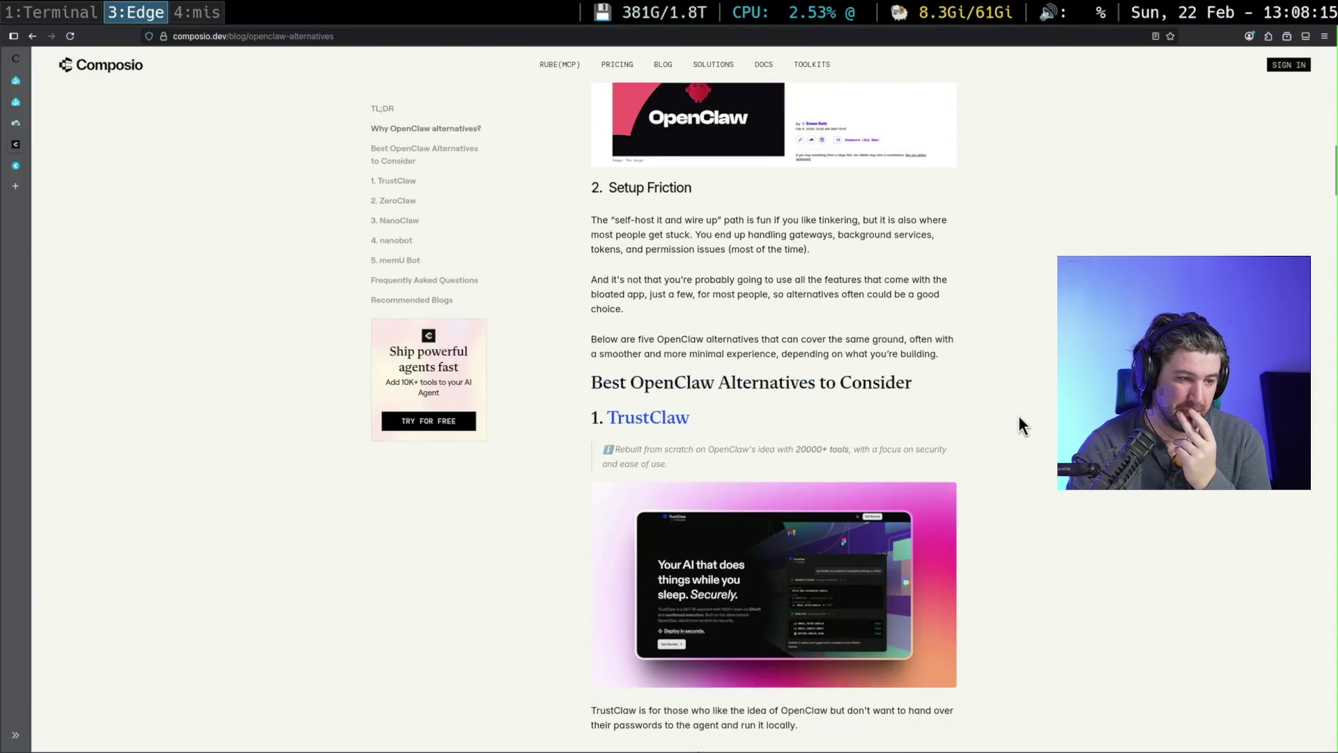